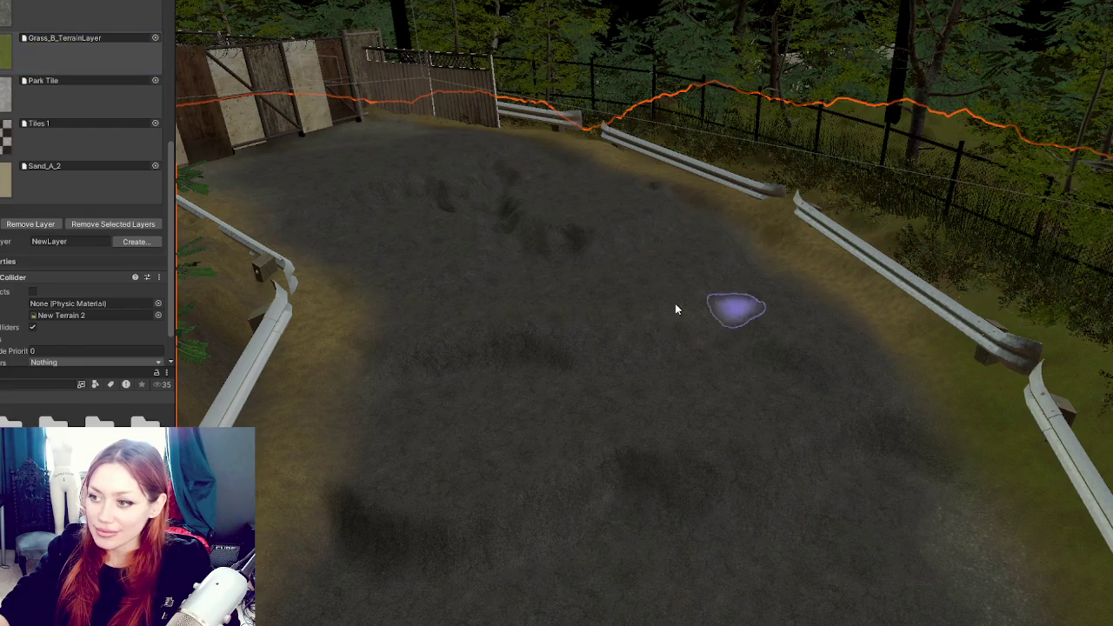
# Undo the faint road band and paint Pebbles_C_TerrainLayer gravel strips across the road
pyautogui.scroll(5, 35, 100)
pyautogui.hotkey('ctrl', 'z')
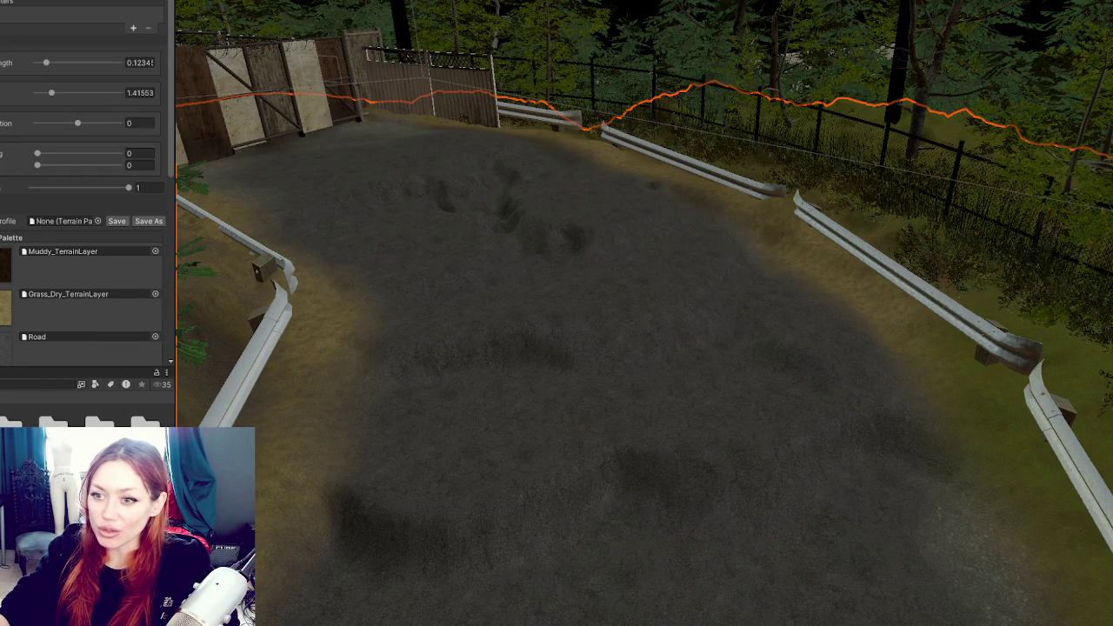
pyautogui.scroll(-4, 74, 286)
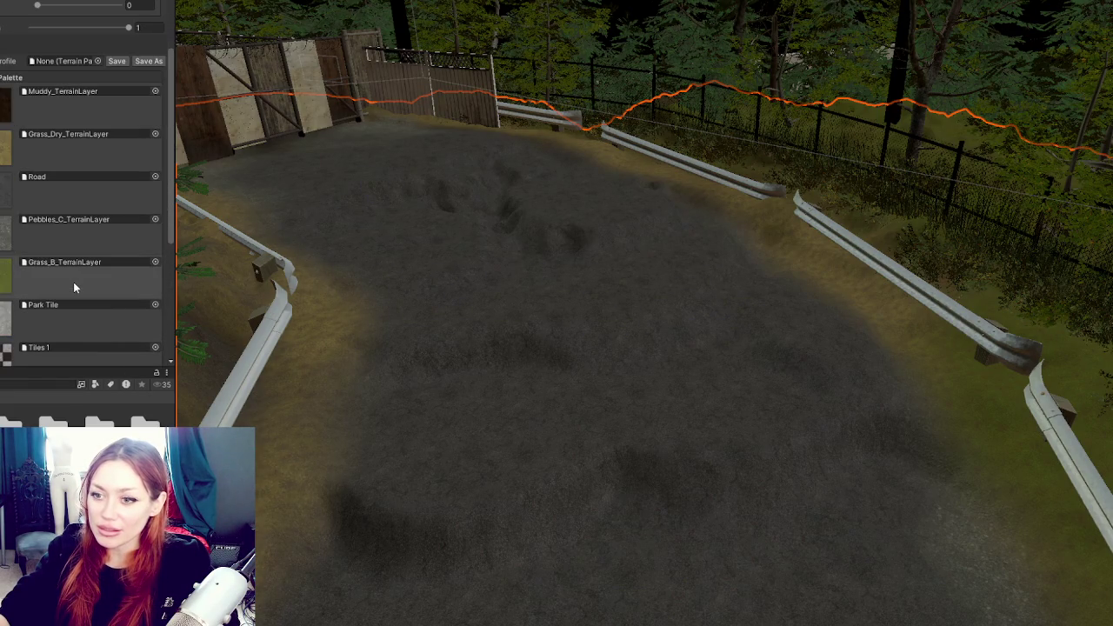
pyautogui.click(34, 233)
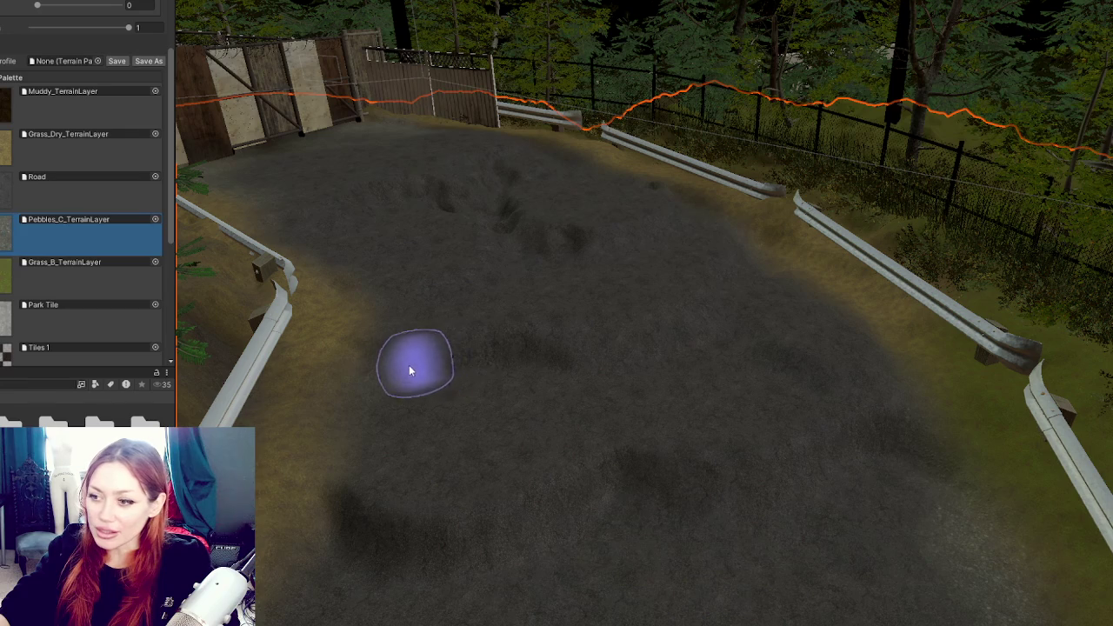
pyautogui.moveTo(437, 363)
pyautogui.mouseDown()
pyautogui.moveTo(666, 340)
pyautogui.moveTo(730, 355)
pyautogui.mouseUp()
pyautogui.moveTo(855, 385)
pyautogui.mouseDown()
pyautogui.moveTo(728, 365)
pyautogui.moveTo(912, 386)
pyautogui.moveTo(740, 484)
pyautogui.moveTo(652, 487)
pyautogui.moveTo(521, 527)
pyautogui.moveTo(390, 529)
pyautogui.moveTo(323, 510)
pyautogui.mouseUp()
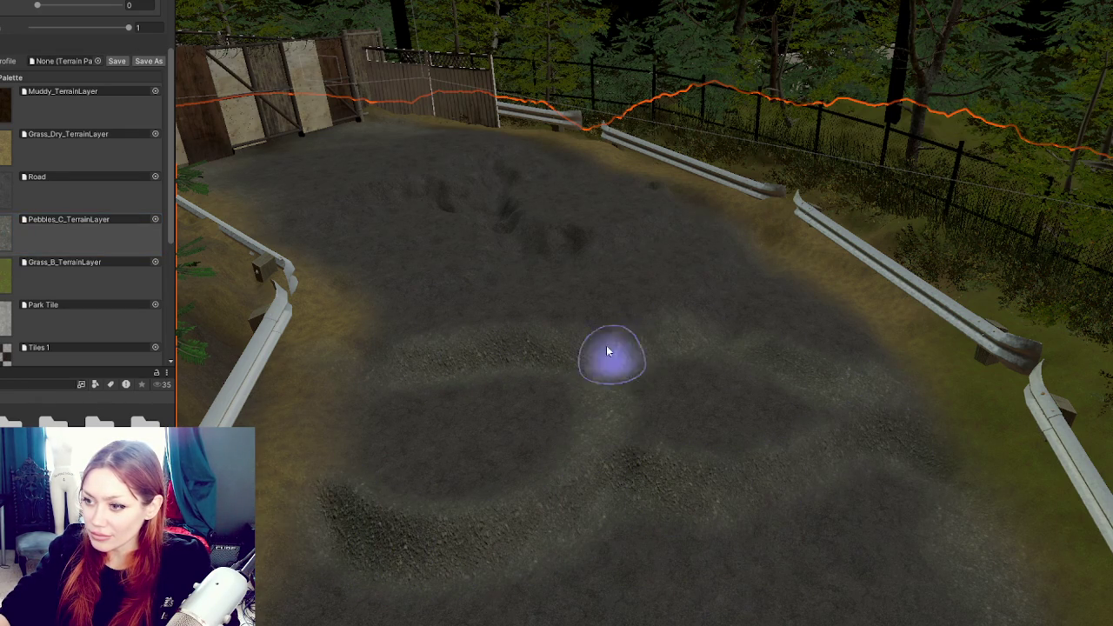
# Fly the Scene view along the road to inspect the painted terrain by the fence and tree
pyautogui.scroll(3, 533, 355)
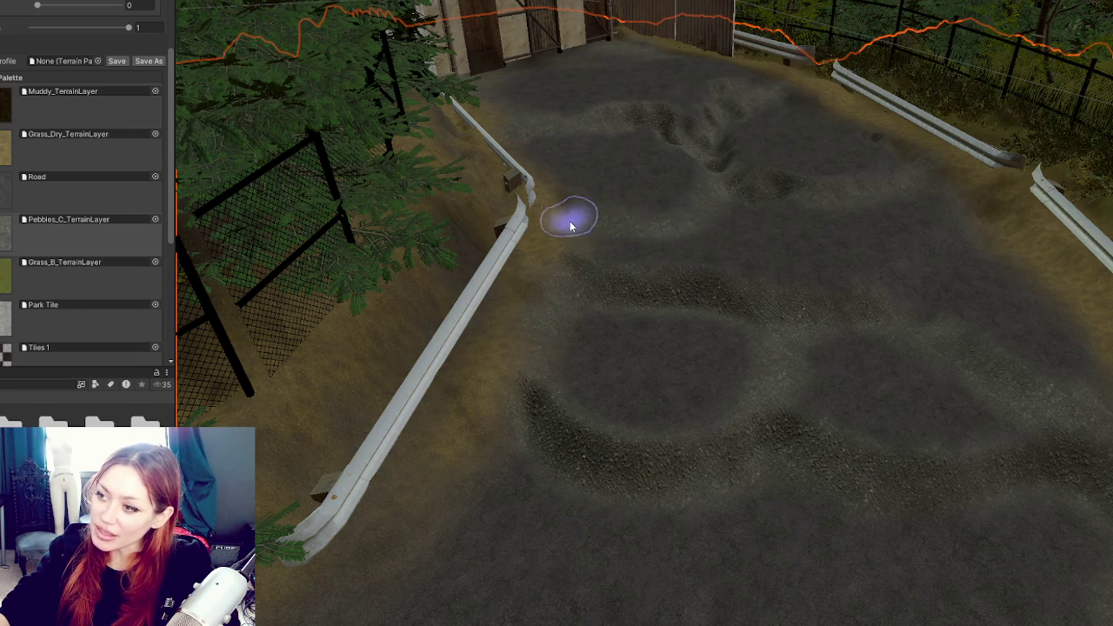
pyautogui.moveTo(807, 119); pyautogui.dragTo(577, 278)
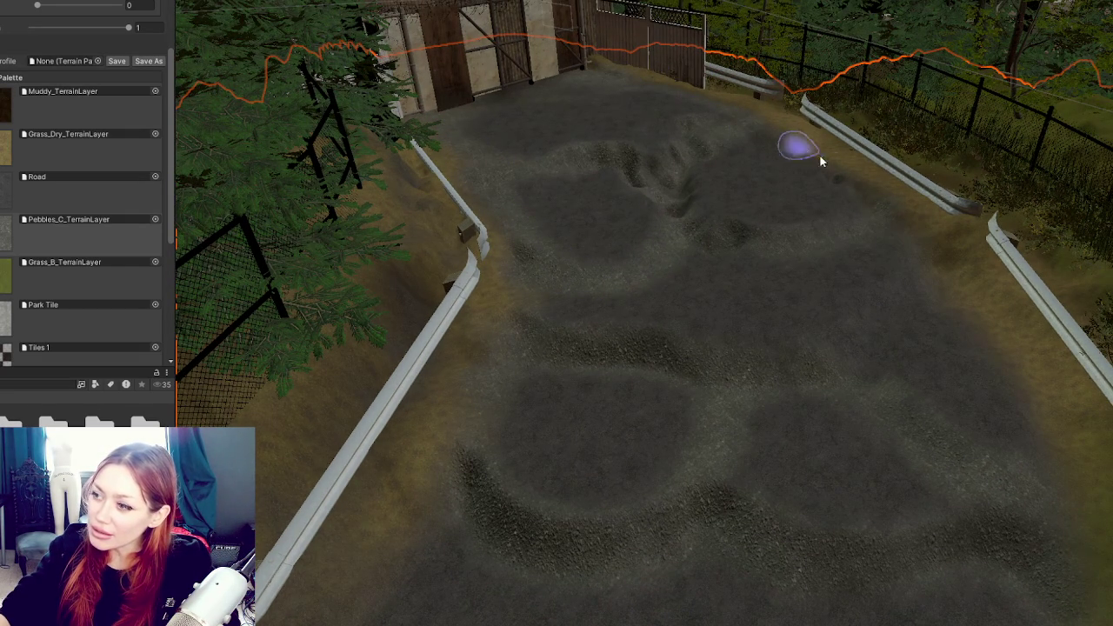
pyautogui.moveTo(1031, 479)
pyautogui.mouseDown()
pyautogui.moveTo(813, 287)
pyautogui.moveTo(701, 423)
pyautogui.moveTo(536, 32)
pyautogui.mouseUp()
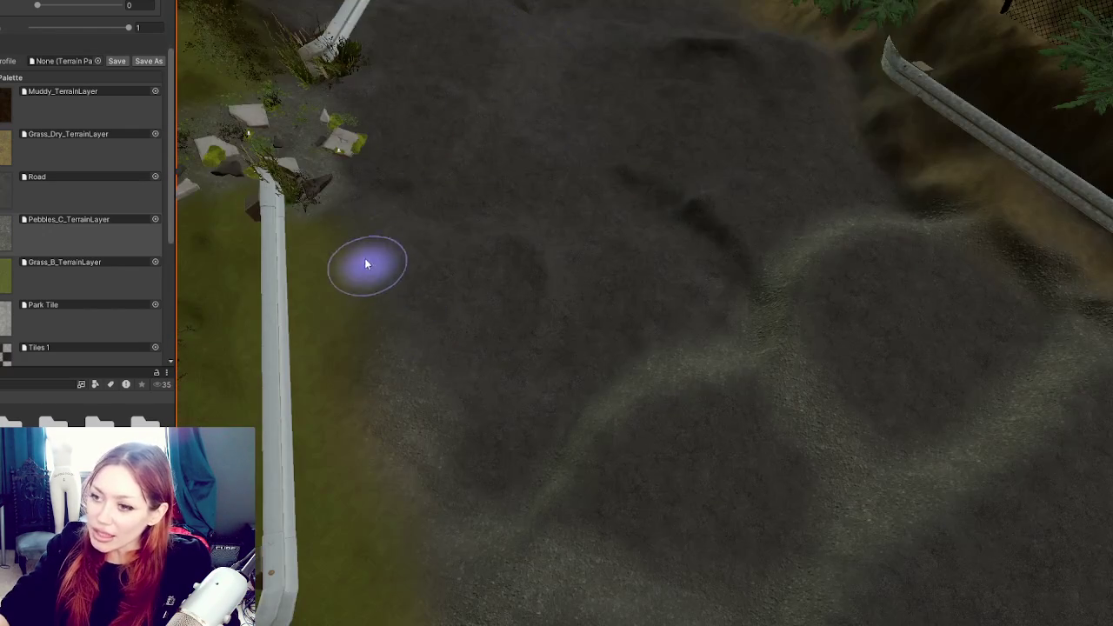
pyautogui.moveTo(377, 383)
pyautogui.mouseDown()
pyautogui.moveTo(435, 145)
pyautogui.moveTo(365, 211)
pyautogui.mouseUp()
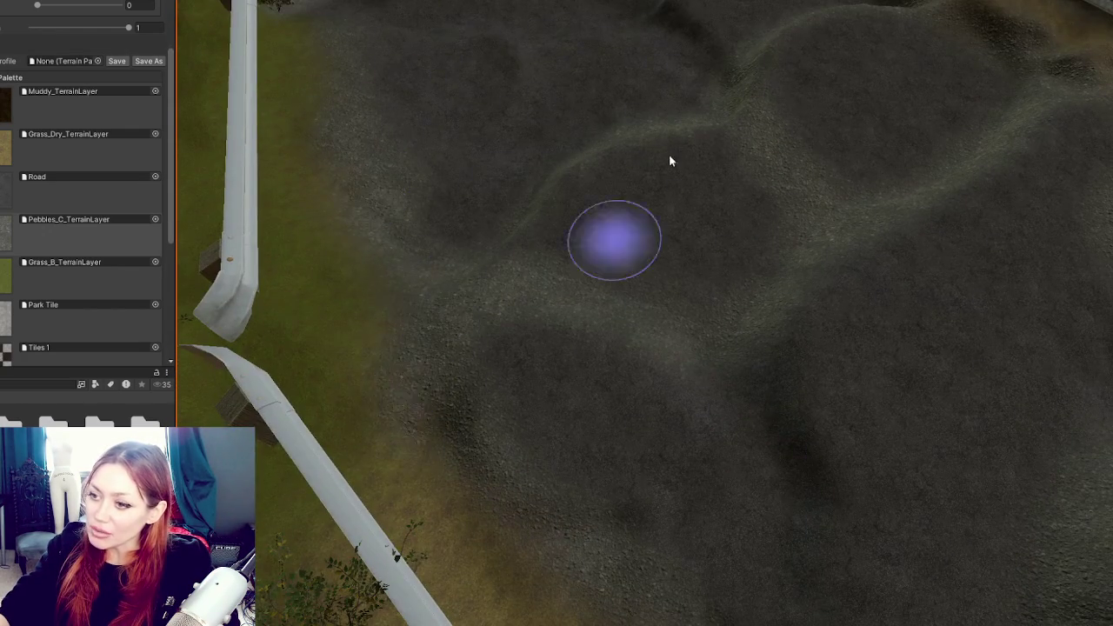
pyautogui.moveTo(574, 310); pyautogui.dragTo(944, 343)
pyautogui.moveTo(348, 264)
pyautogui.mouseDown()
pyautogui.moveTo(387, 467)
pyautogui.moveTo(597, 229)
pyautogui.moveTo(684, 561)
pyautogui.moveTo(441, 280)
pyautogui.mouseUp()
pyautogui.moveTo(838, 378)
pyautogui.mouseDown()
pyautogui.moveTo(549, 199)
pyautogui.moveTo(474, 235)
pyautogui.moveTo(703, 25)
pyautogui.moveTo(868, 4)
pyautogui.moveTo(728, 224)
pyautogui.moveTo(707, 150)
pyautogui.moveTo(557, 273)
pyautogui.moveTo(655, 268)
pyautogui.moveTo(602, 246)
pyautogui.moveTo(539, 280)
pyautogui.moveTo(753, 355)
pyautogui.moveTo(666, 385)
pyautogui.moveTo(686, 539)
pyautogui.moveTo(385, 263)
pyautogui.moveTo(768, 178)
pyautogui.moveTo(529, 54)
pyautogui.moveTo(407, 211)
pyautogui.moveTo(459, 37)
pyautogui.moveTo(487, 17)
pyautogui.mouseUp()
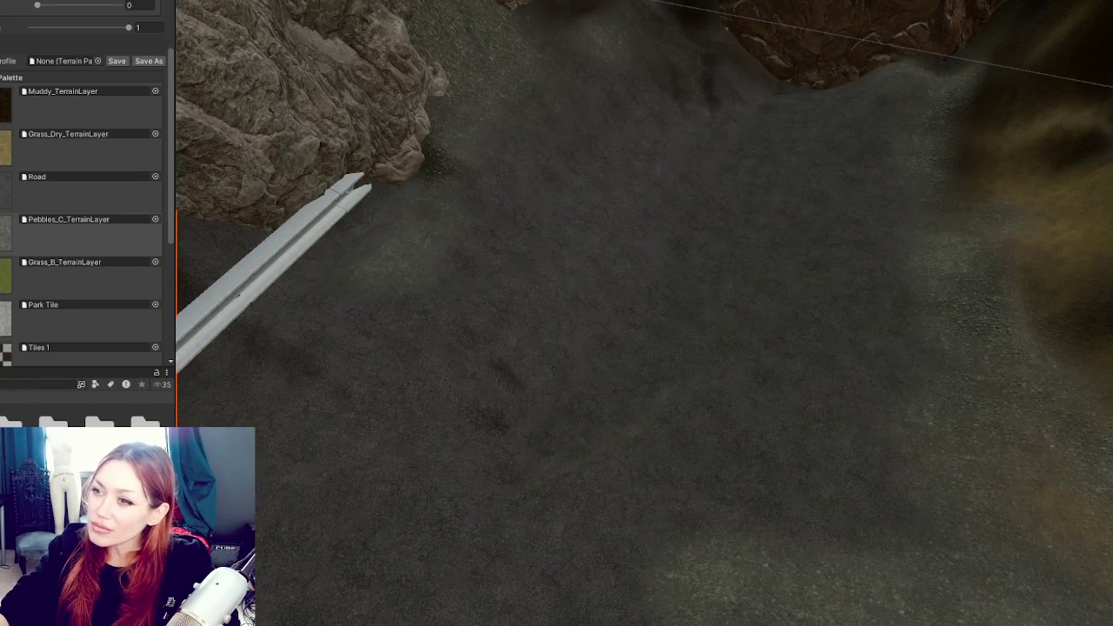
pyautogui.moveTo(666, 12)
pyautogui.mouseDown()
pyautogui.moveTo(709, 96)
pyautogui.moveTo(392, 108)
pyautogui.mouseUp()
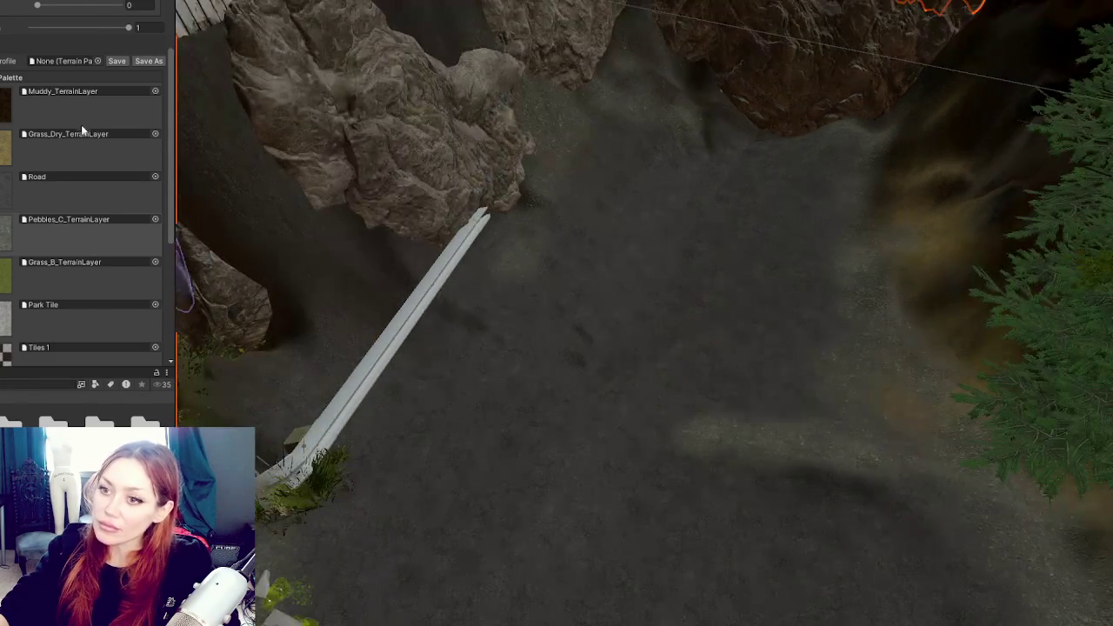
# Raise brush settings to 0.4279 and 2.5403, undo a test stroke, then set opacity 0.1633
pyautogui.scroll(5, 39, 101)
pyautogui.moveTo(44, 96)
pyautogui.mouseDown()
pyautogui.moveTo(71, 96)
pyautogui.moveTo(65, 125)
pyautogui.mouseUp()
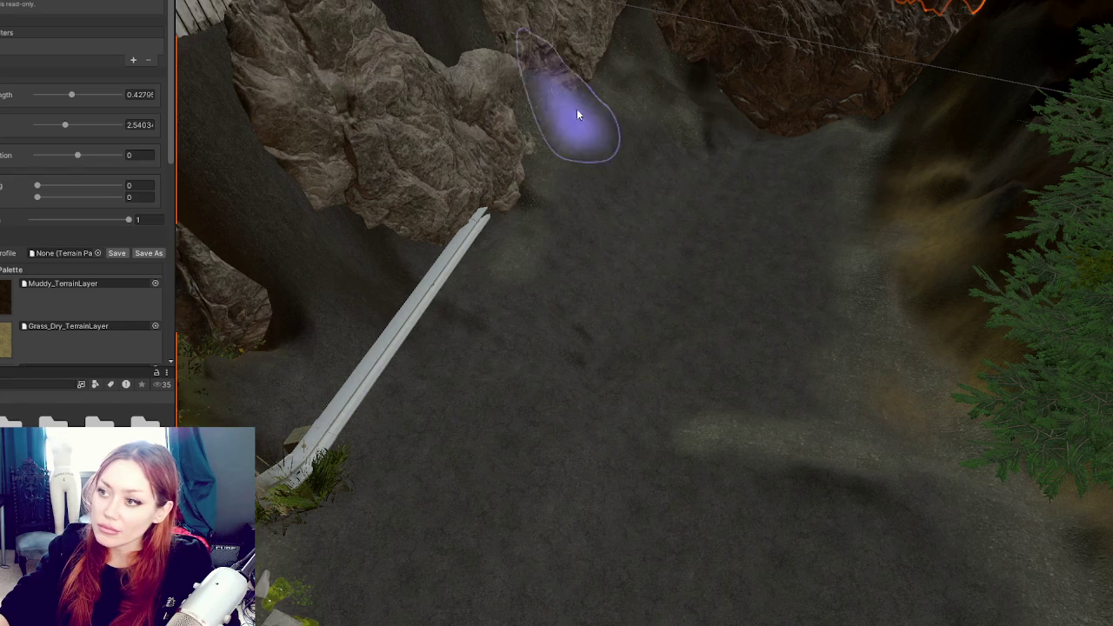
pyautogui.moveTo(669, 80)
pyautogui.mouseDown()
pyautogui.moveTo(745, 135)
pyautogui.moveTo(689, 159)
pyautogui.moveTo(757, 218)
pyautogui.moveTo(626, 208)
pyautogui.mouseUp()
pyautogui.hotkey('ctrl', 'z')
pyautogui.click(50, 96)
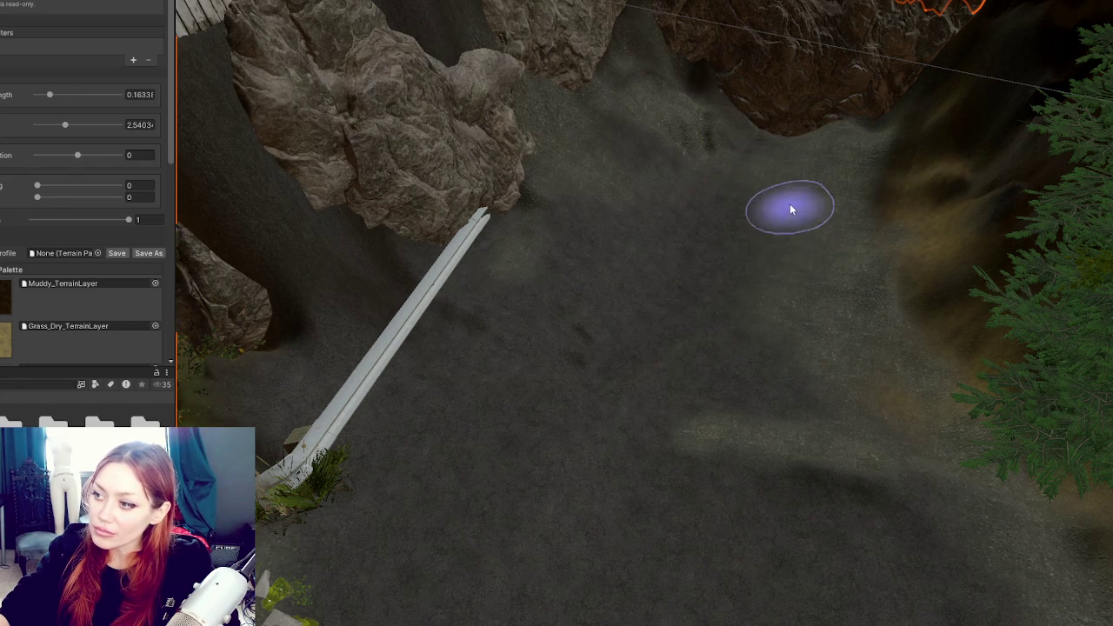
# Orbit the Scene view to the fence corner to look over the rocks, stairs and ground
pyautogui.scroll(-3, 336, 230)
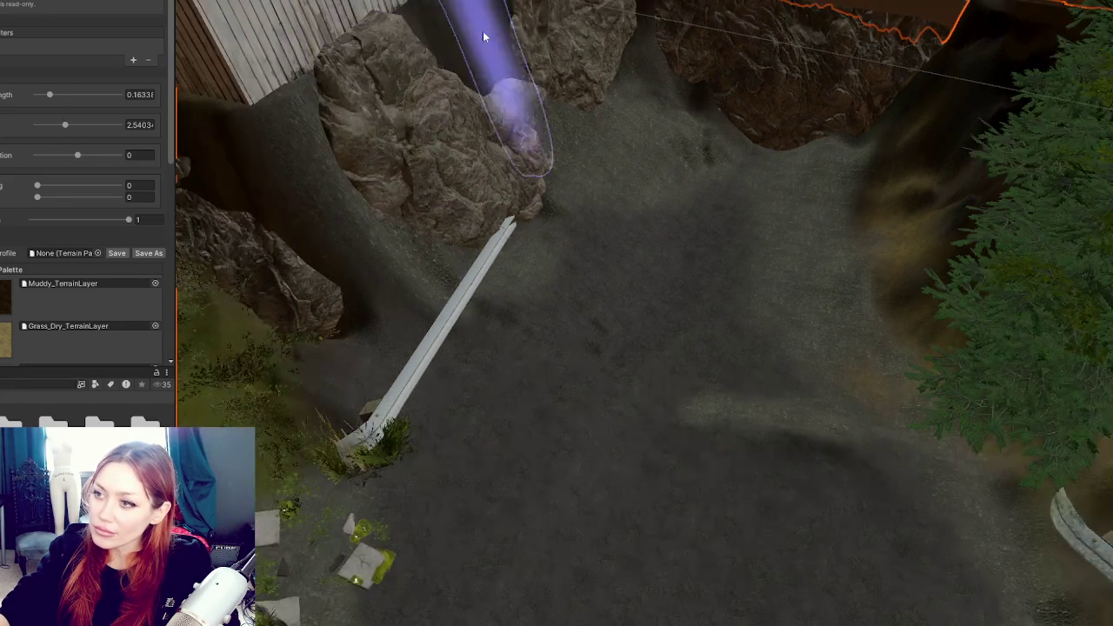
pyautogui.moveTo(574, 44)
pyautogui.mouseDown()
pyautogui.moveTo(576, 194)
pyautogui.moveTo(286, 224)
pyautogui.mouseUp()
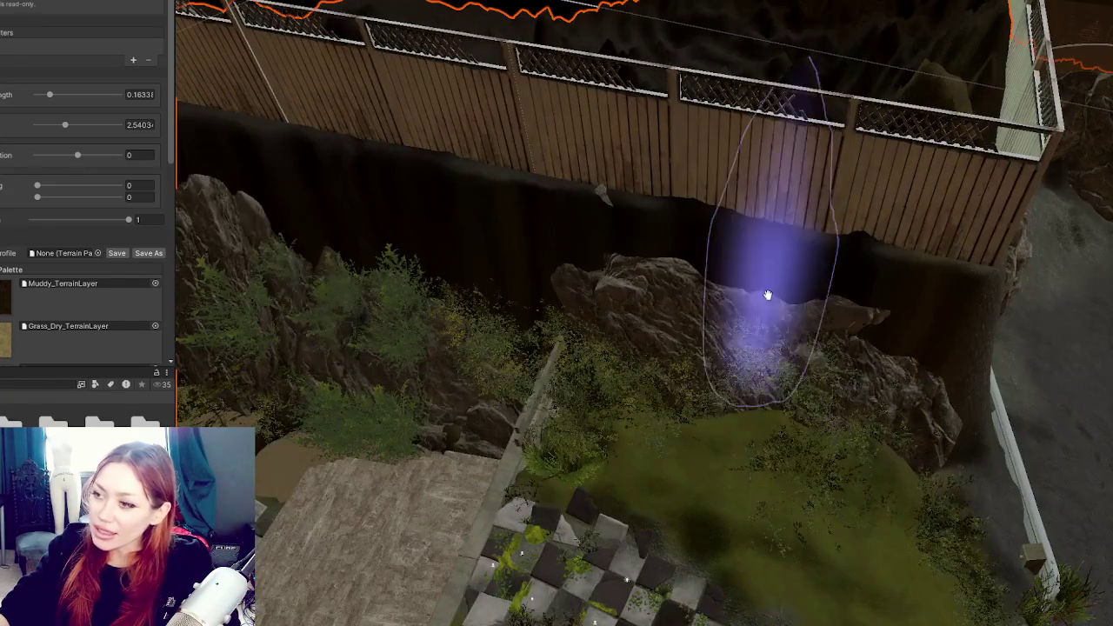
pyautogui.scroll(3, 770, 298)
pyautogui.moveTo(771, 298)
pyautogui.mouseDown()
pyautogui.moveTo(516, 231)
pyautogui.moveTo(608, 278)
pyautogui.mouseUp()
pyautogui.scroll(3, 658, 293)
pyautogui.moveTo(542, 90); pyautogui.dragTo(649, 104)
pyautogui.scroll(-3, 650, 104)
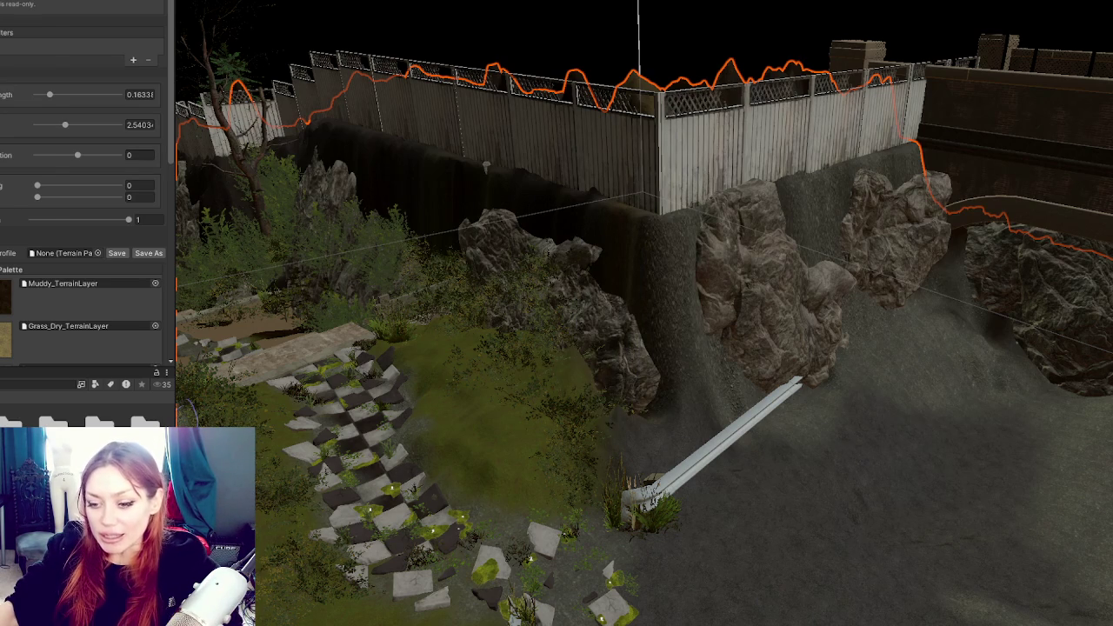
pyautogui.hotkey('alt', 'Tab')
pyautogui.hotkey('alt', 'Tab')
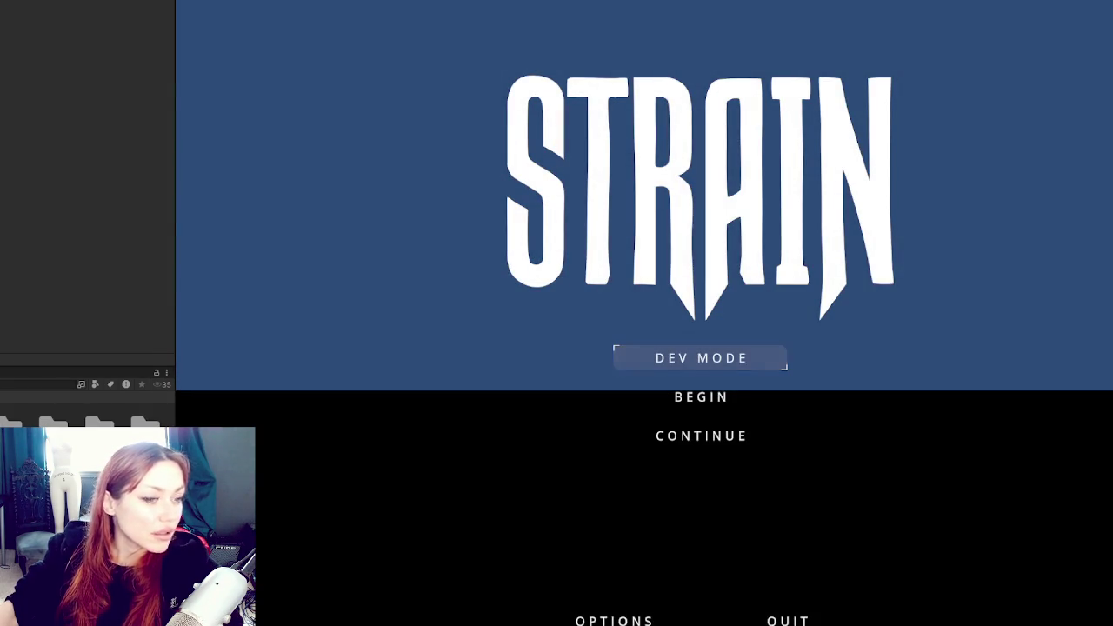
# Choose DEV MODE on the STRAIN title menu to load the level
pyautogui.click(712, 354)
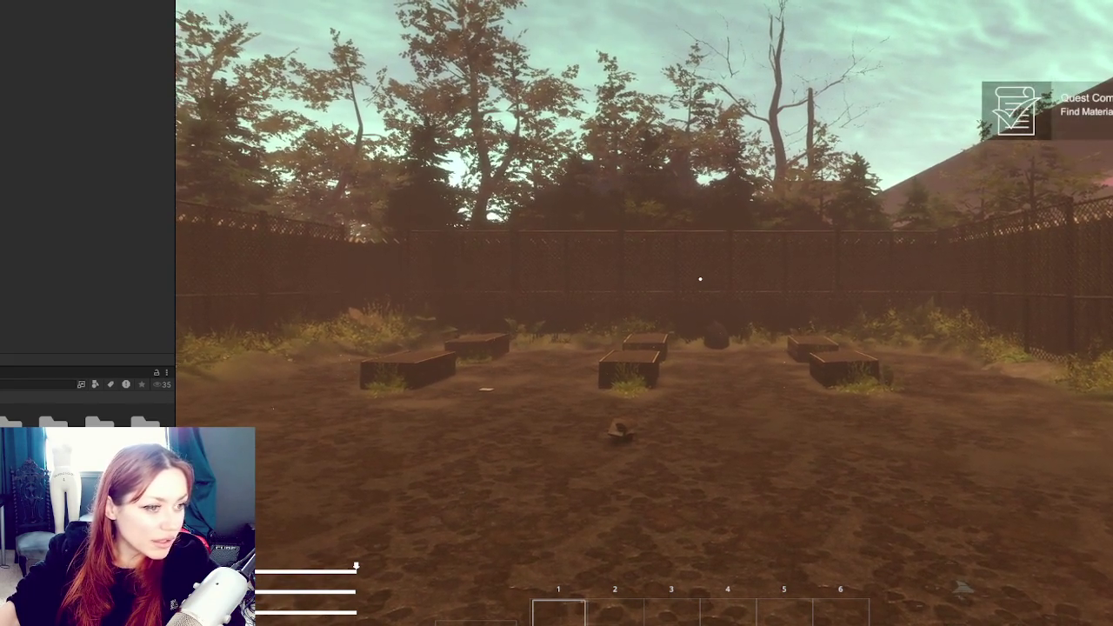
# Walk through the EXIT gate and along the red fence across the rocky path
pyautogui.press('w')
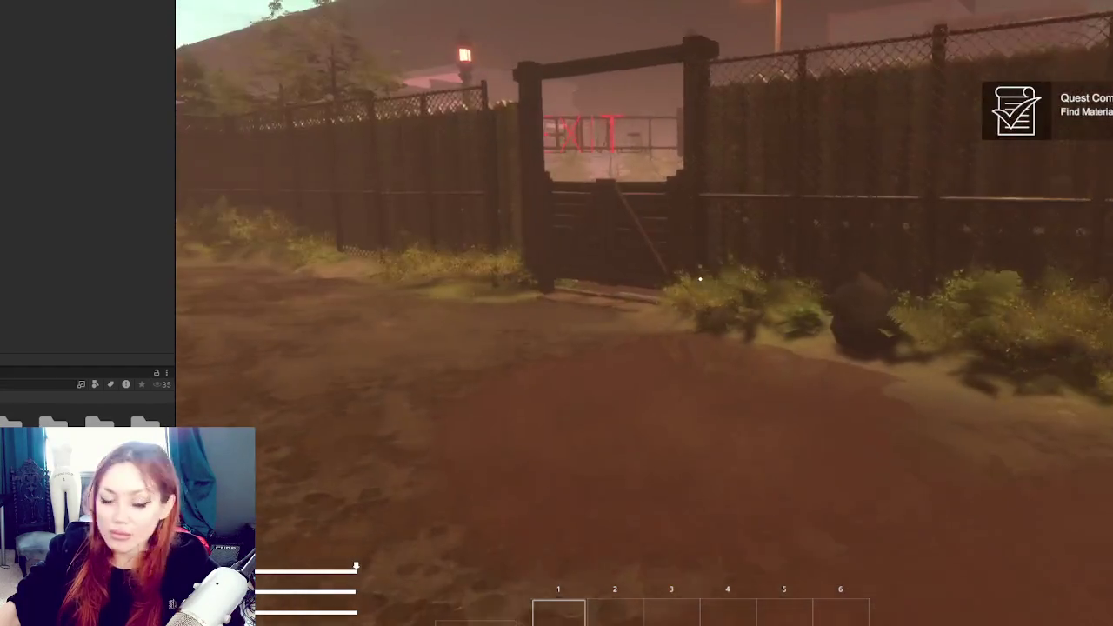
pyautogui.press('e')
pyautogui.press('w')
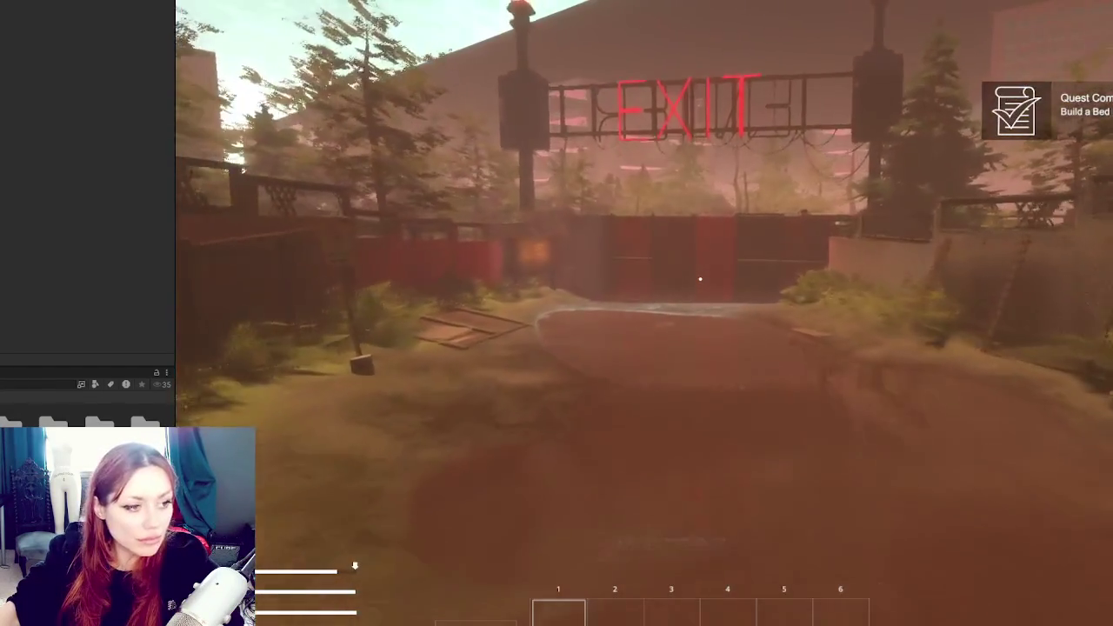
pyautogui.press('w')
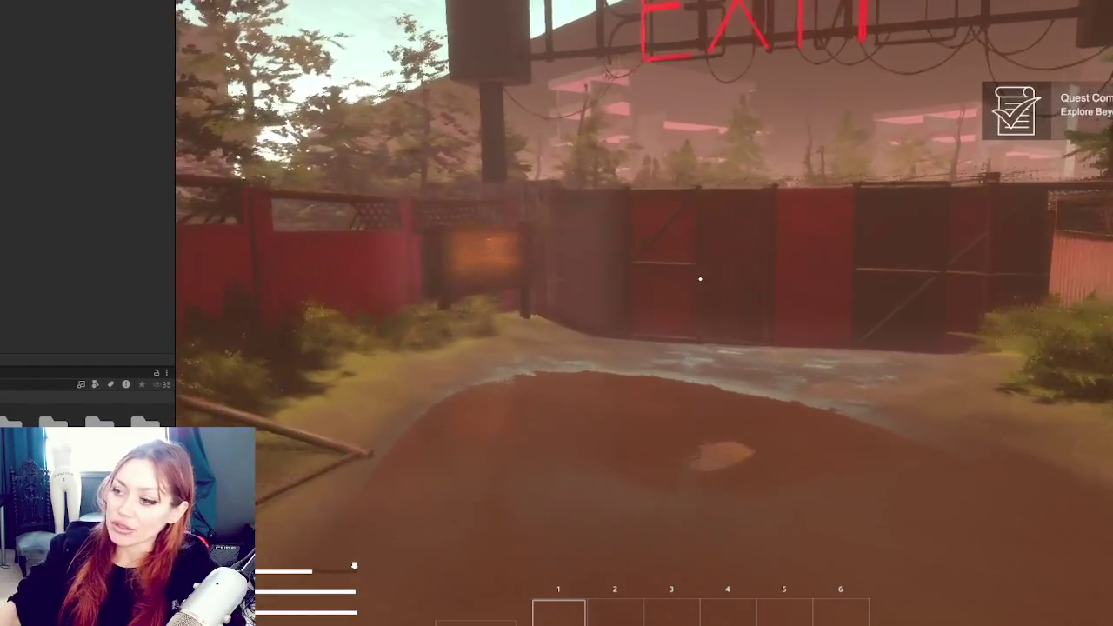
pyautogui.press('w')
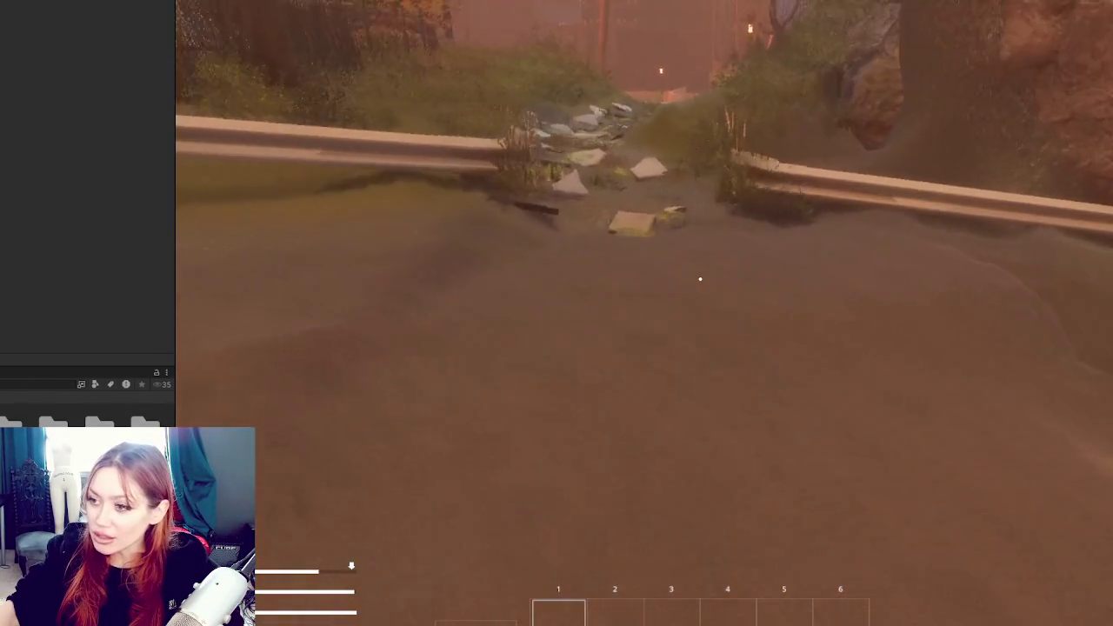
pyautogui.press('w')
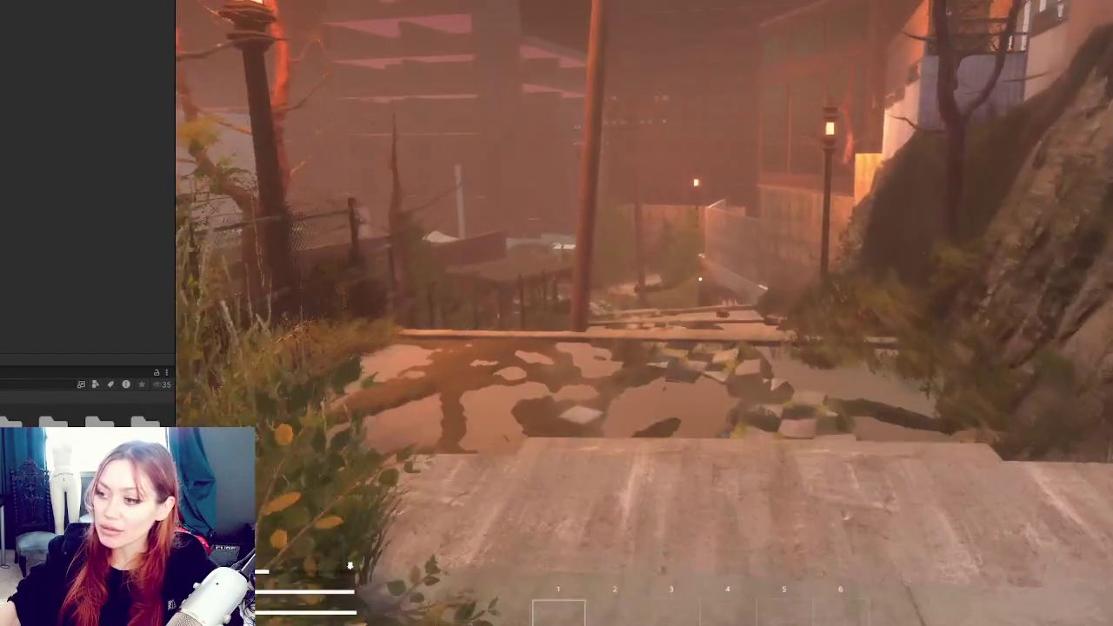
# Cross the checkered path past the playground and walk up to the house door
pyautogui.press('s')
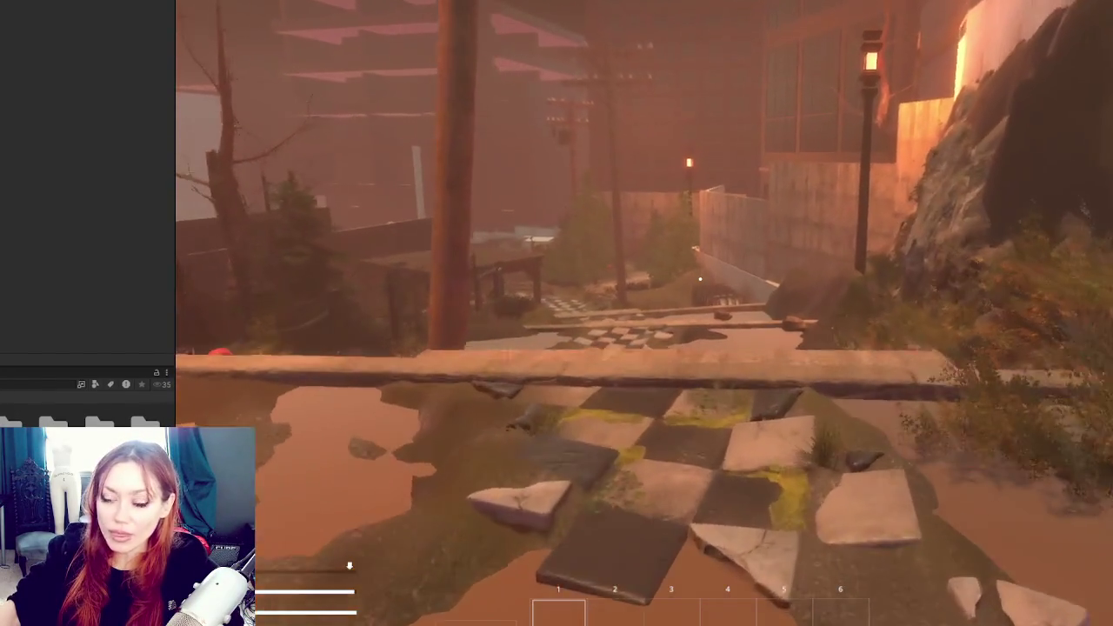
pyautogui.press('s')
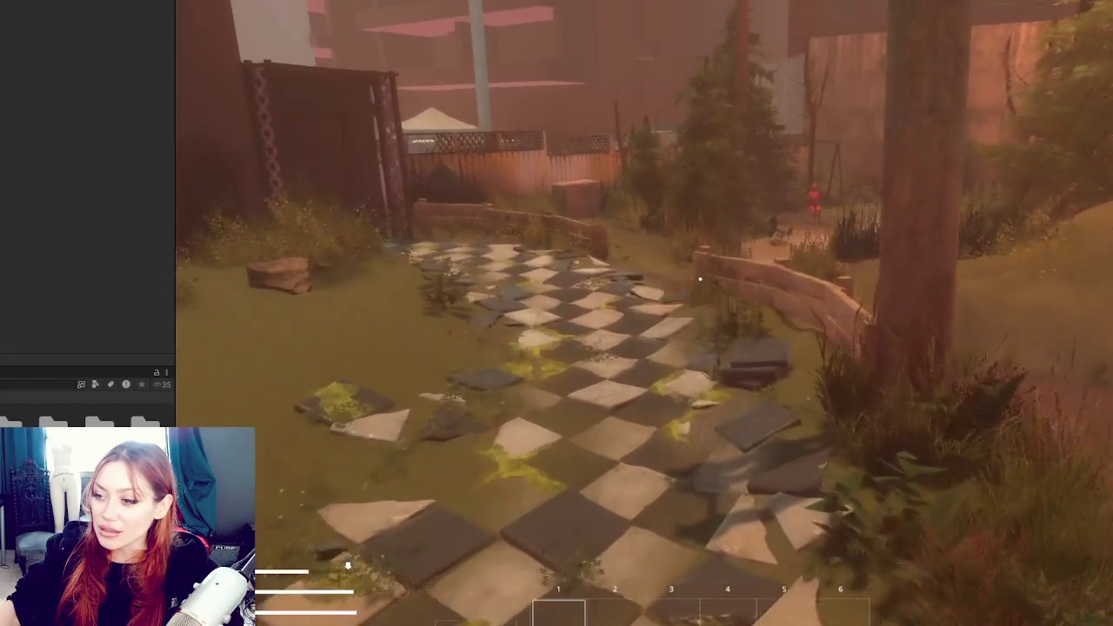
pyautogui.press('w')
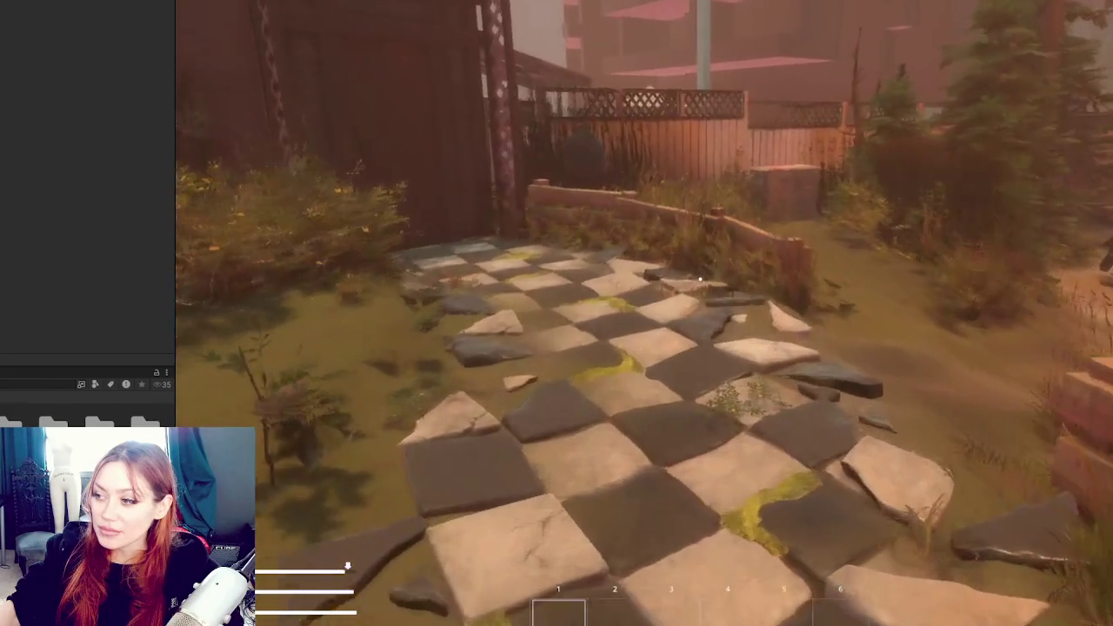
pyautogui.press('w')
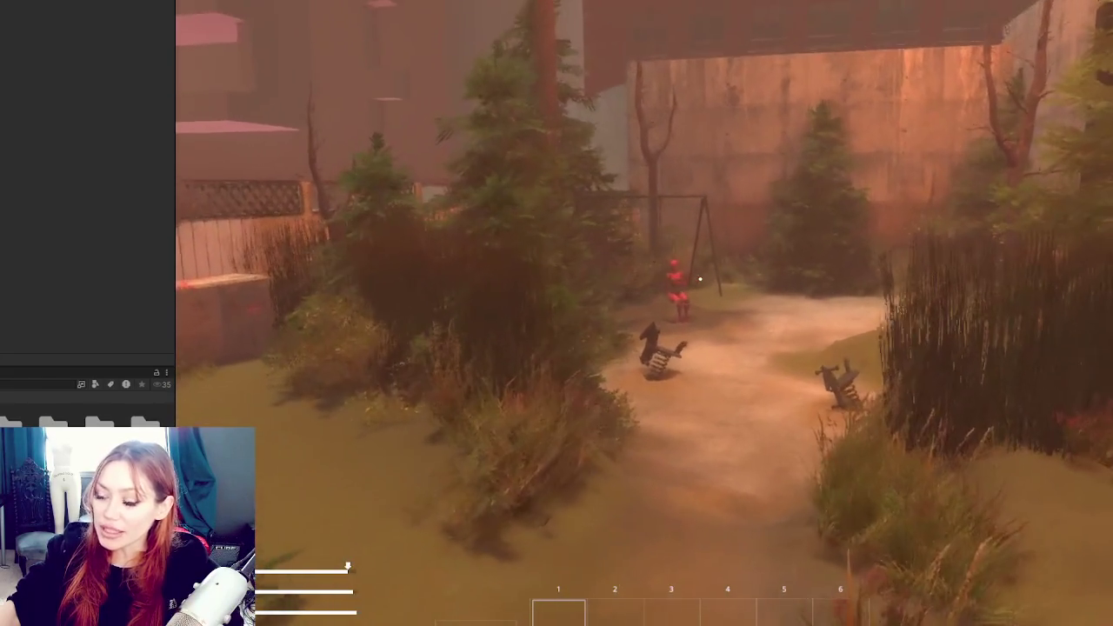
pyautogui.moveTo(700, 279)
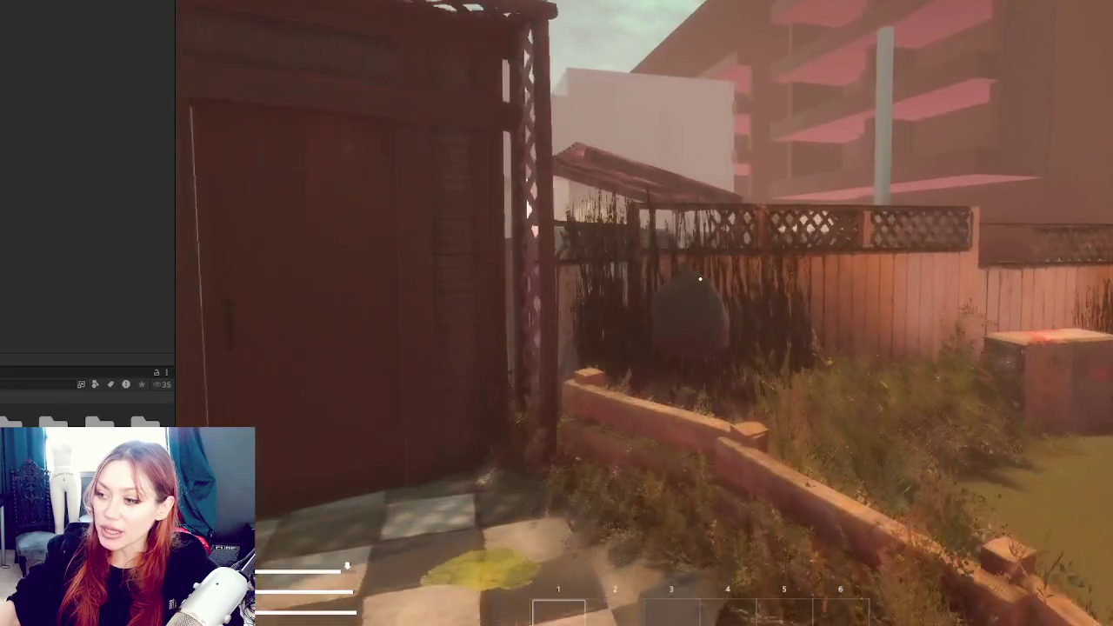
pyautogui.press('w')
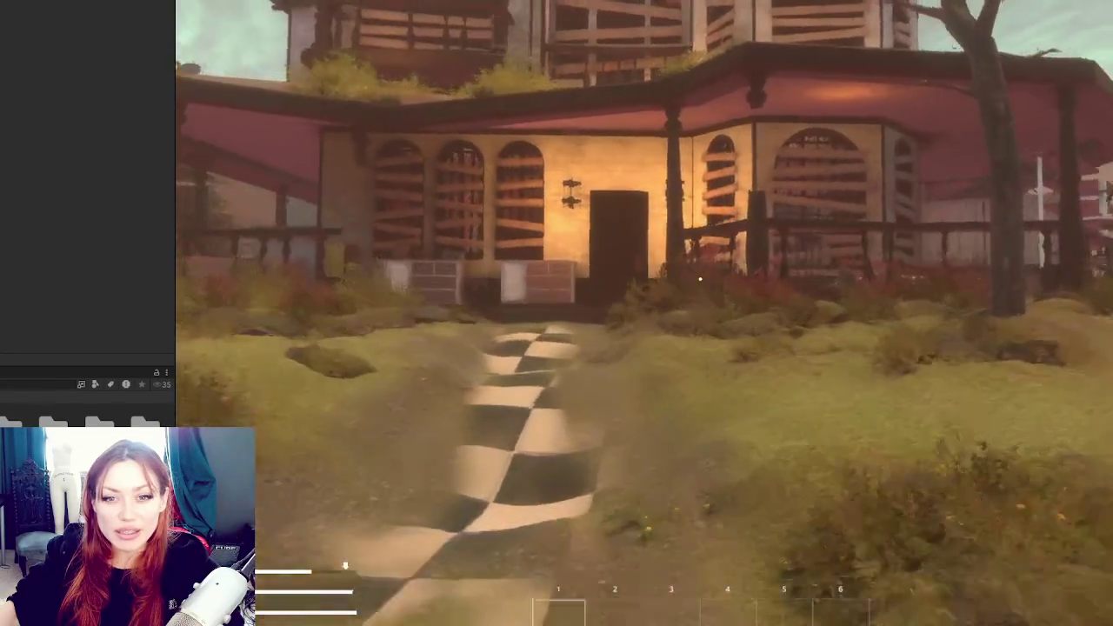
# Walk up to the JOBS board to read the job cards, back away, then exit Play mode
pyautogui.press('w')
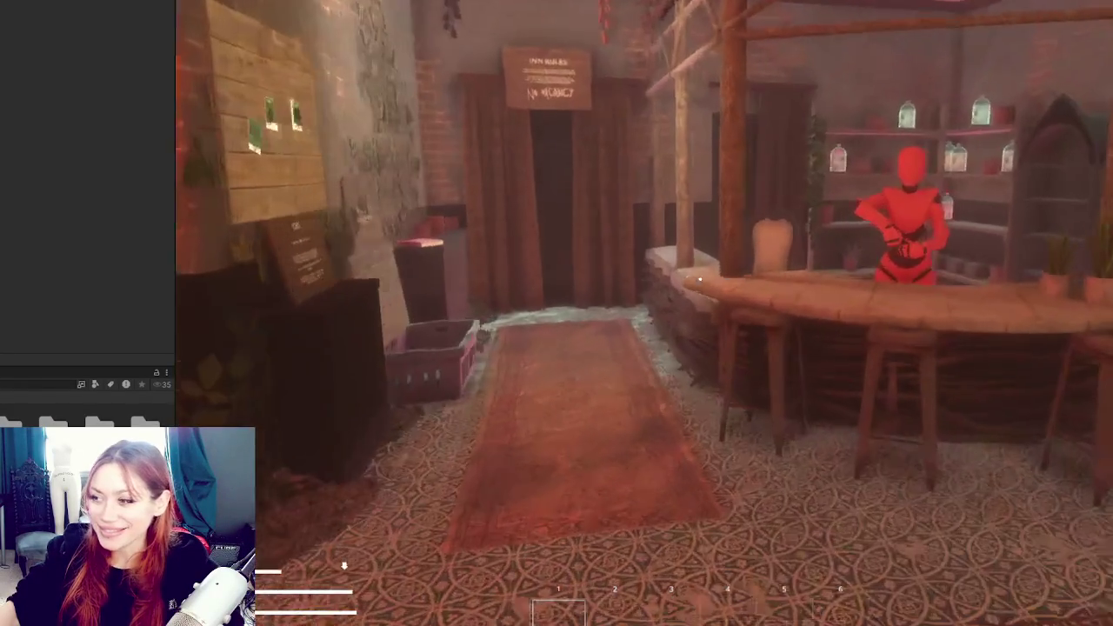
pyautogui.press('w')
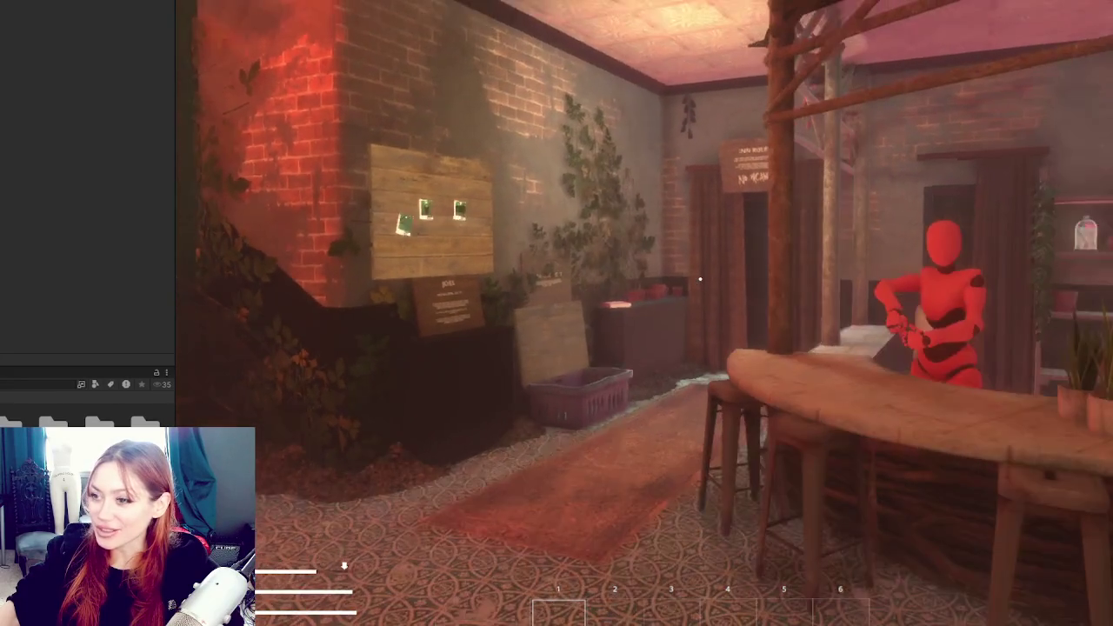
pyautogui.press('w')
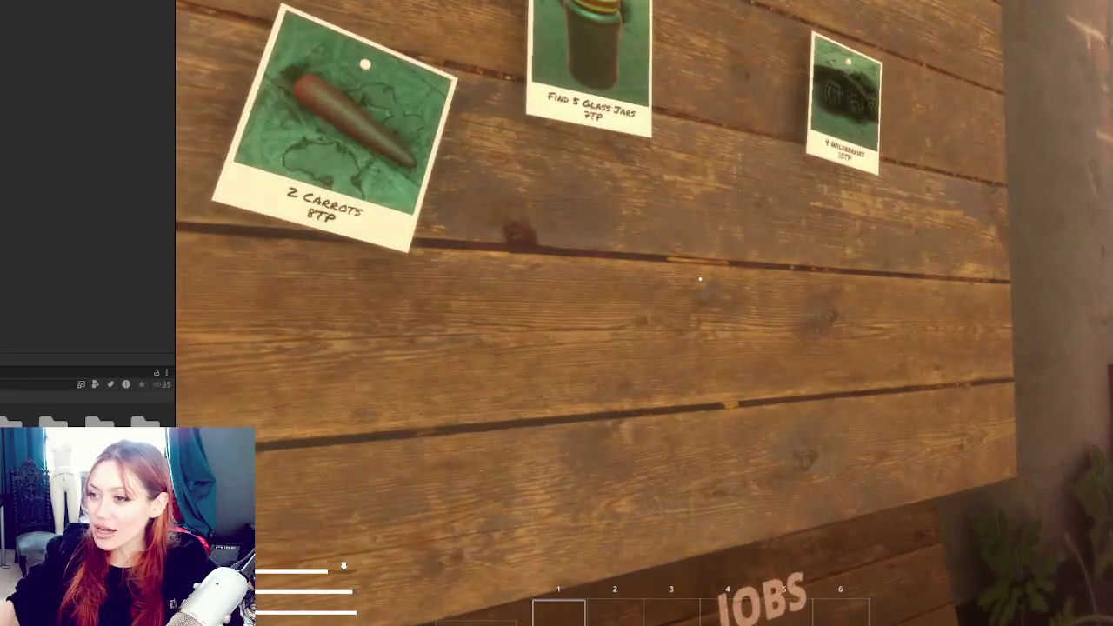
pyautogui.press('s')
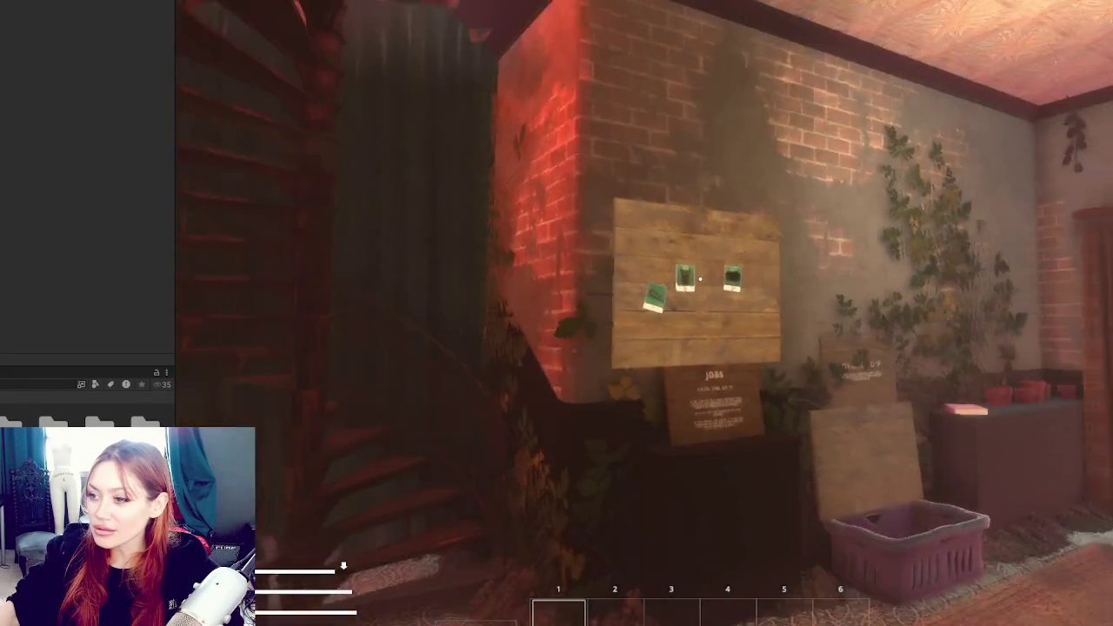
pyautogui.press('s')
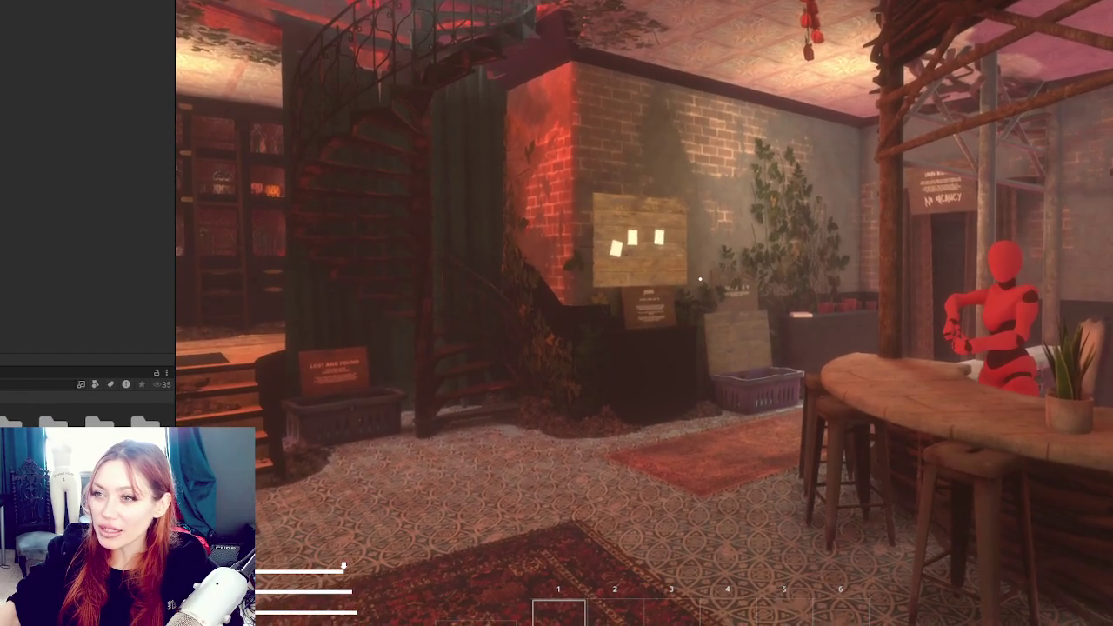
pyautogui.hotkey('ctrl', 'p')
# Select and frame the building's combined mesh in the Scene view
pyautogui.moveTo(583, 103)
pyautogui.mouseDown()
pyautogui.moveTo(396, 31)
pyautogui.moveTo(608, 104)
pyautogui.moveTo(816, 155)
pyautogui.moveTo(432, 379)
pyautogui.mouseUp()
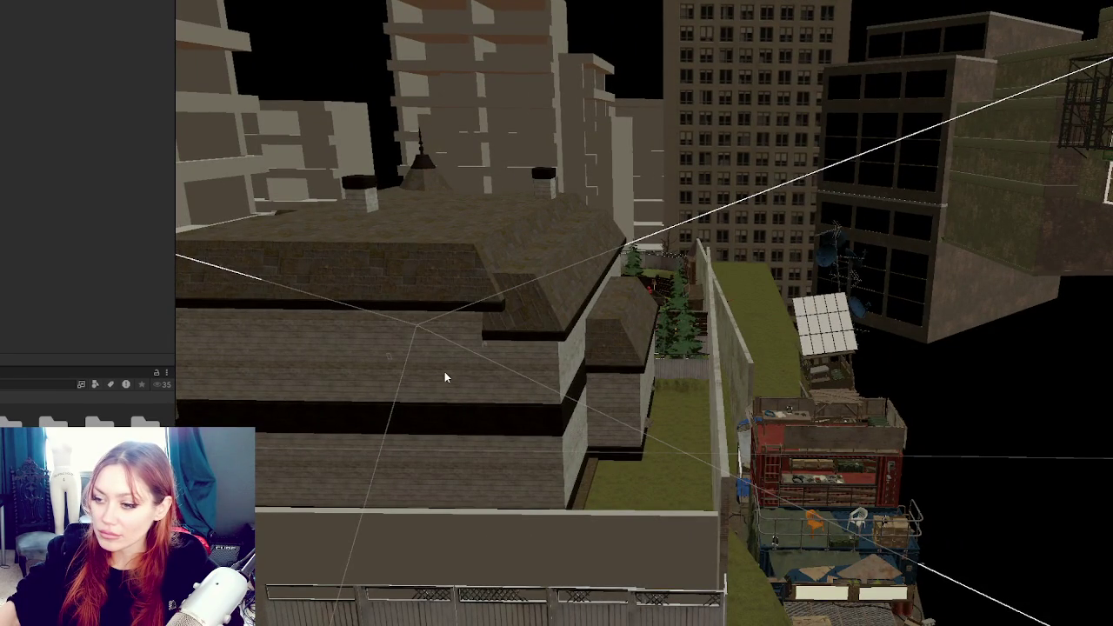
pyautogui.click(368, 300)
pyautogui.press('f')
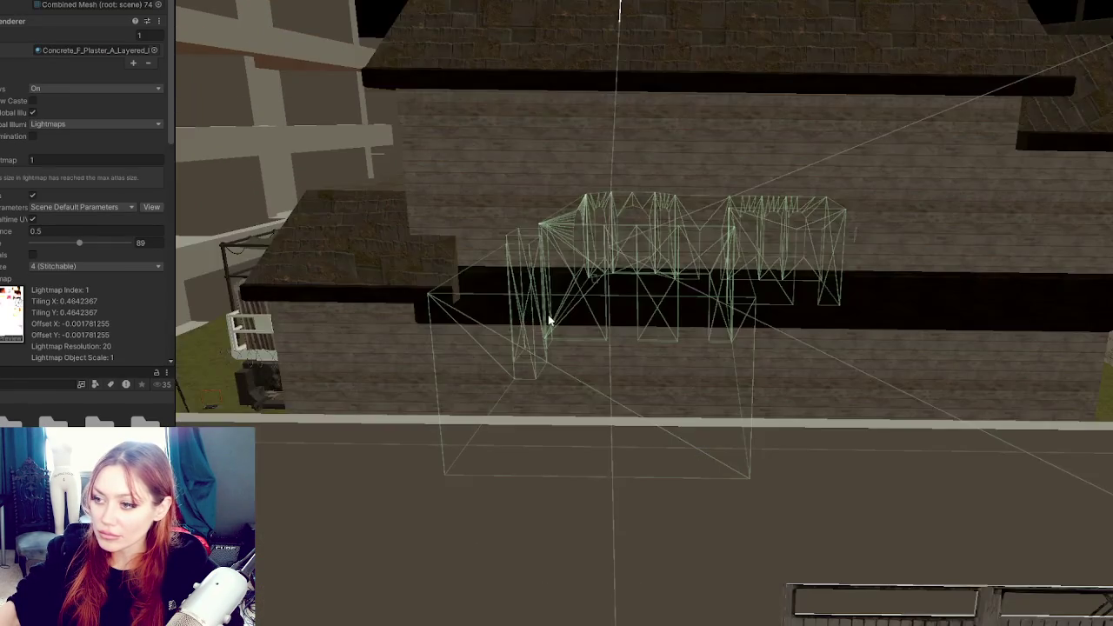
pyautogui.scroll(5, 537, 320)
pyautogui.scroll(5, 591, 316)
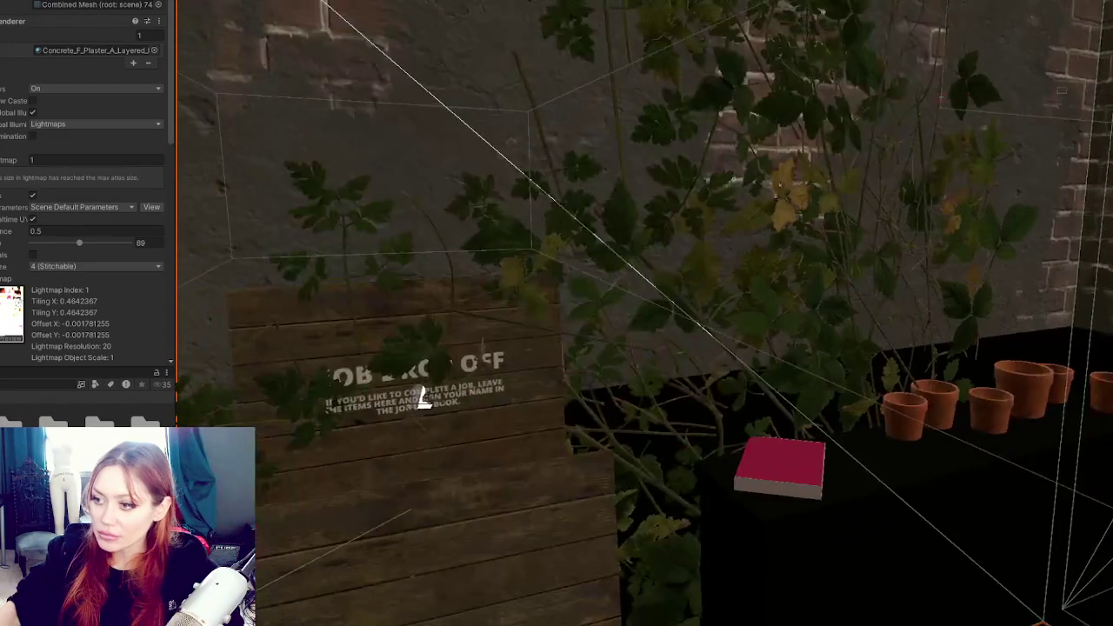
# Select the JOBS board canvas and the carrot job card, then re-enter Play mode
pyautogui.moveTo(423, 399)
pyautogui.mouseDown()
pyautogui.moveTo(472, 378)
pyautogui.moveTo(1002, 396)
pyautogui.mouseUp()
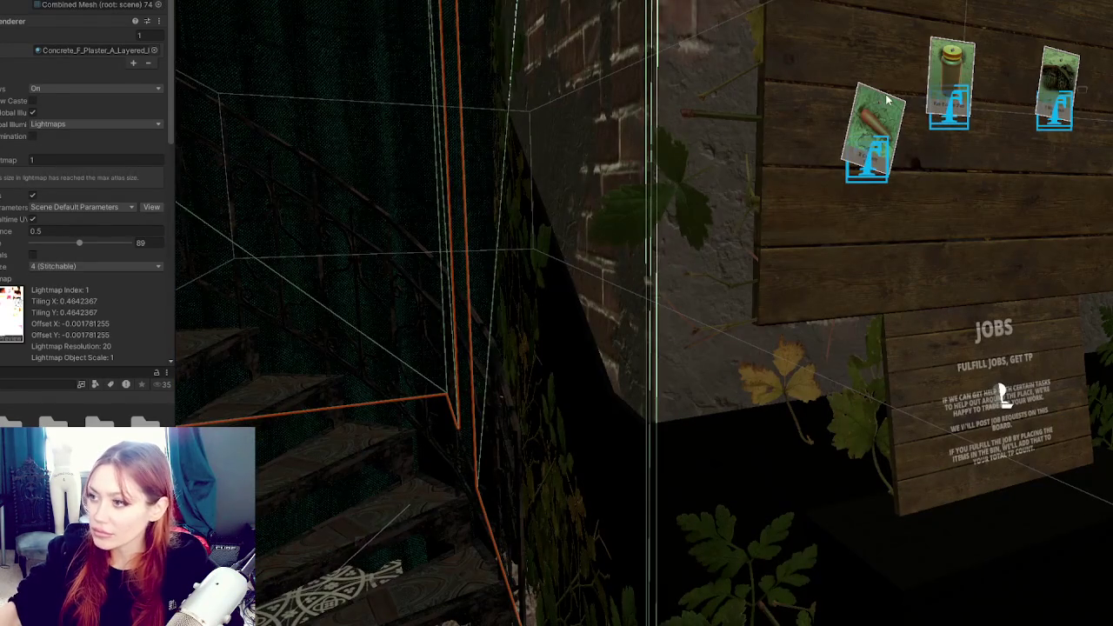
pyautogui.click(311, 179)
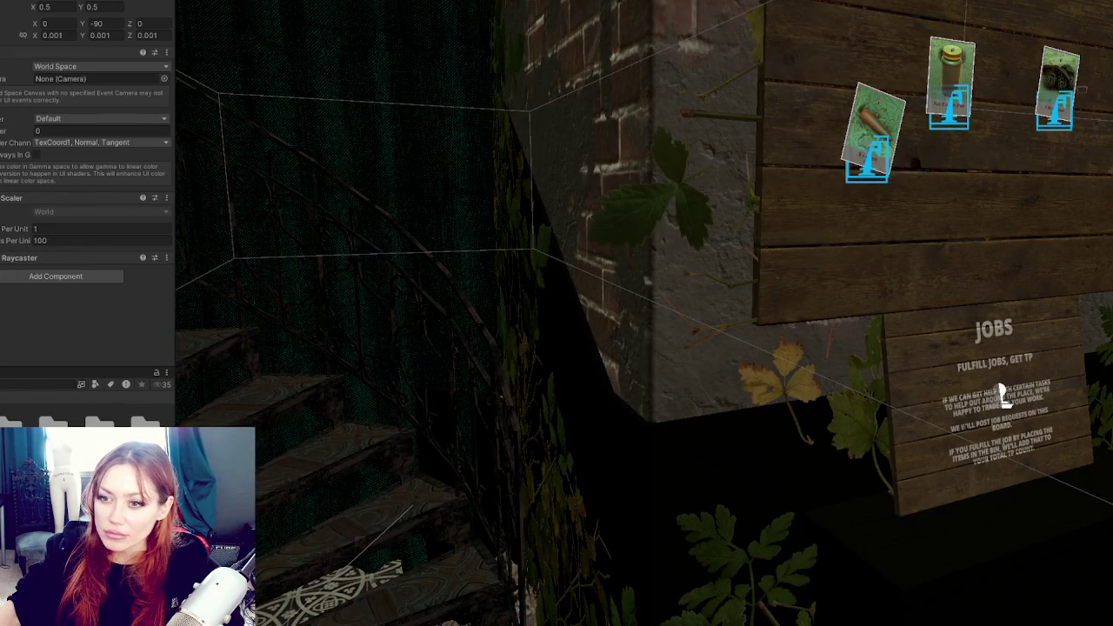
pyautogui.click(874, 131)
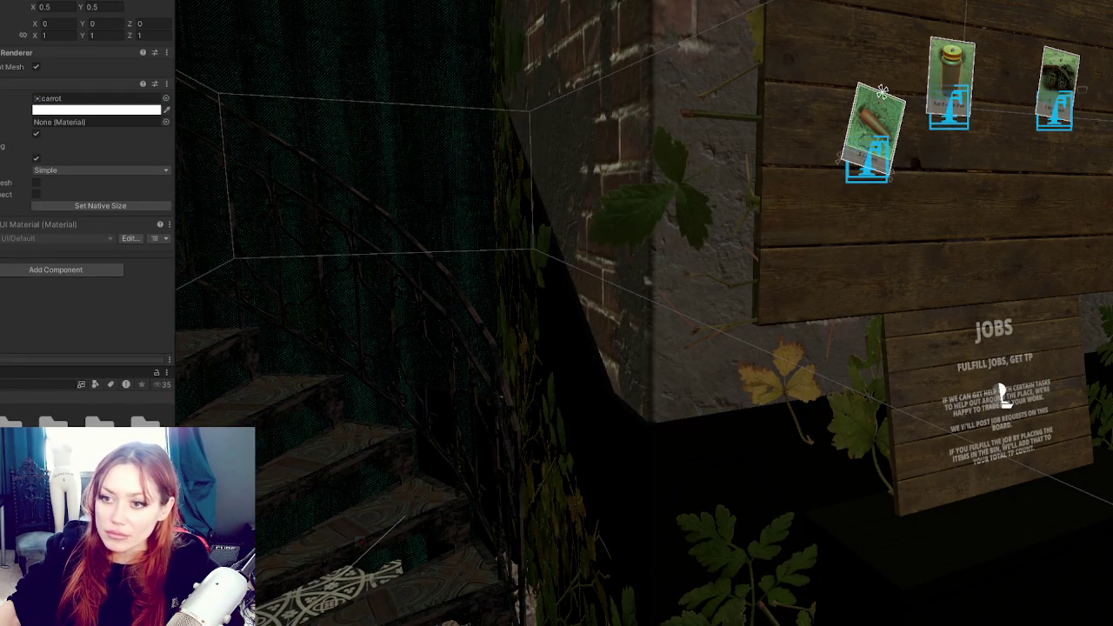
pyautogui.hotkey('ctrl', 'p')
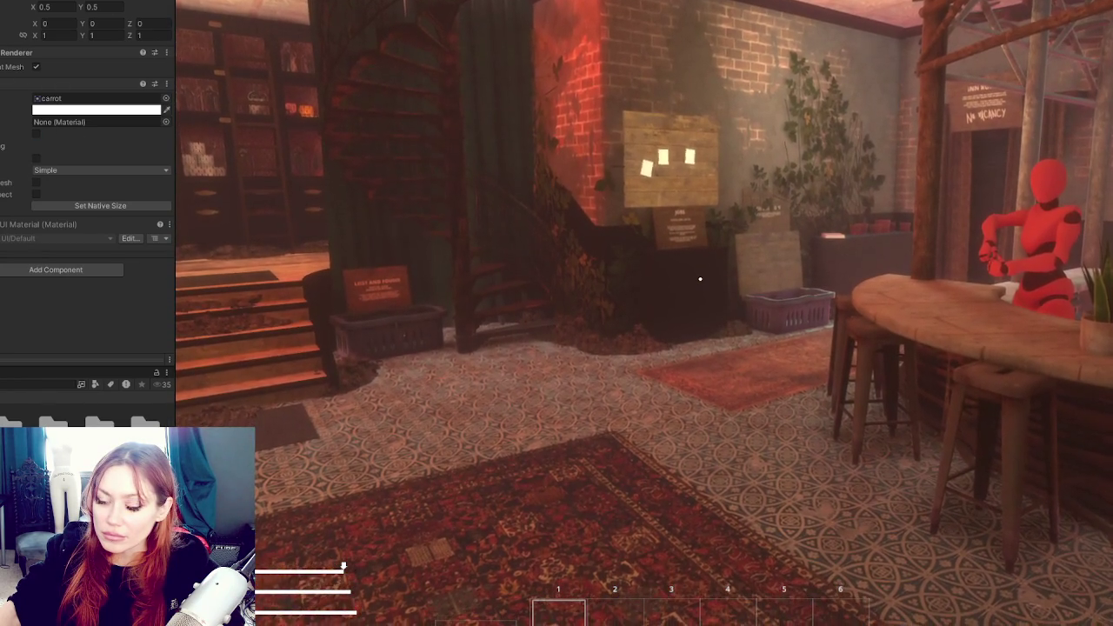
# Set the Cube's Cast Shadows to Off and try Light Probes Off before restoring Blend Probes
pyautogui.scroll(-10, 83, 217)
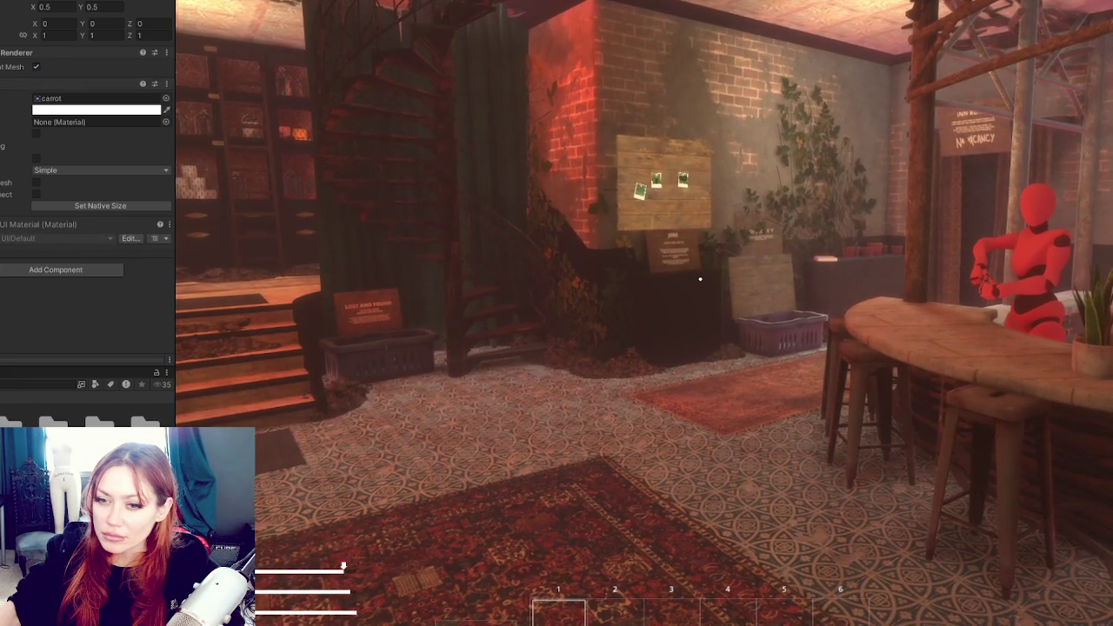
pyautogui.click(60, 91)
pyautogui.click(58, 99)
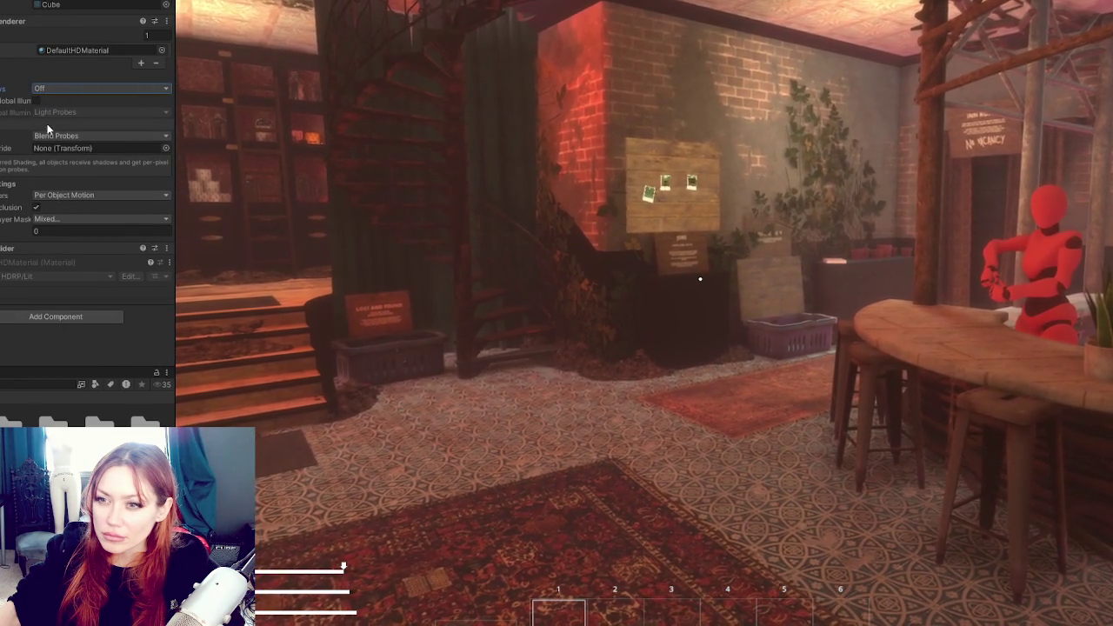
pyautogui.click(52, 136)
pyautogui.click(48, 146)
pyautogui.click(48, 136)
pyautogui.click(48, 159)
# Toggle Contribute GI on and off, leaving the Cube out of global illumination
pyautogui.click(36, 101)
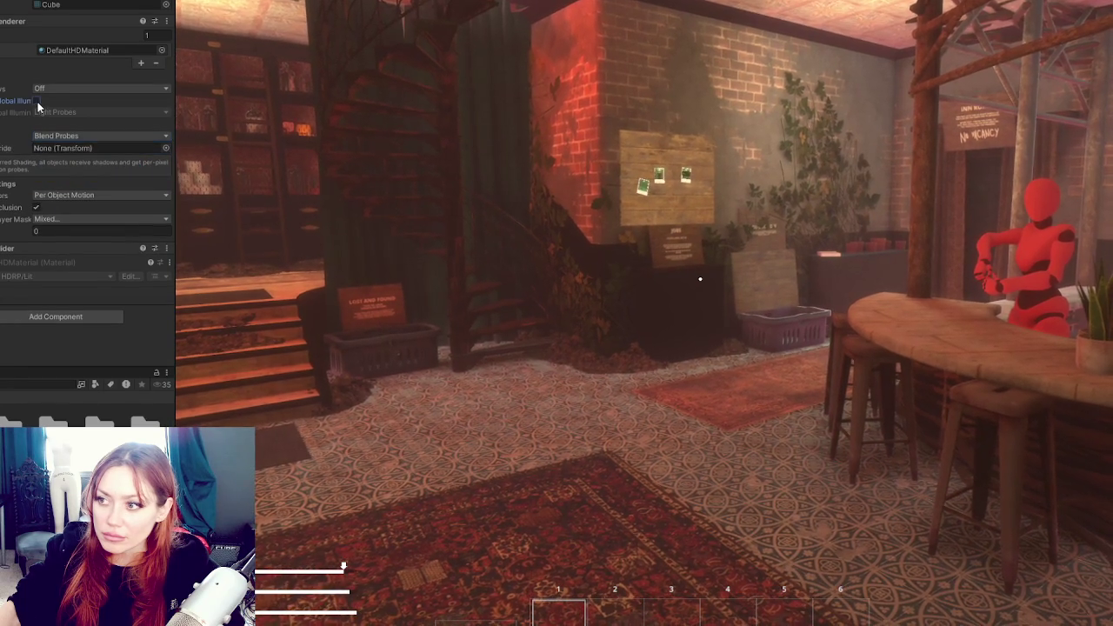
pyautogui.click(35, 100)
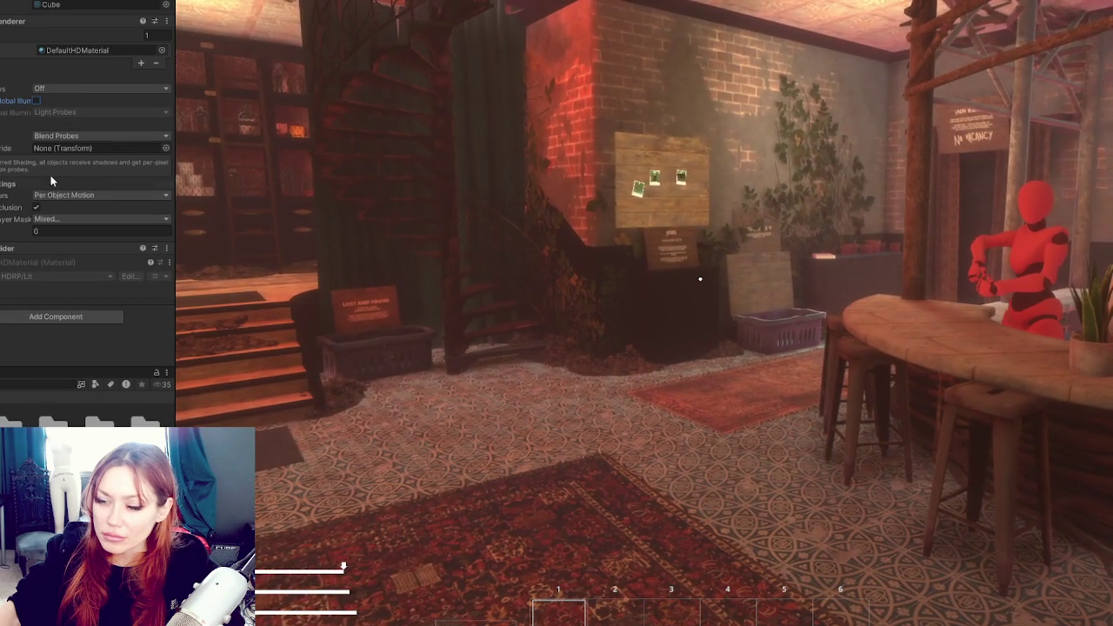
pyautogui.click(36, 100)
pyautogui.click(36, 100)
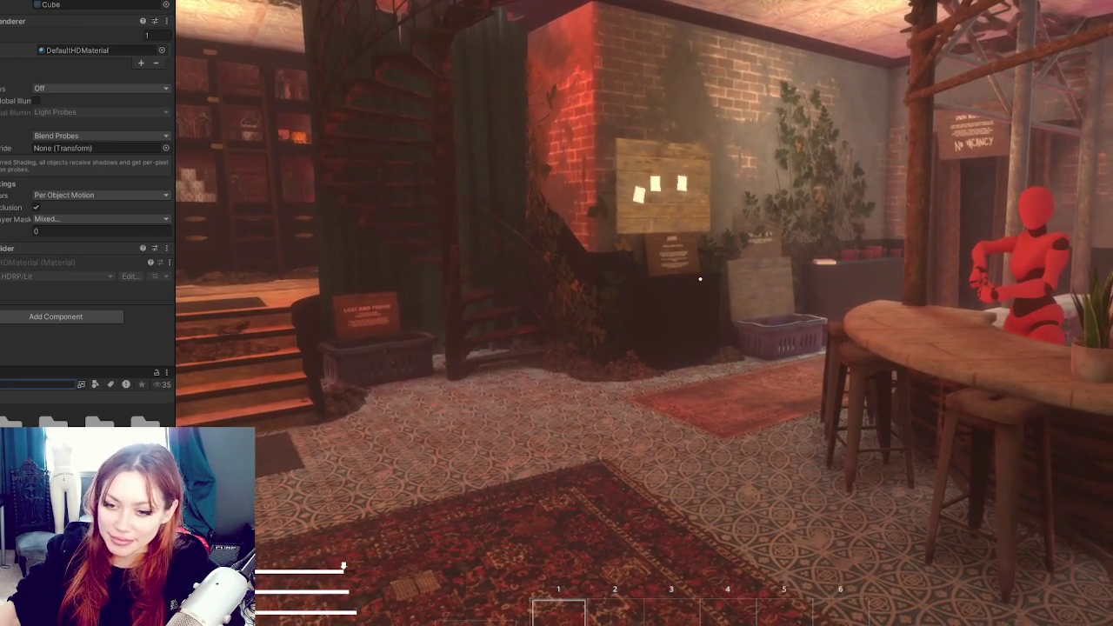
pyautogui.scroll(-1, 87, 413)
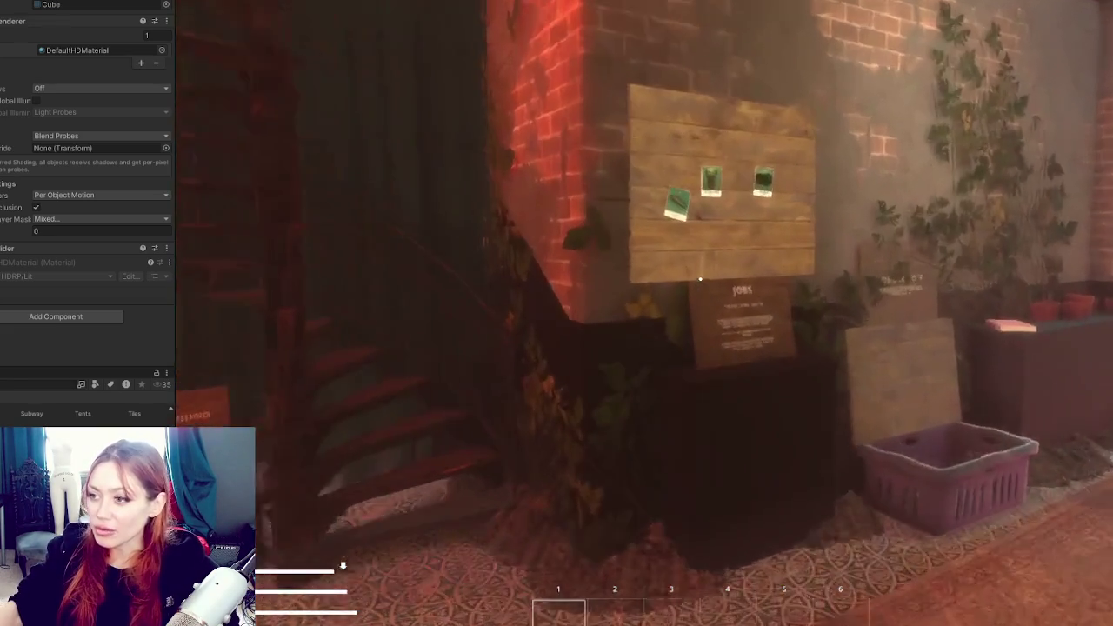
# Open the JOBS board, inspect the 4 Wildberries card and accept the job
pyautogui.click(700, 279)
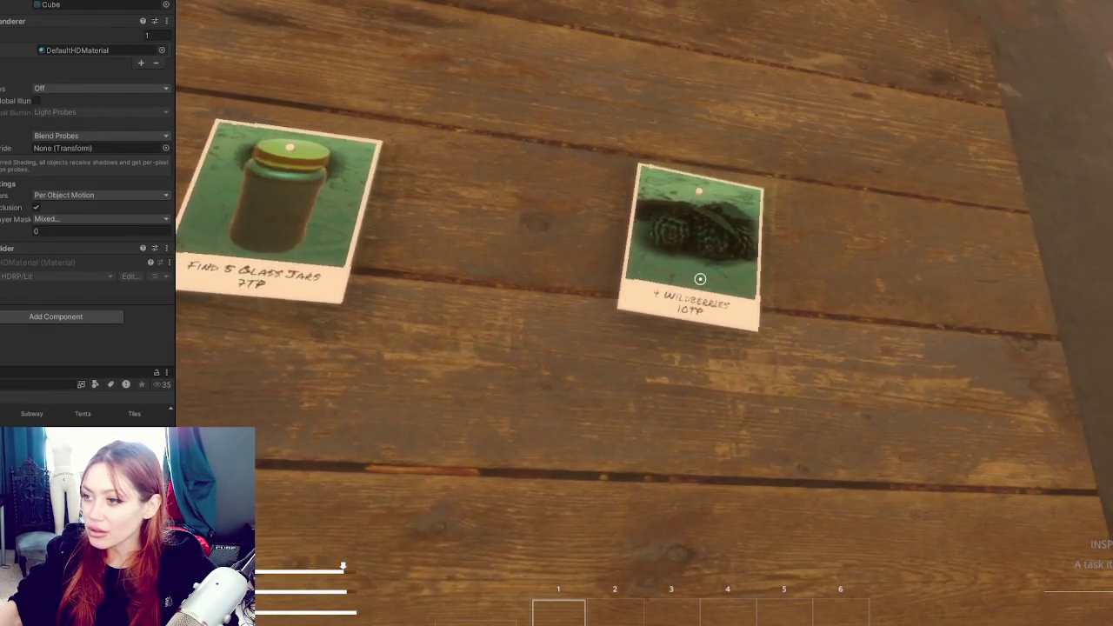
pyautogui.click(700, 278)
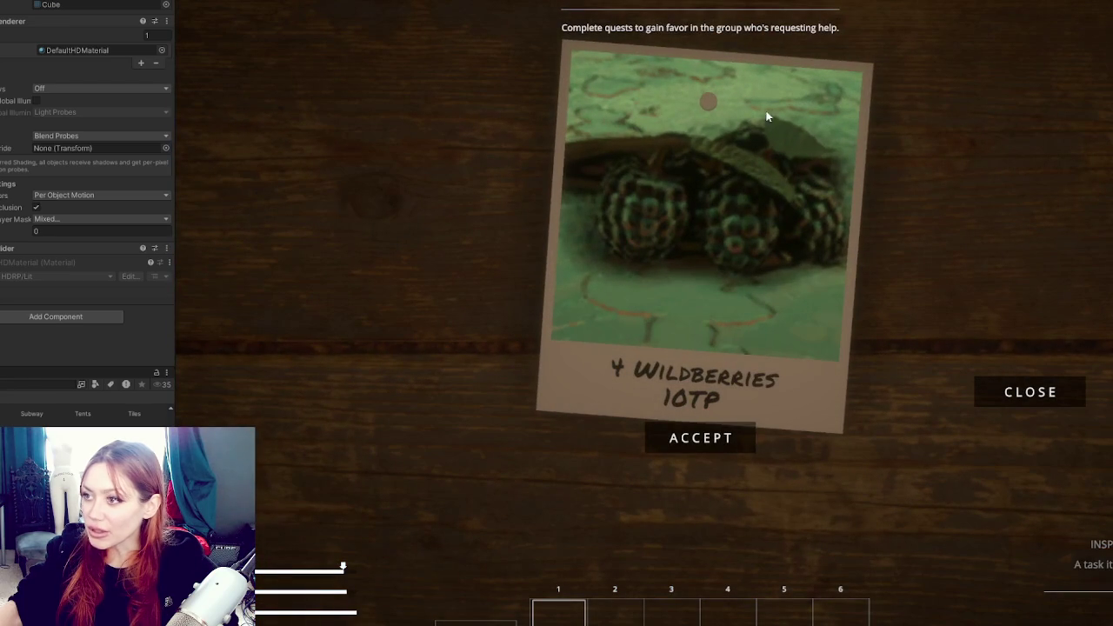
pyautogui.click(711, 428)
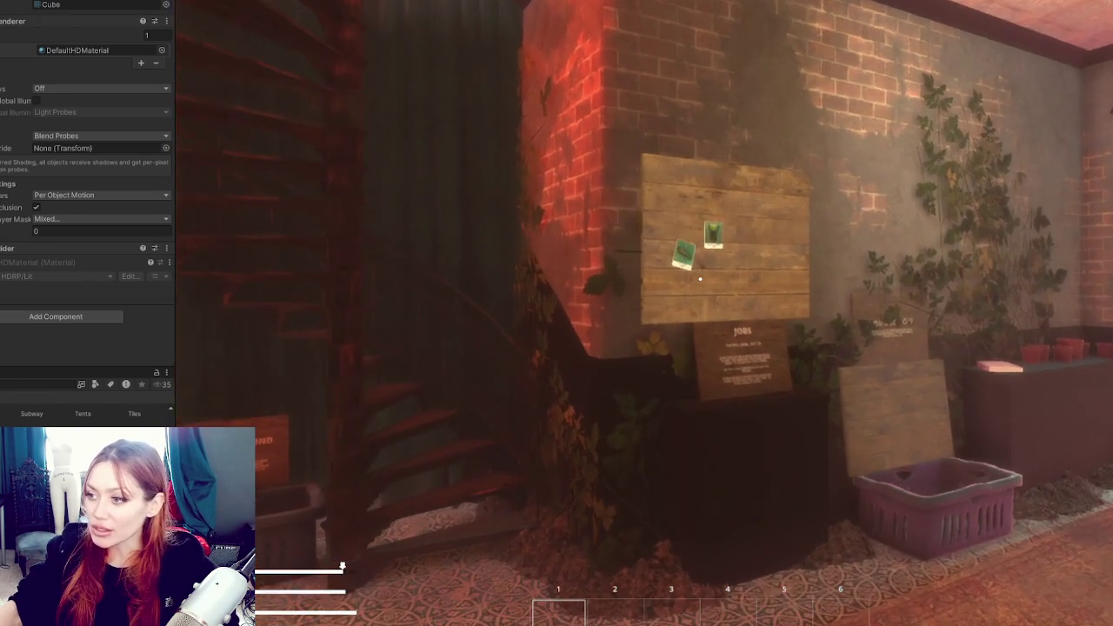
# Walk closer to the board, back off and sidestep to view the room
pyautogui.press('w')
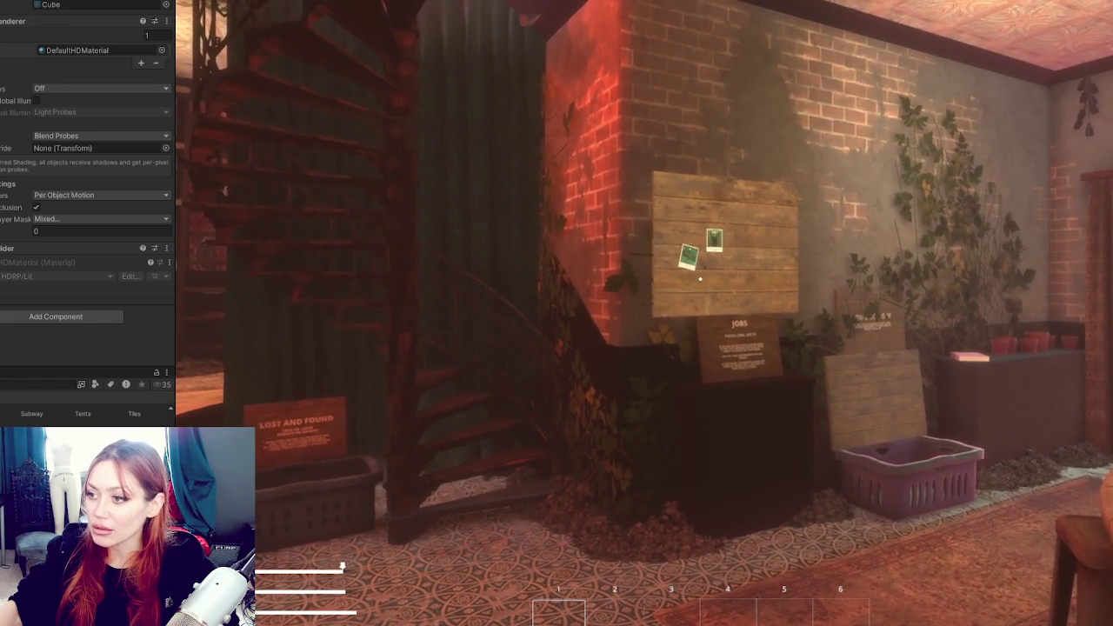
pyautogui.press('w')
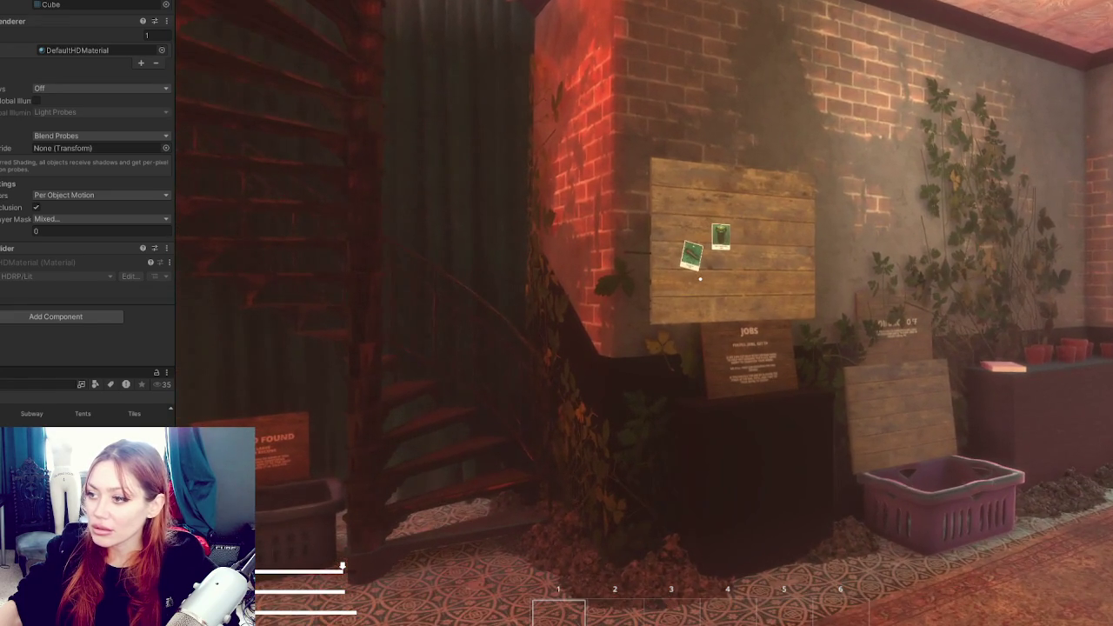
pyautogui.press('s')
pyautogui.press('d')
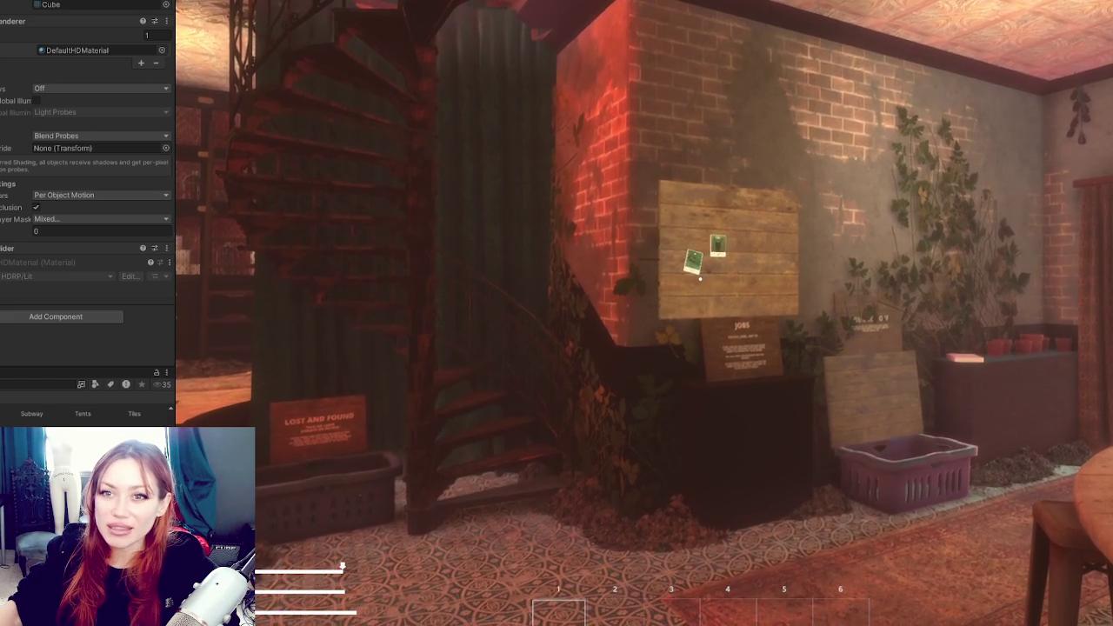
pyautogui.scroll(10, 60, 129)
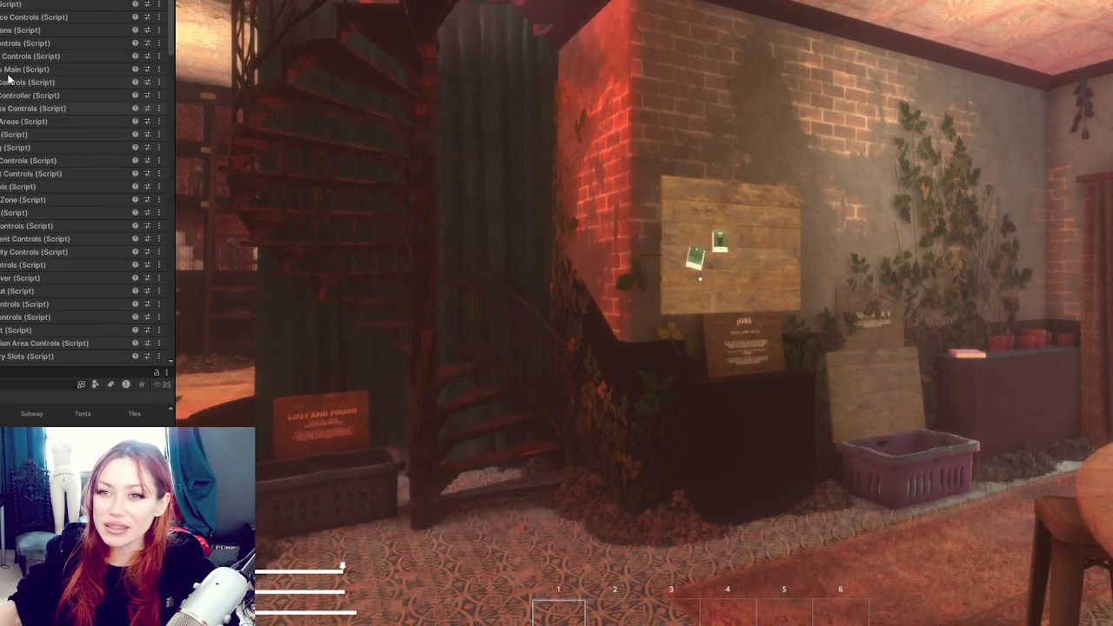
# Switch the camera's anti-aliasing off, then set it to SMAA
pyautogui.scroll(10, 82, 109)
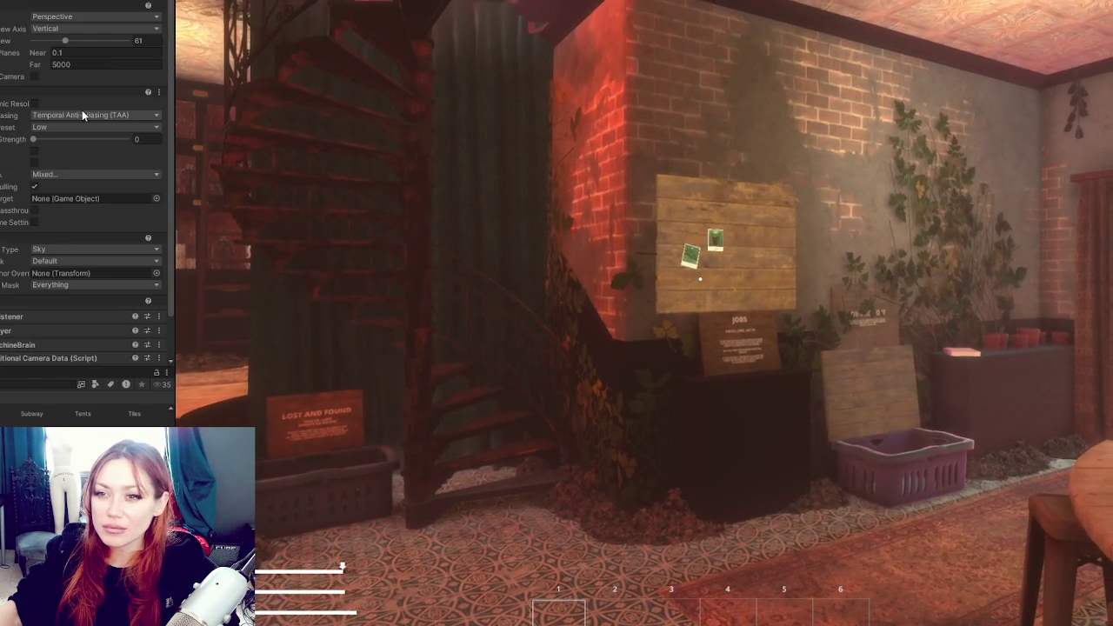
pyautogui.click(75, 112)
pyautogui.click(73, 123)
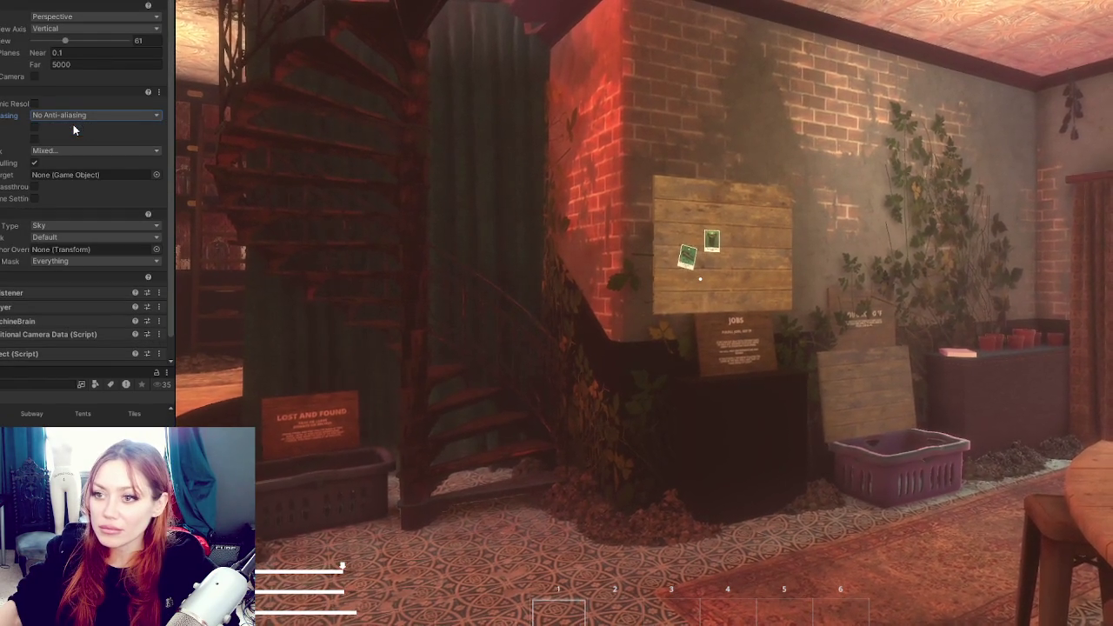
pyautogui.click(700, 278)
pyautogui.click(94, 114)
pyautogui.click(131, 168)
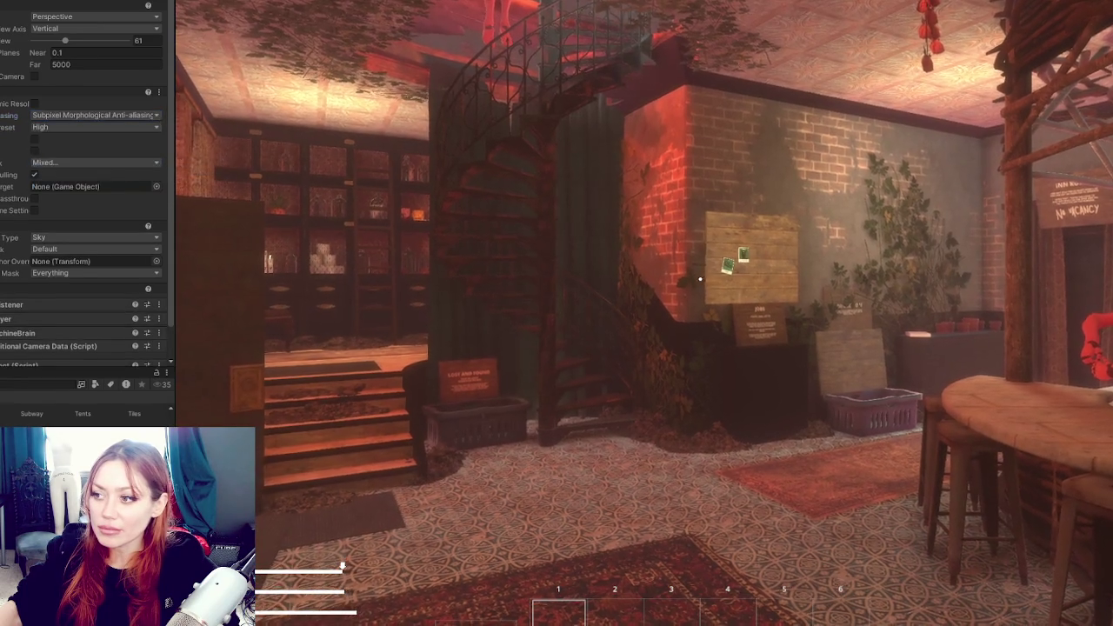
# Walk to the jobs board and back, then switch anti-aliasing to FXAA
pyautogui.press('w')
pyautogui.press('w')
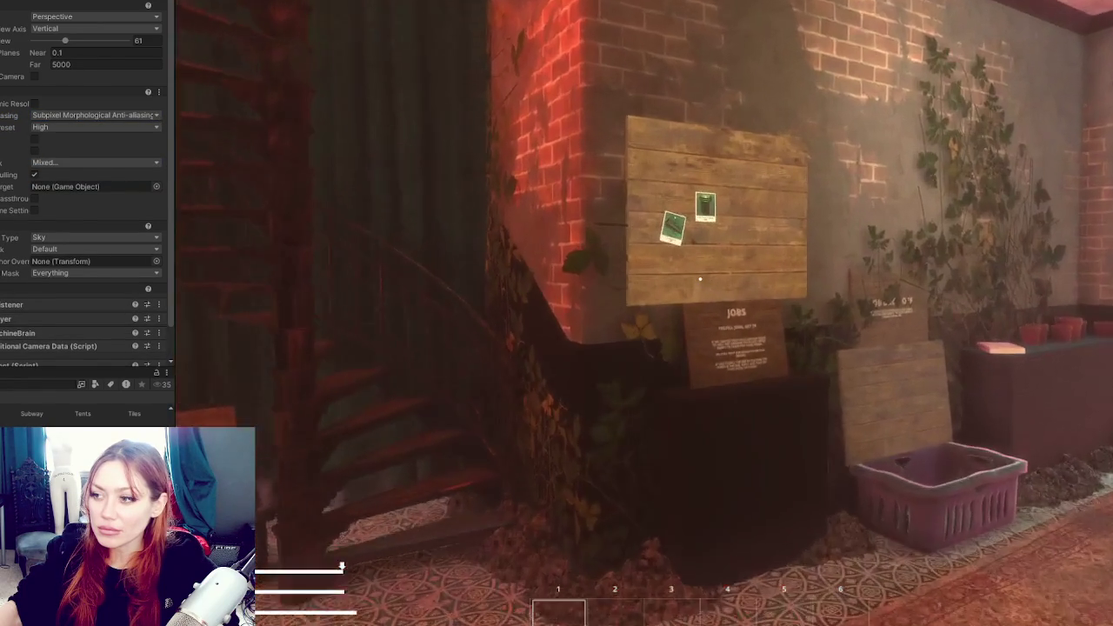
pyautogui.press('s')
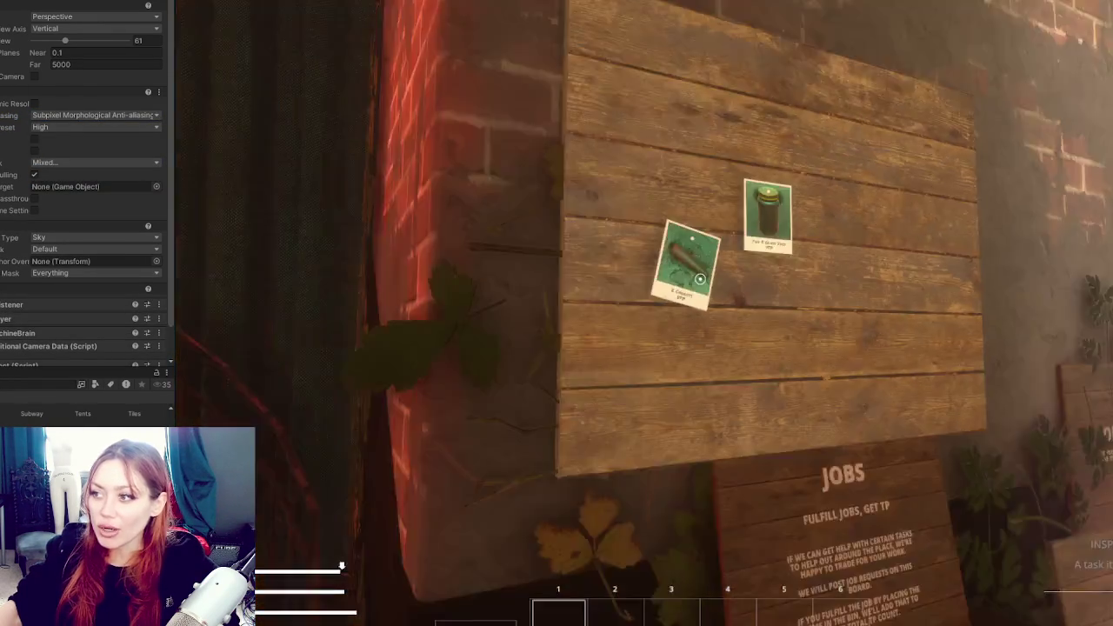
pyautogui.click(119, 115)
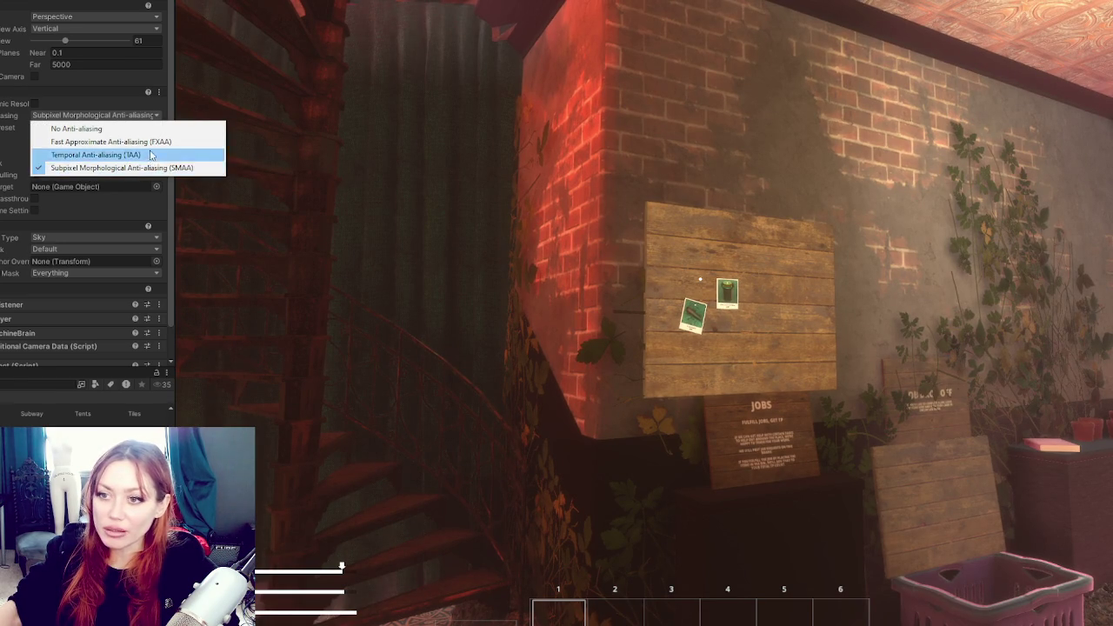
pyautogui.click(147, 141)
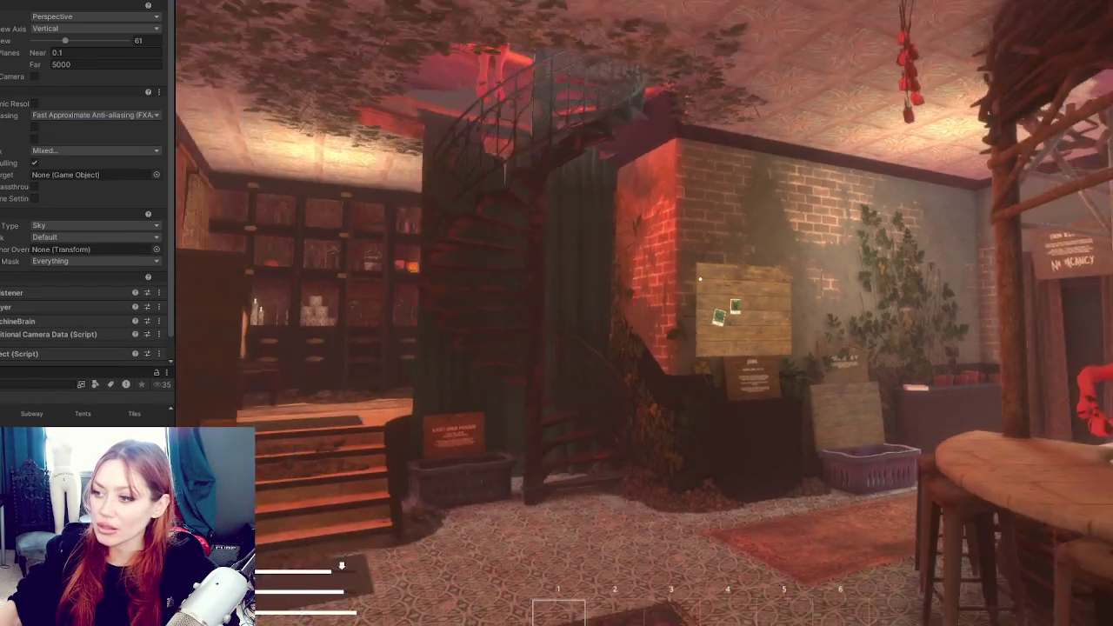
# Walk to the Jobs board and back several times, ending at the shelf-room doorway
pyautogui.press('w')
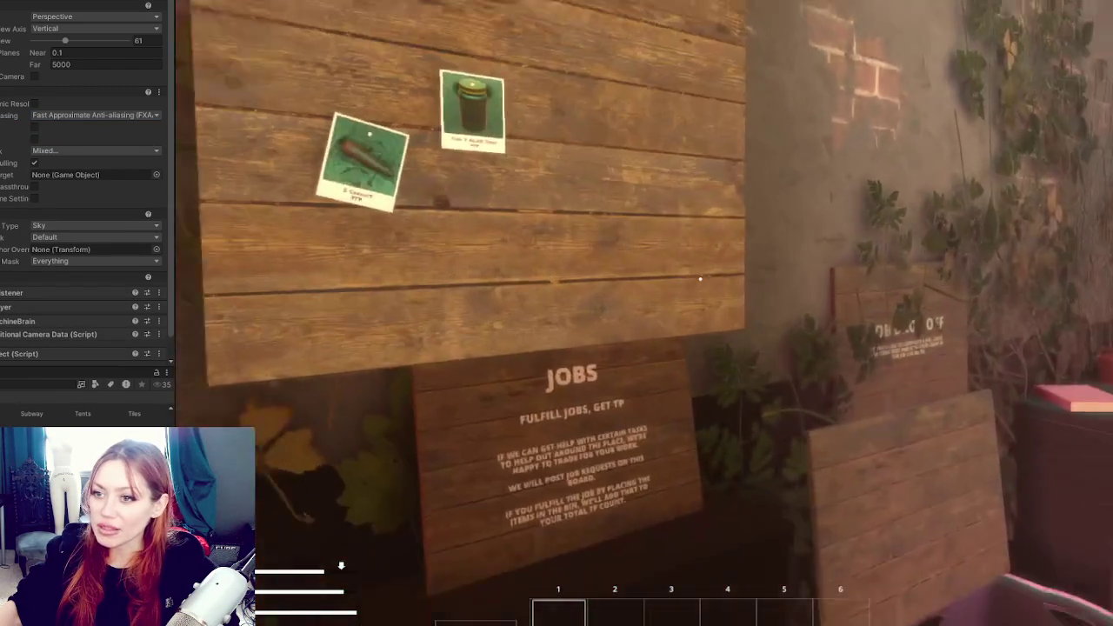
pyautogui.press('s')
pyautogui.press('w')
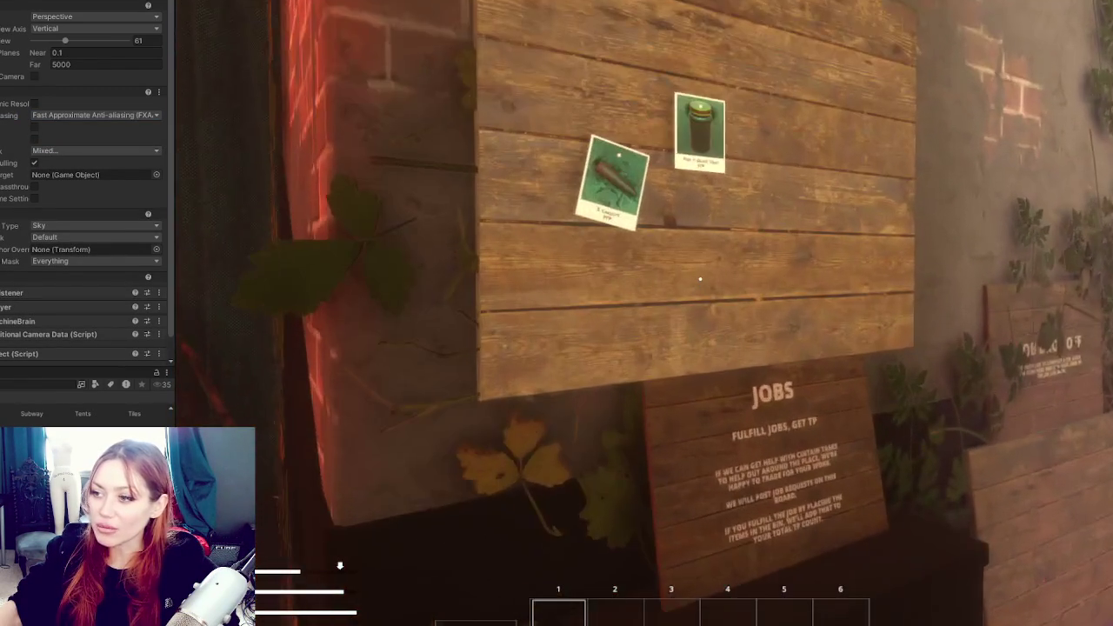
pyautogui.press('s')
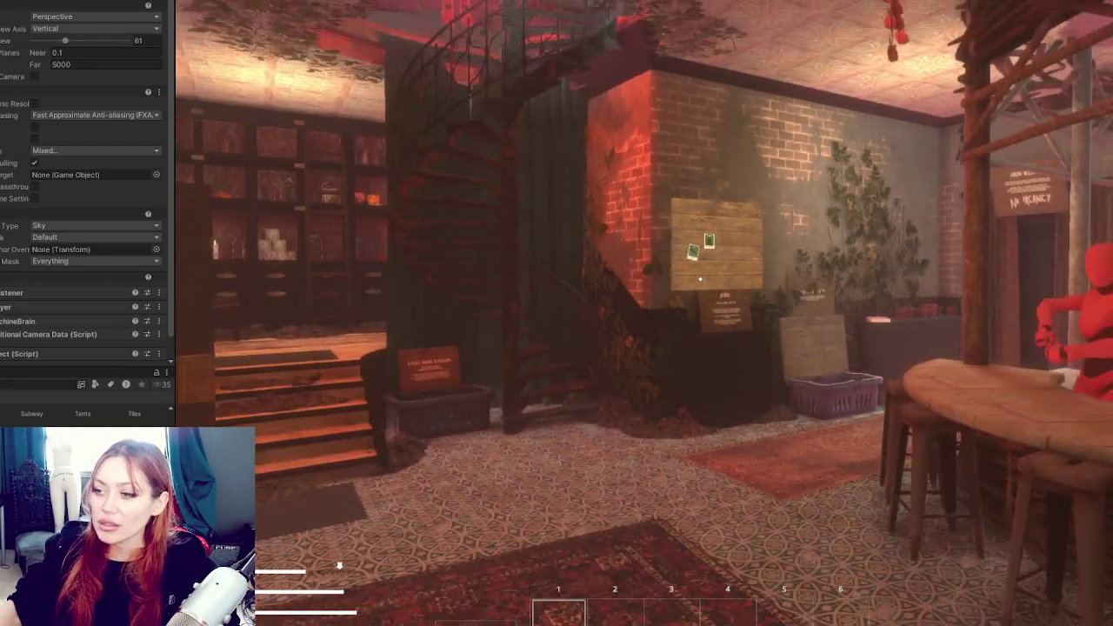
pyautogui.press('w')
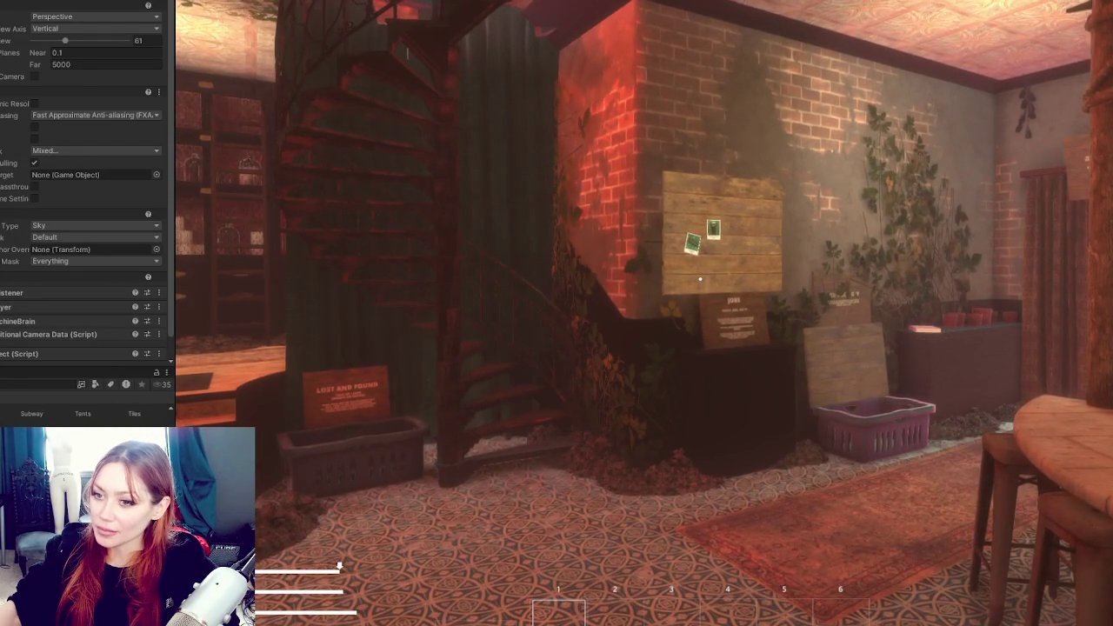
pyautogui.press('w')
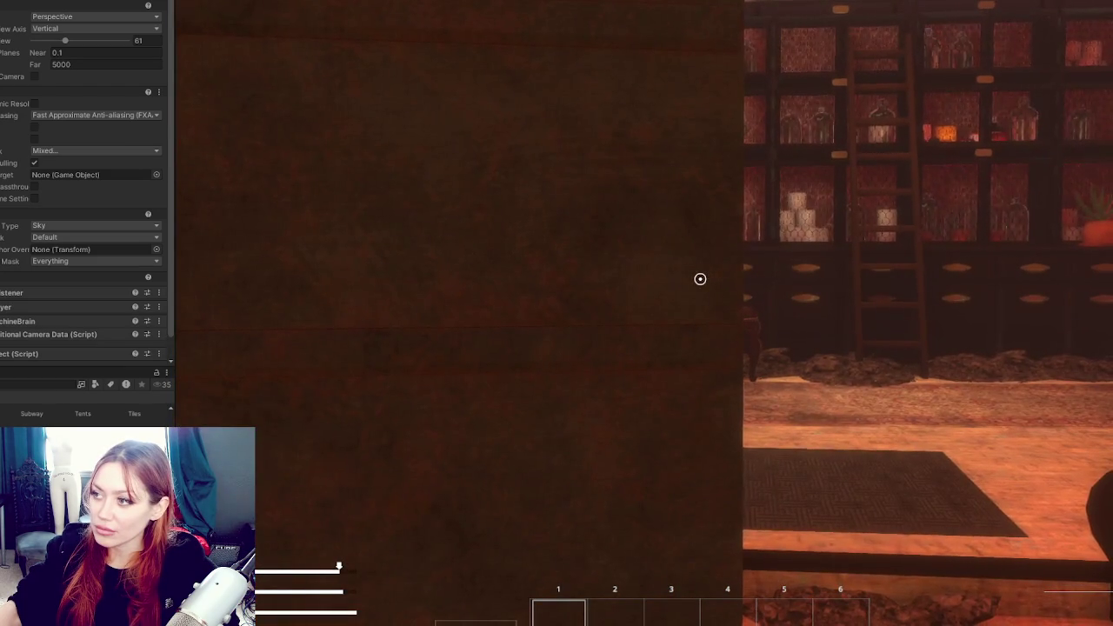
# Compare TAA against FXAA anti-aliasing while looking toward the shelf room
pyautogui.click(96, 115)
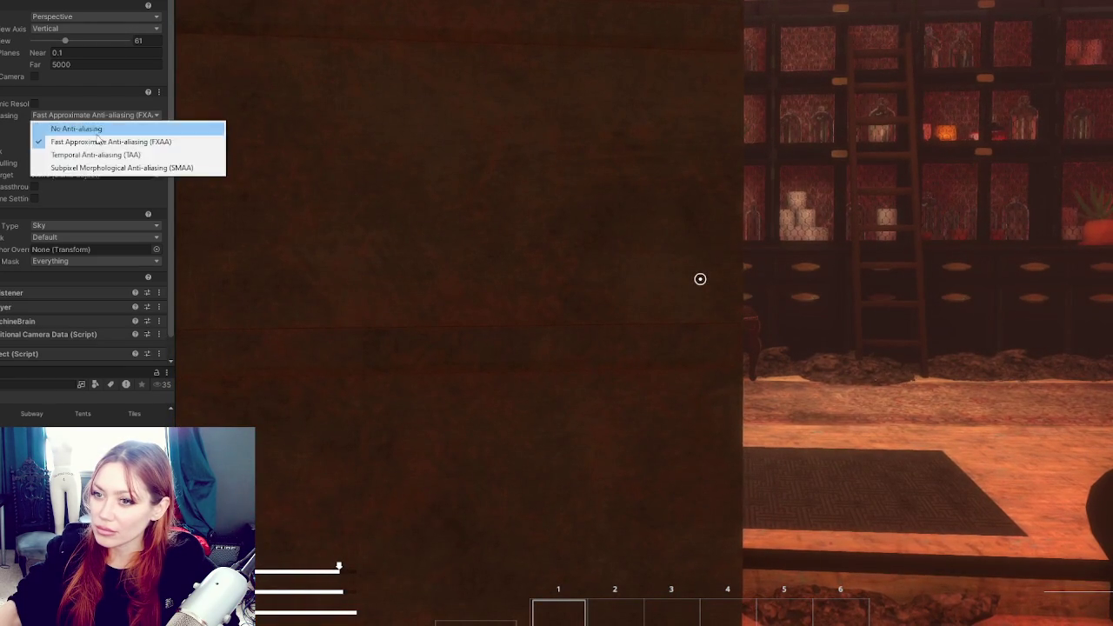
pyautogui.click(100, 154)
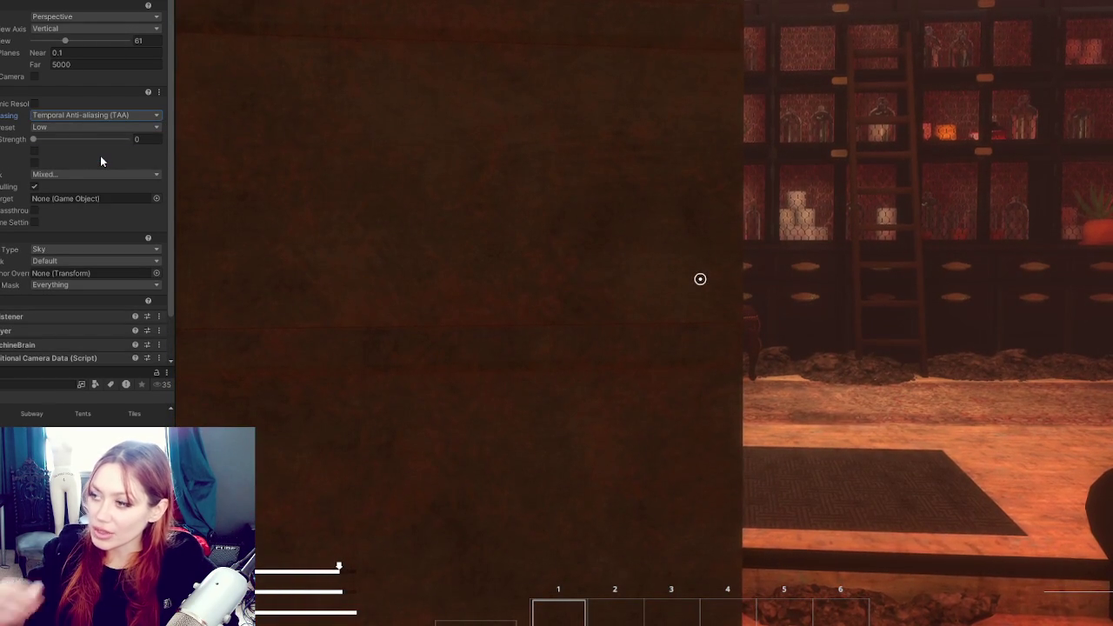
pyautogui.click(80, 115)
pyautogui.click(74, 143)
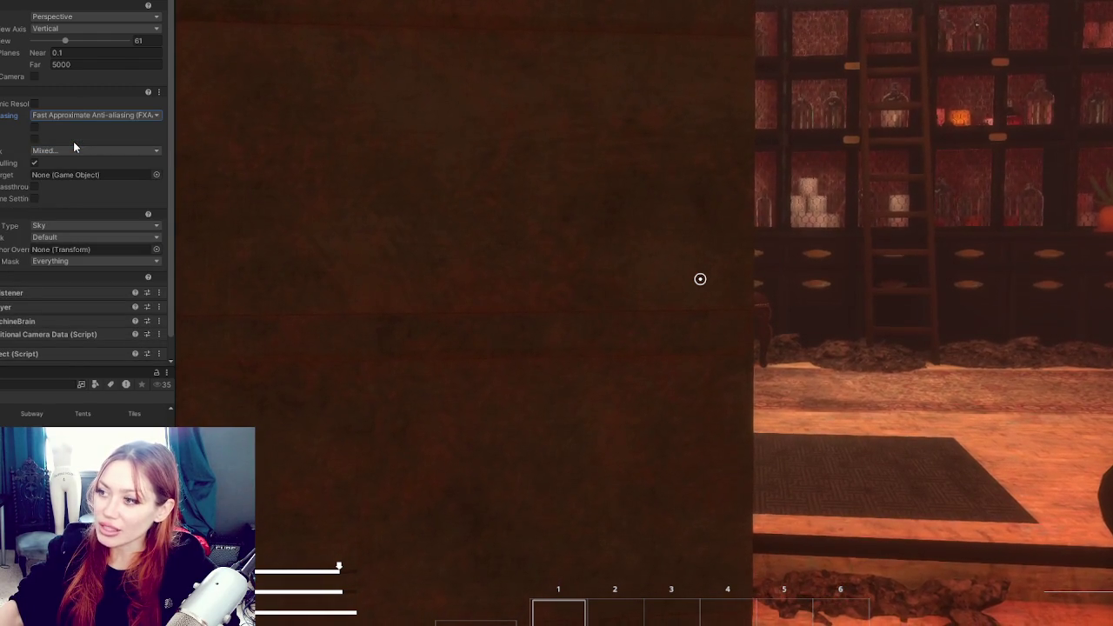
pyautogui.click(674, 185)
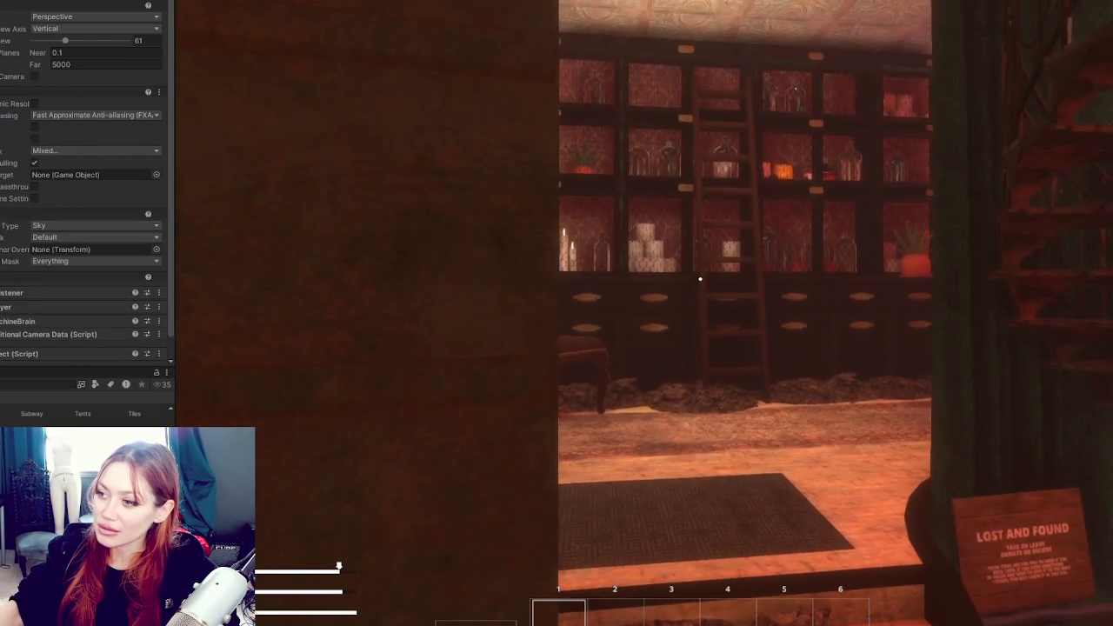
# Cycle anti-aliasing through None, TAA, SMAA and FXAA, settling on TAA
pyautogui.click(97, 116)
pyautogui.click(96, 130)
pyautogui.click(93, 116)
pyautogui.click(85, 151)
pyautogui.click(97, 115)
pyautogui.click(88, 165)
pyautogui.click(81, 114)
pyautogui.click(79, 140)
pyautogui.click(78, 120)
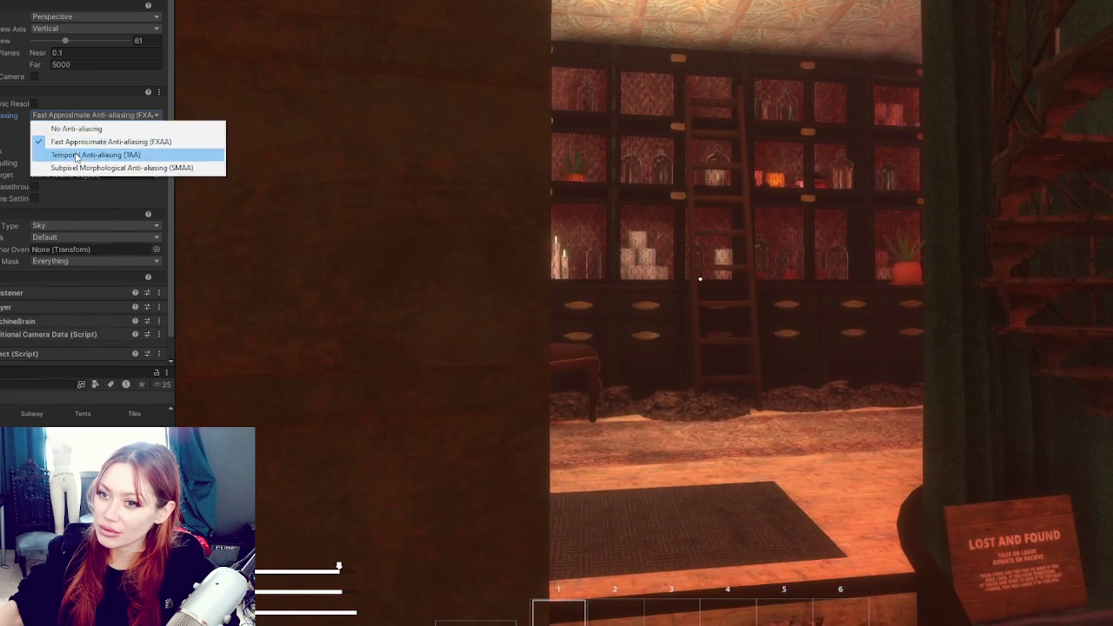
pyautogui.click(76, 154)
# Walk through the doorway toward the stairs, then back away to view the room
pyautogui.click(563, 271)
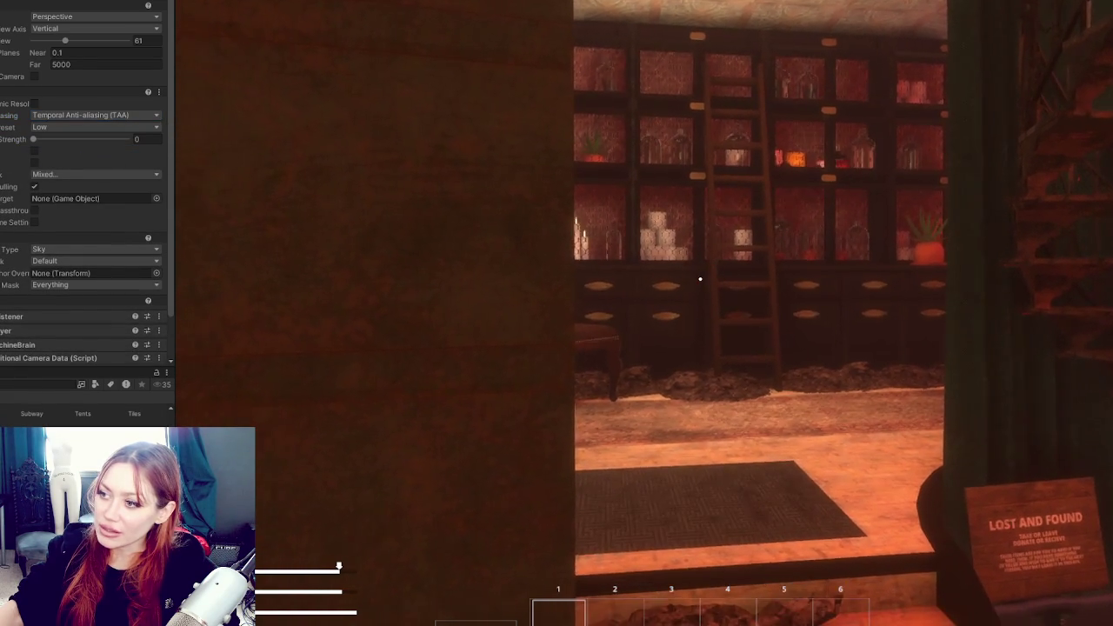
pyautogui.press('w')
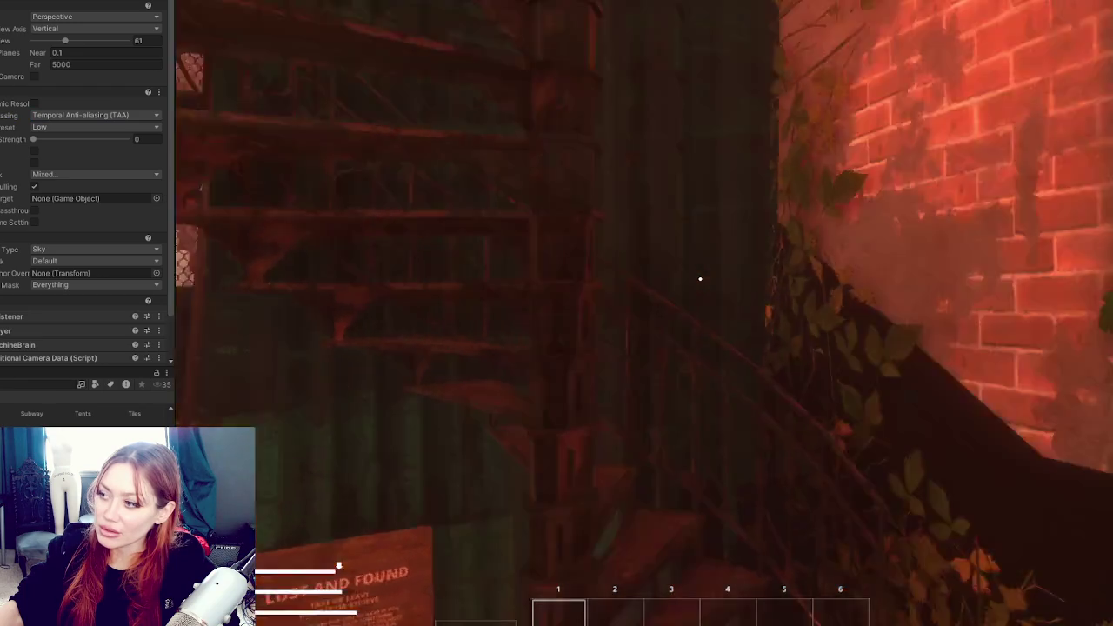
pyautogui.moveTo(699, 279)
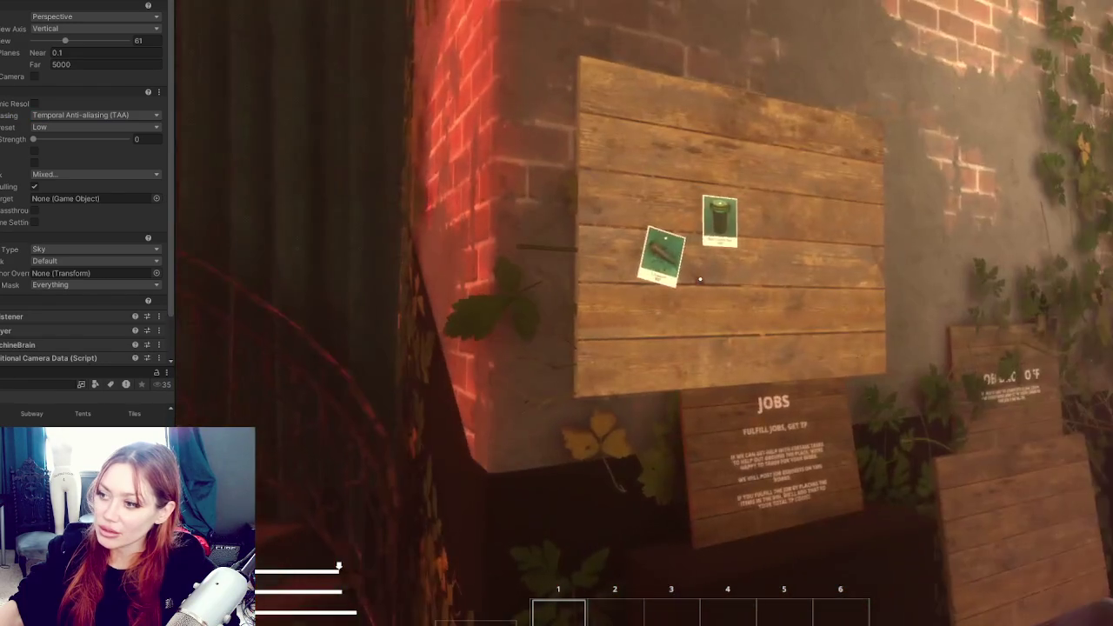
pyautogui.press('s')
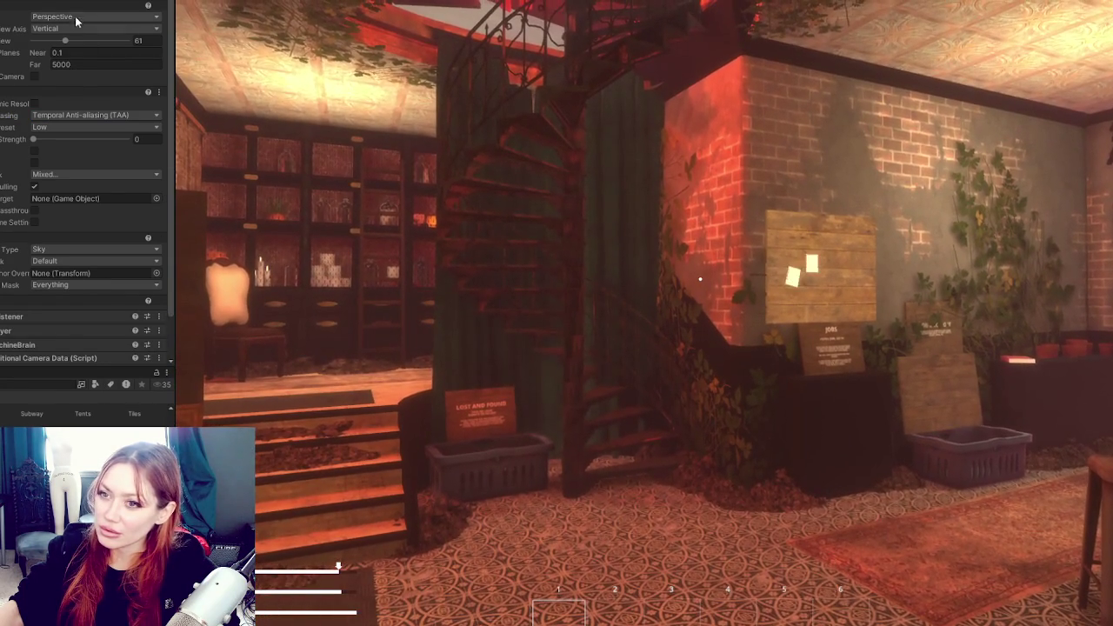
# Set the camera's anti-aliasing back to FXAA, keeping Perspective projection
pyautogui.click(72, 32)
pyautogui.click(73, 114)
pyautogui.click(73, 137)
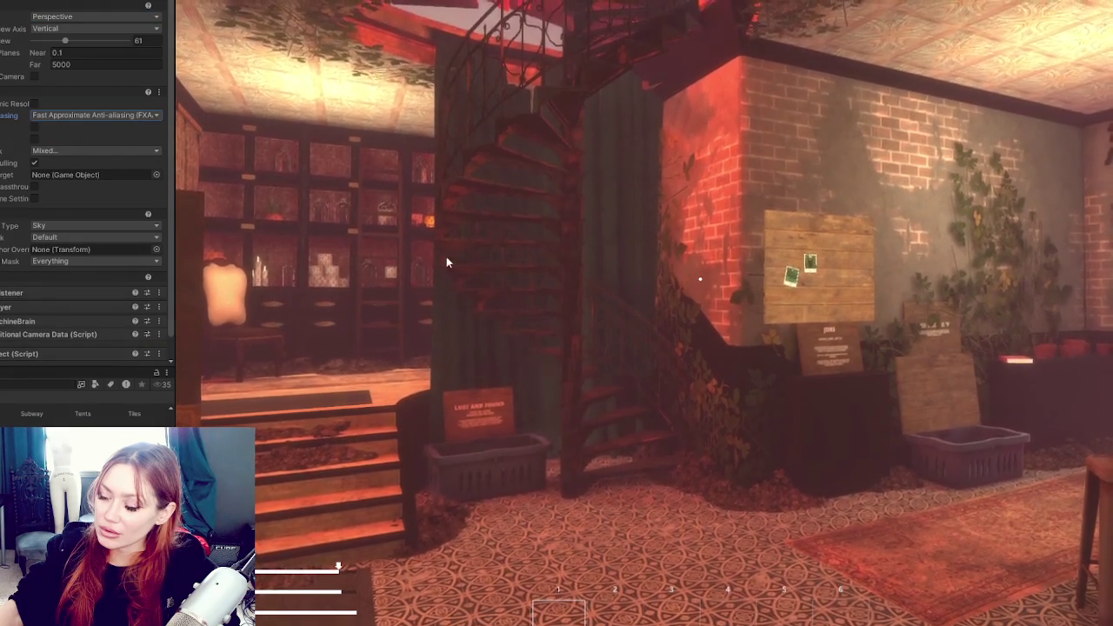
# Walk through the doorway to inspect the candle, jar and bottle shelves up close, then back off to see the ladder
pyautogui.click(212, 188)
pyautogui.press('w')
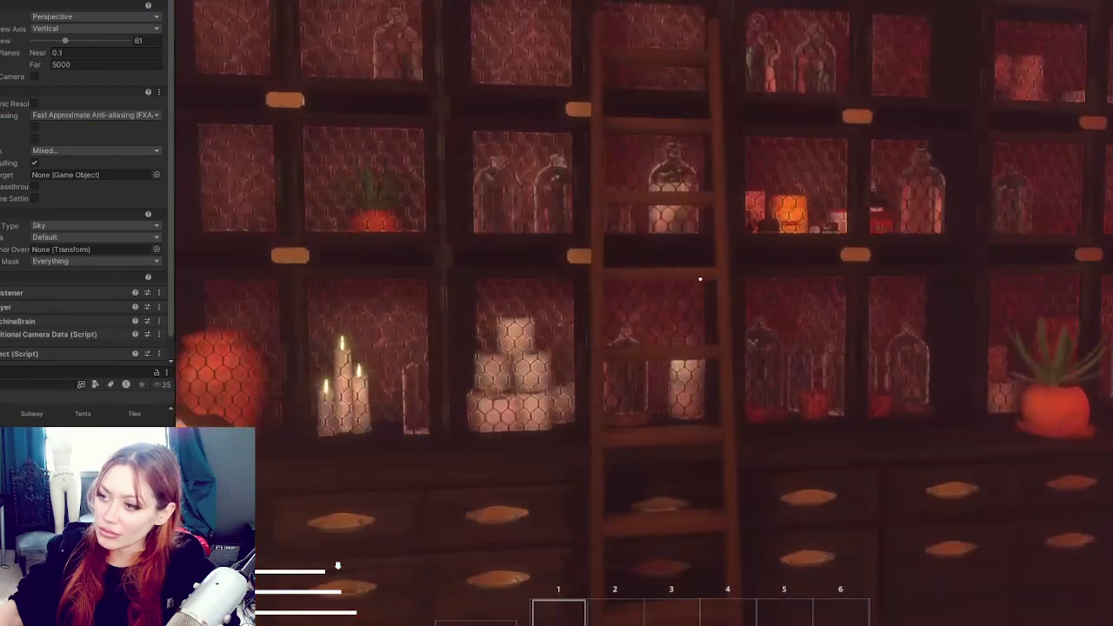
pyautogui.press('w')
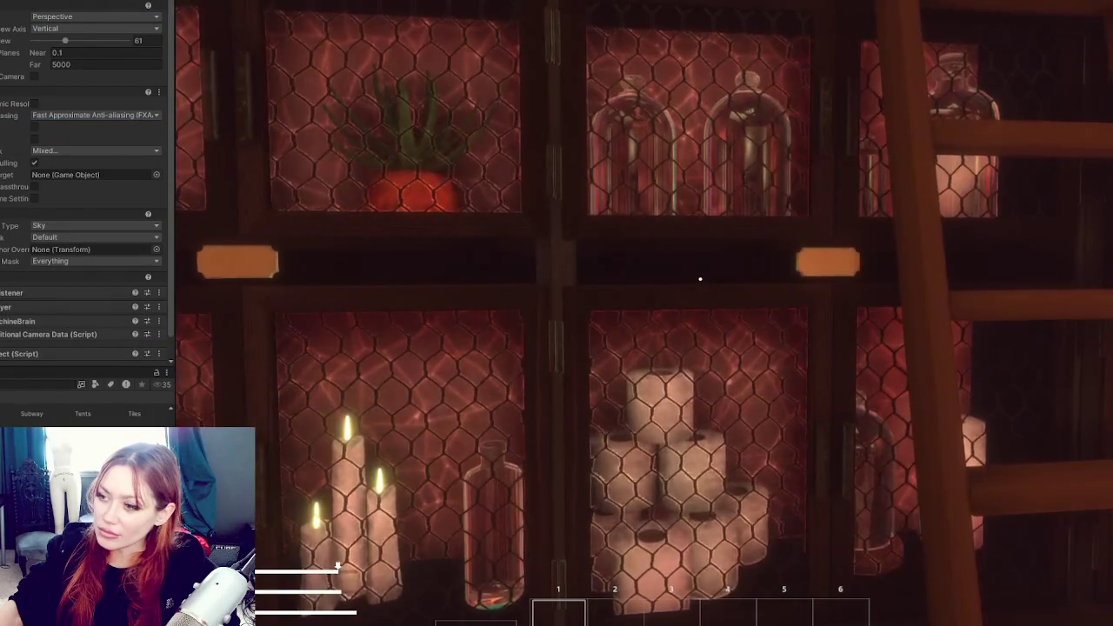
pyautogui.press('w')
pyautogui.press('w')
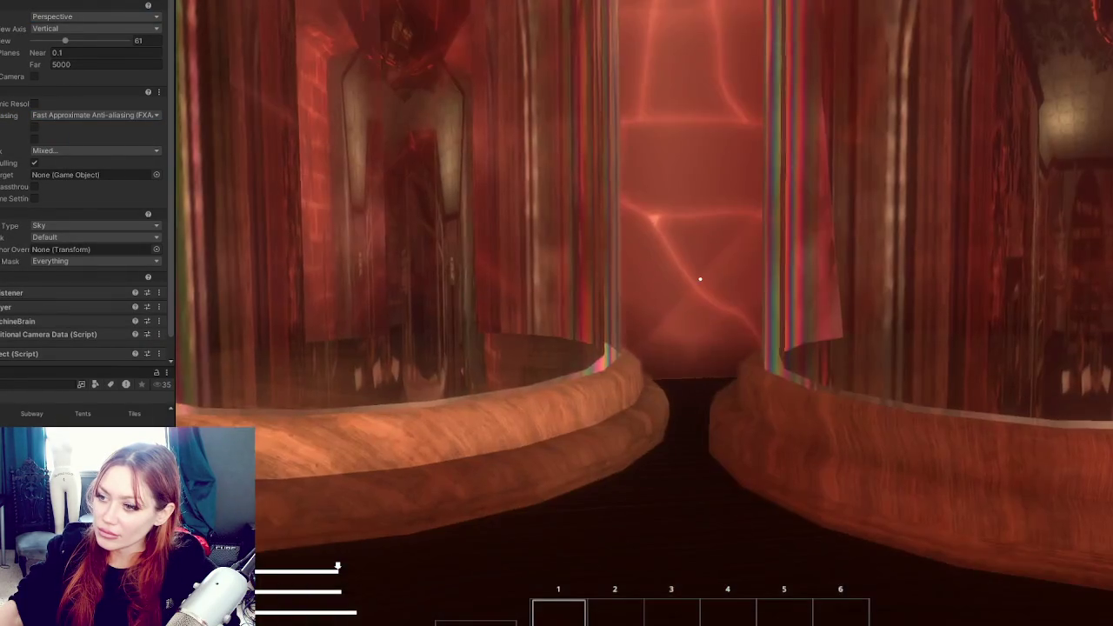
pyautogui.press('s')
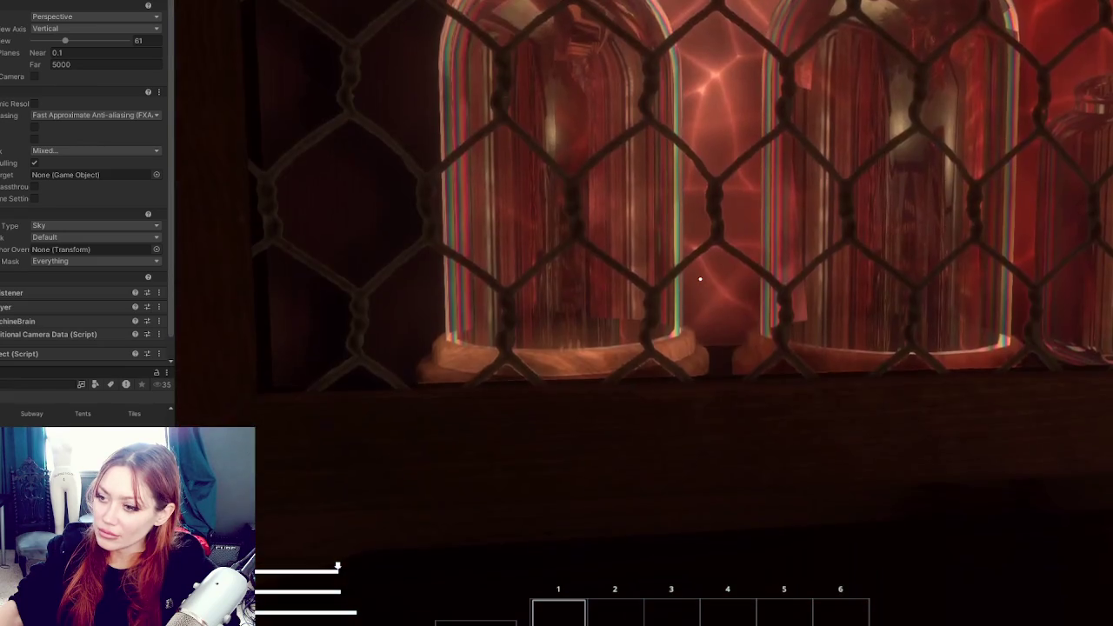
pyautogui.press('w')
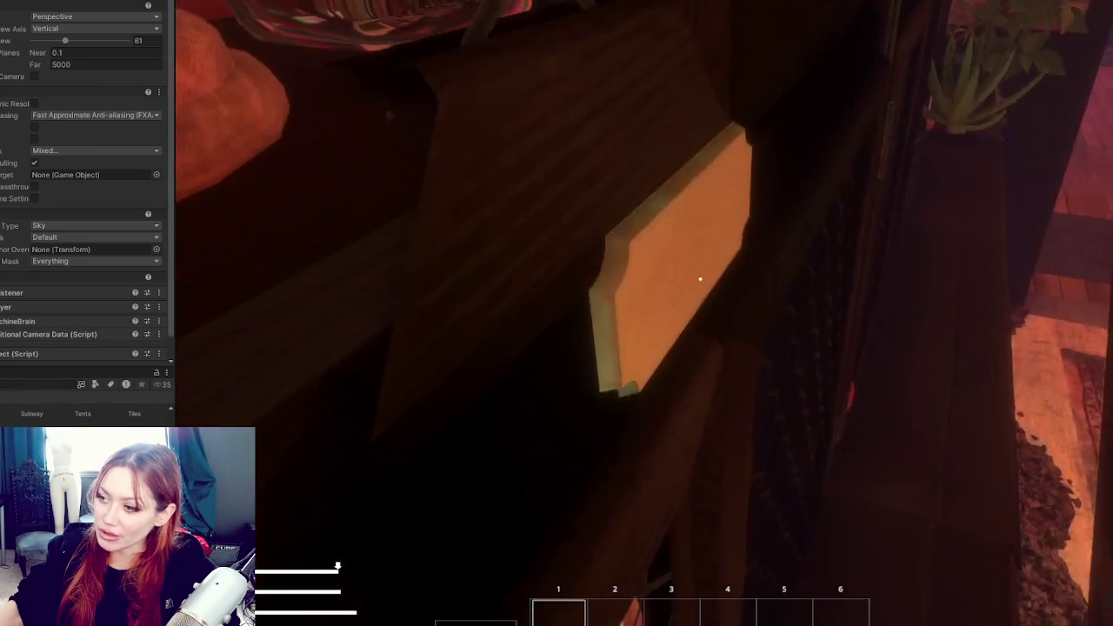
pyautogui.press('s')
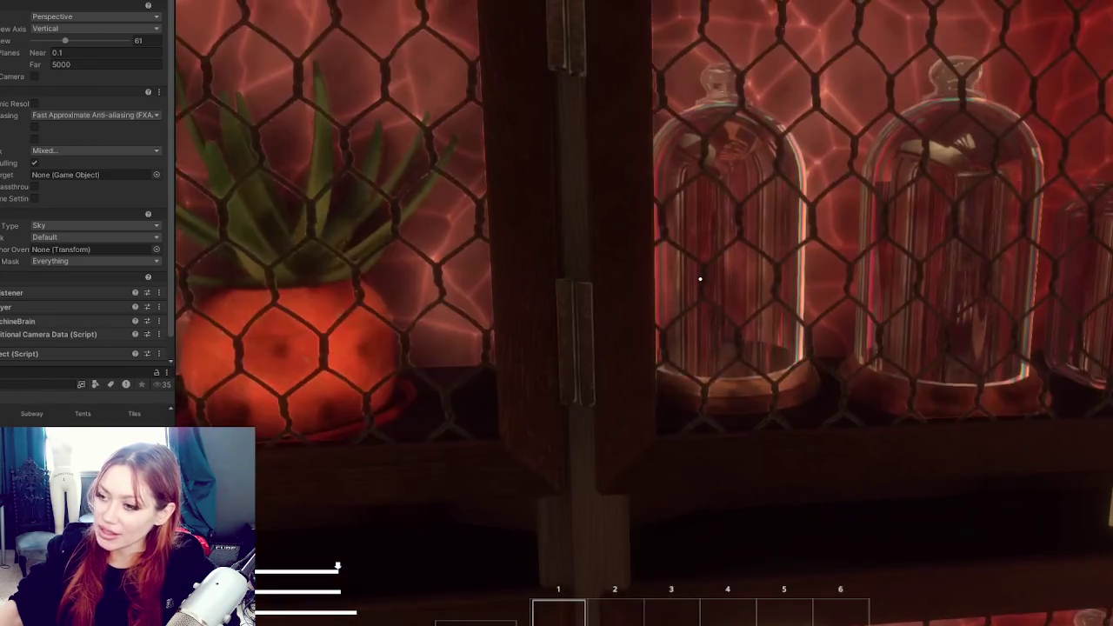
pyautogui.press('s')
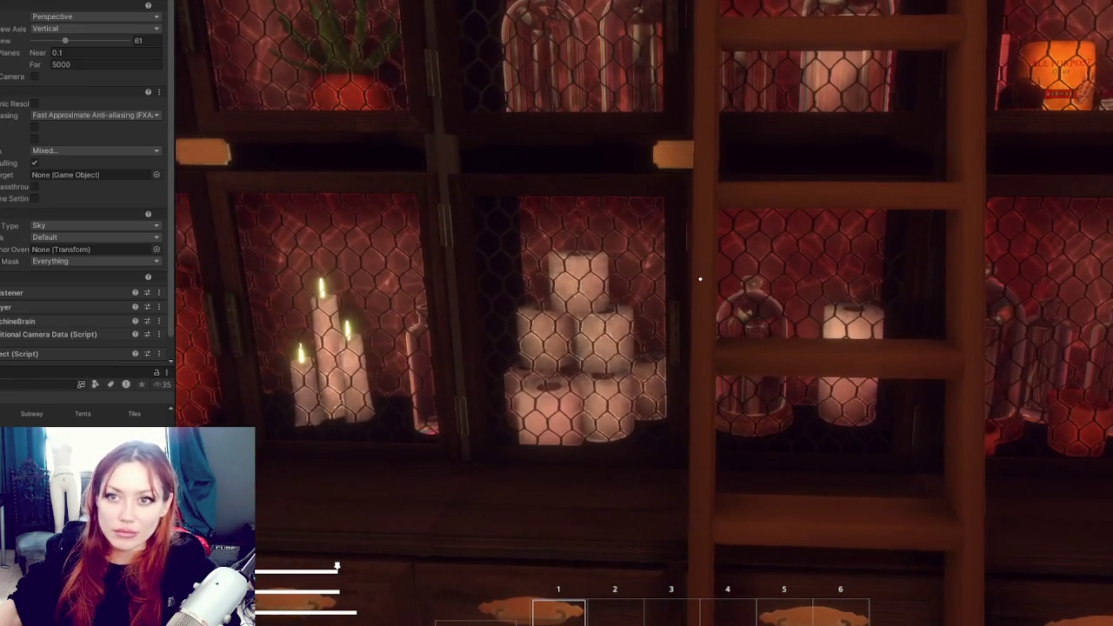
# Review the HDRP Lit Shader Mode in Project Settings, leave it on Deferred Only, and close the window
pyautogui.moveTo(2, 228)
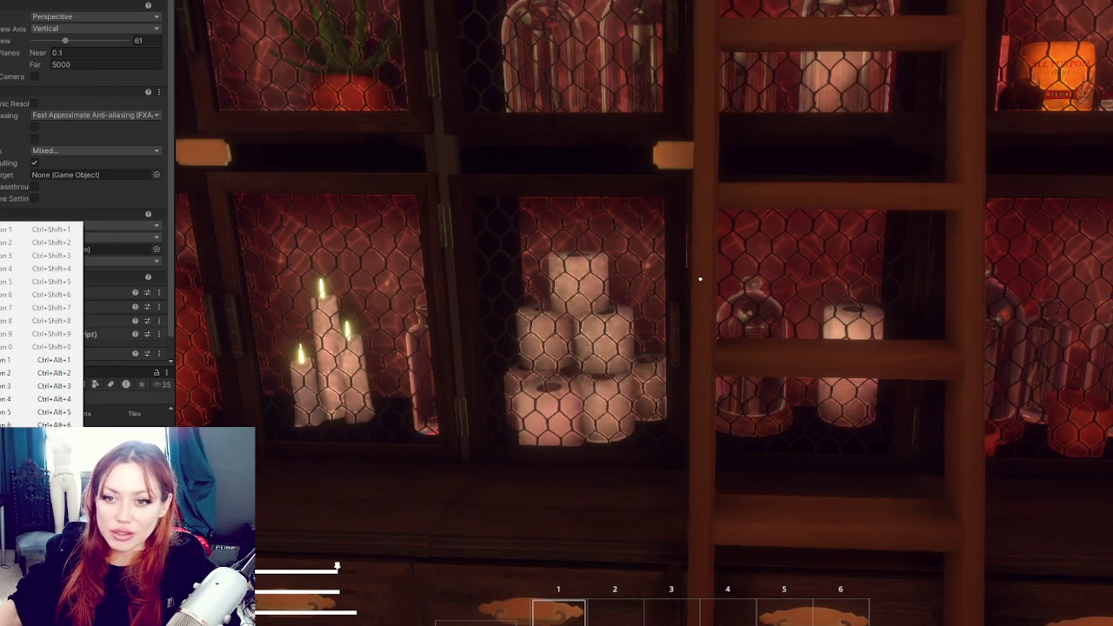
pyautogui.click(2, 248)
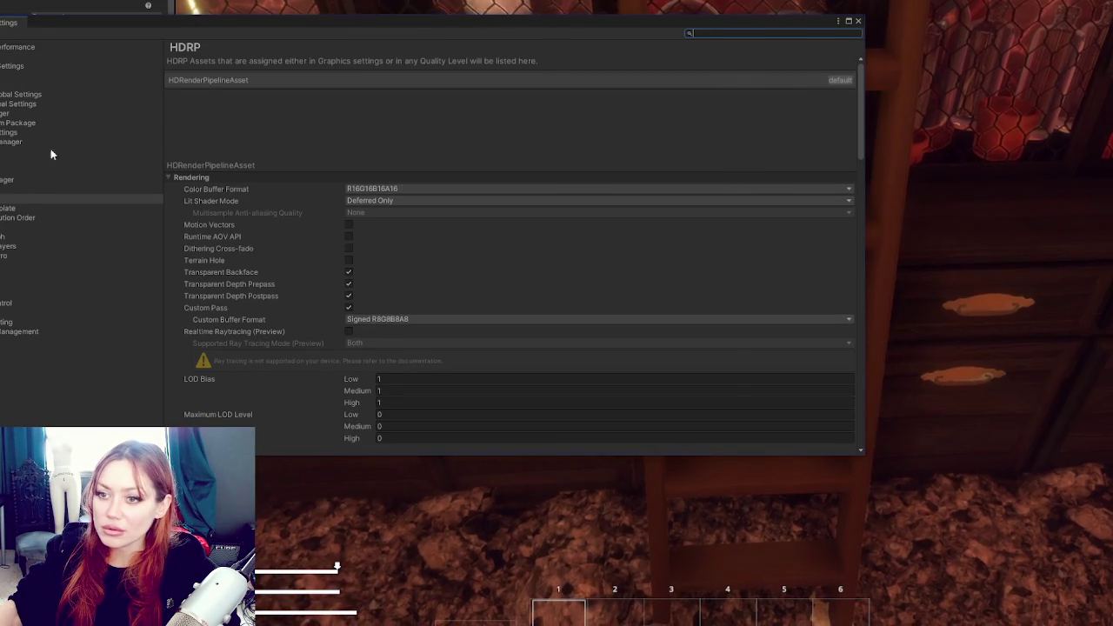
pyautogui.click(427, 201)
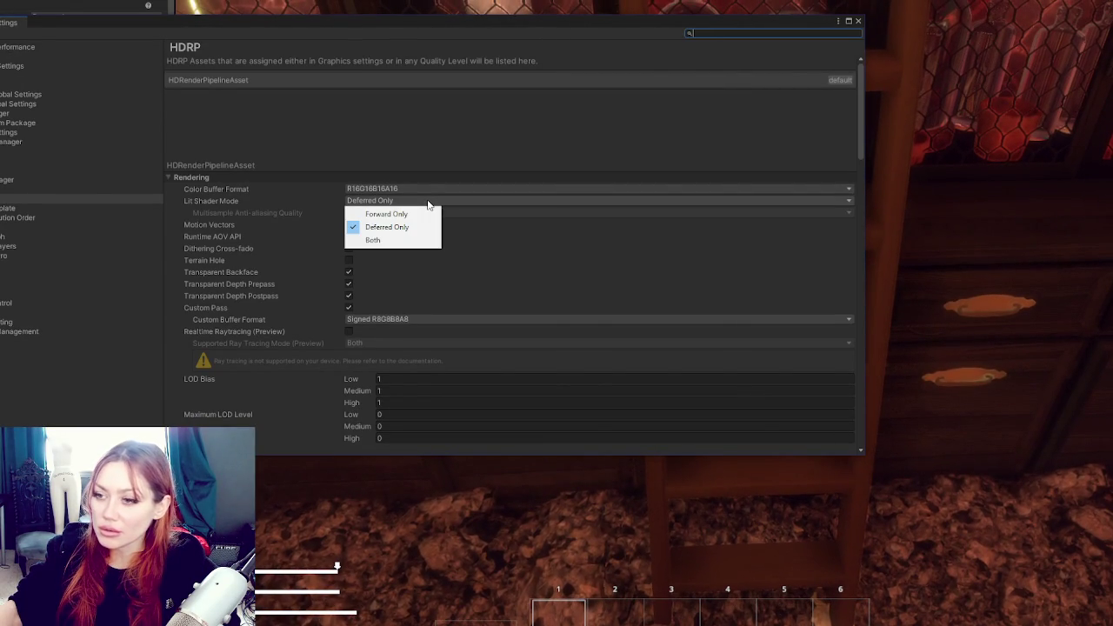
pyautogui.click(857, 20)
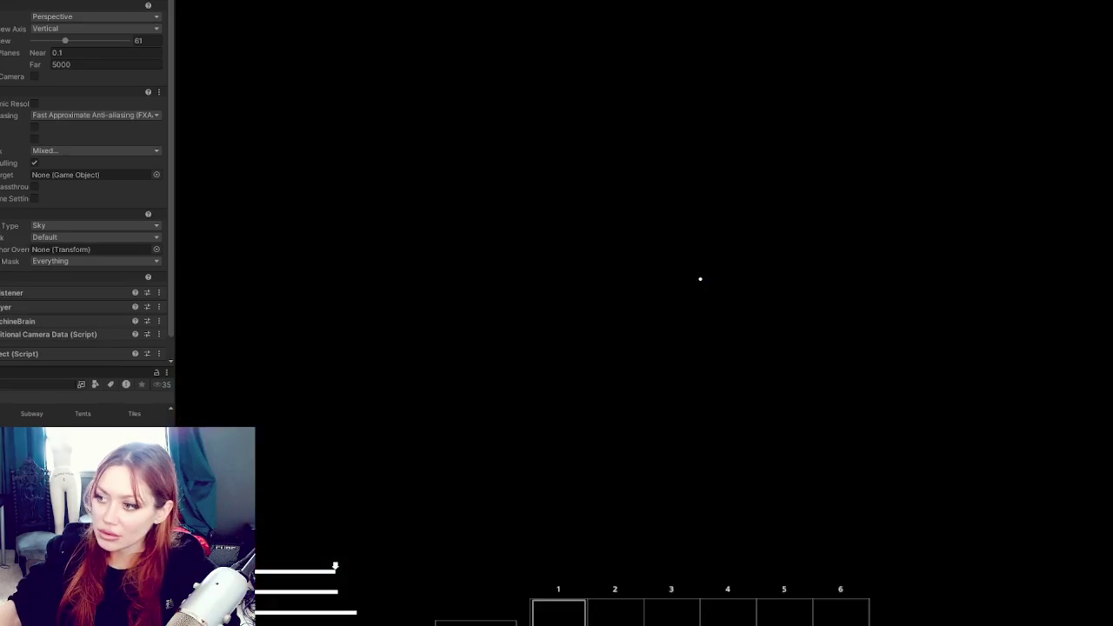
pyautogui.press('w')
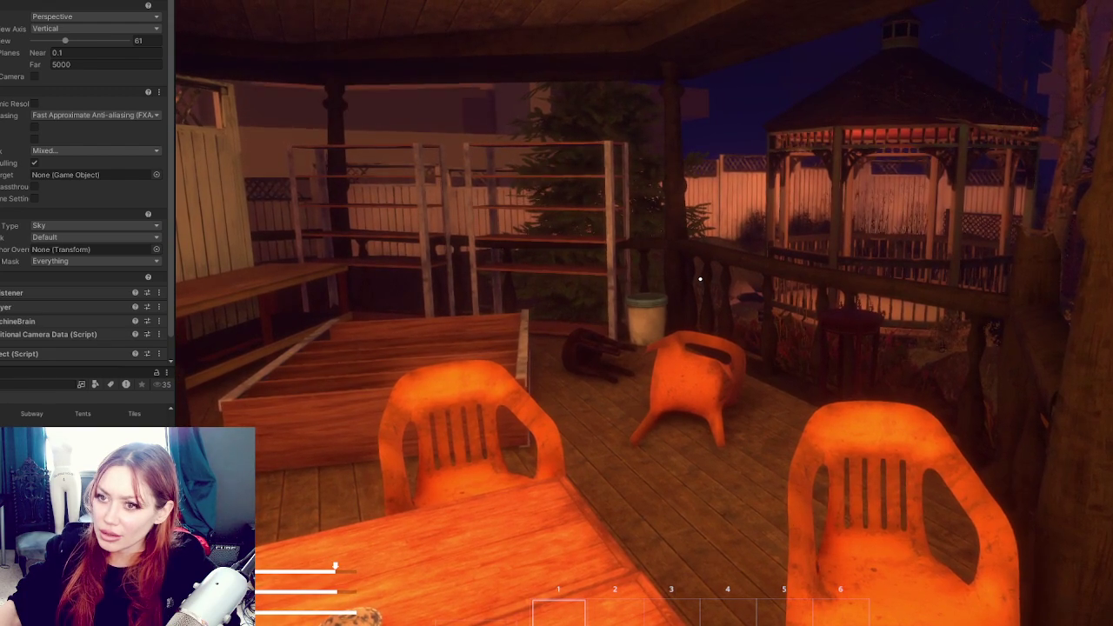
pyautogui.click(137, 114)
pyautogui.click(95, 153)
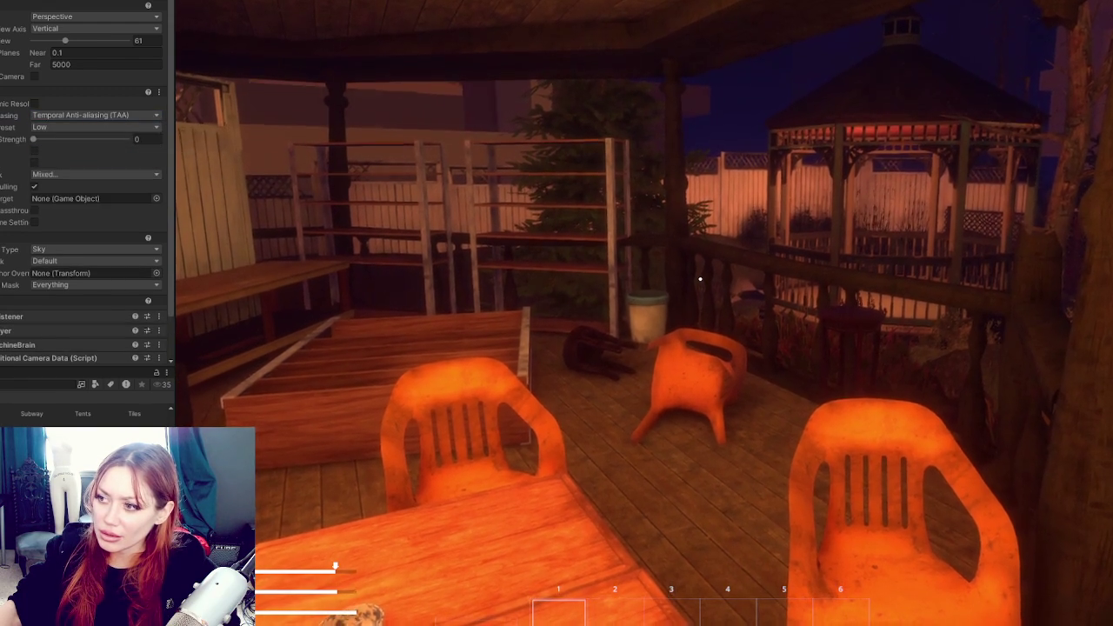
pyautogui.moveTo(699, 279)
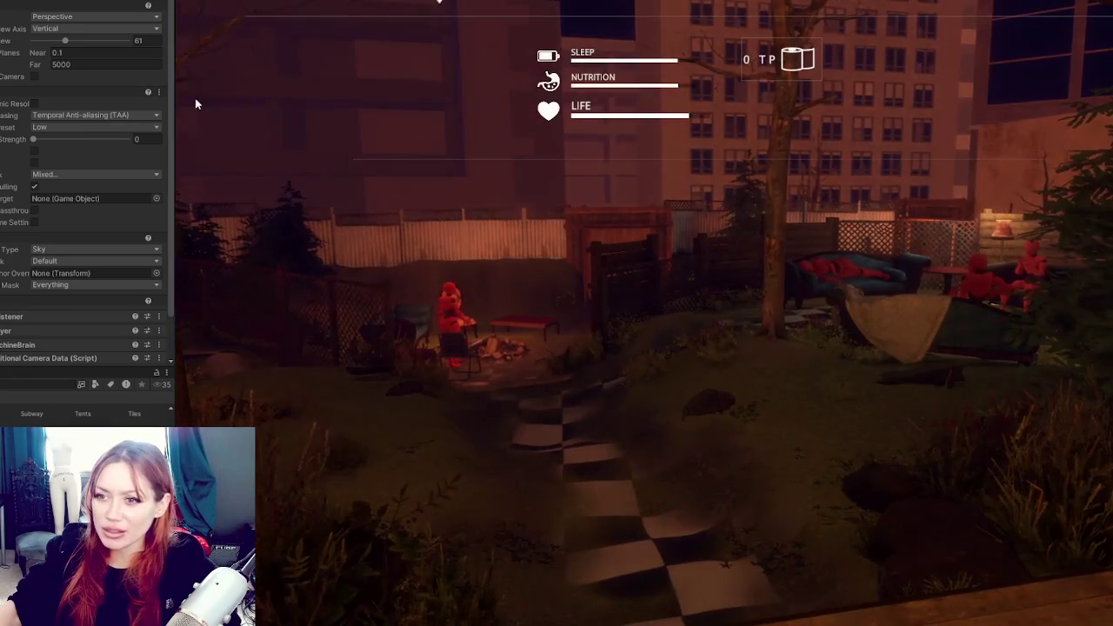
pyautogui.click(96, 115)
pyautogui.click(105, 139)
pyautogui.click(599, 254)
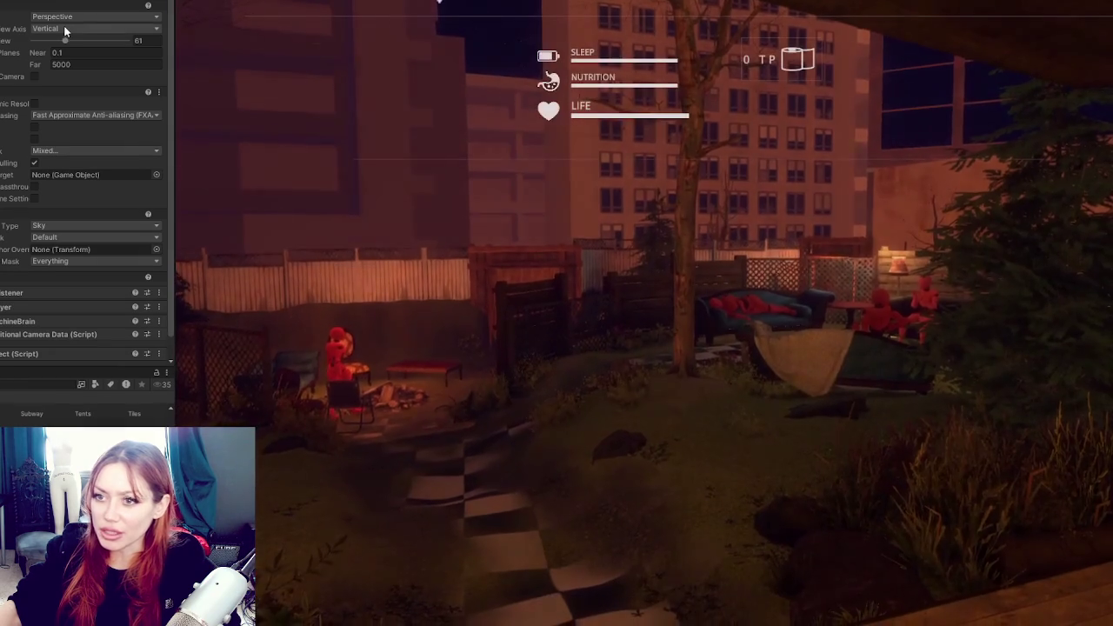
pyautogui.click(110, 115)
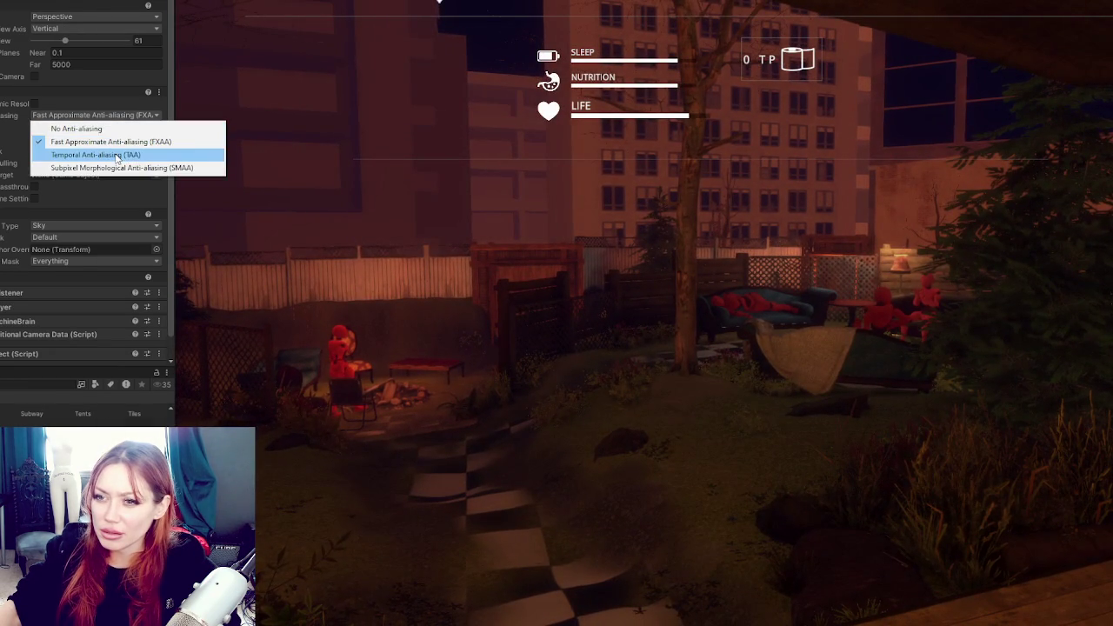
pyautogui.click(117, 153)
pyautogui.moveTo(638, 280)
pyautogui.mouseDown()
pyautogui.moveTo(522, 270)
pyautogui.moveTo(211, 283)
pyautogui.mouseUp()
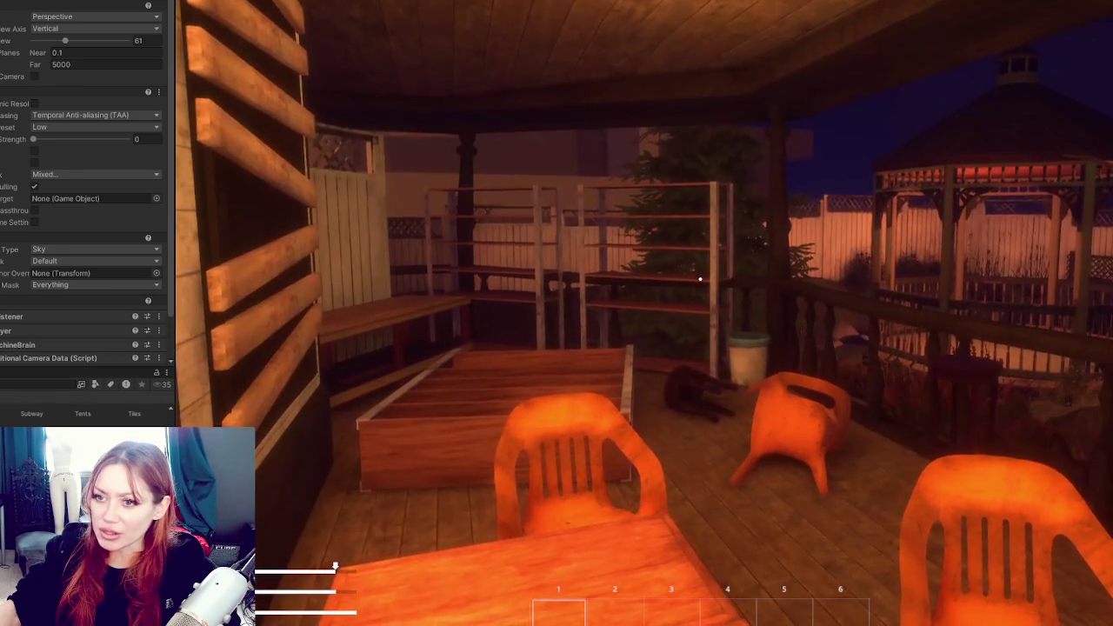
pyautogui.click(94, 114)
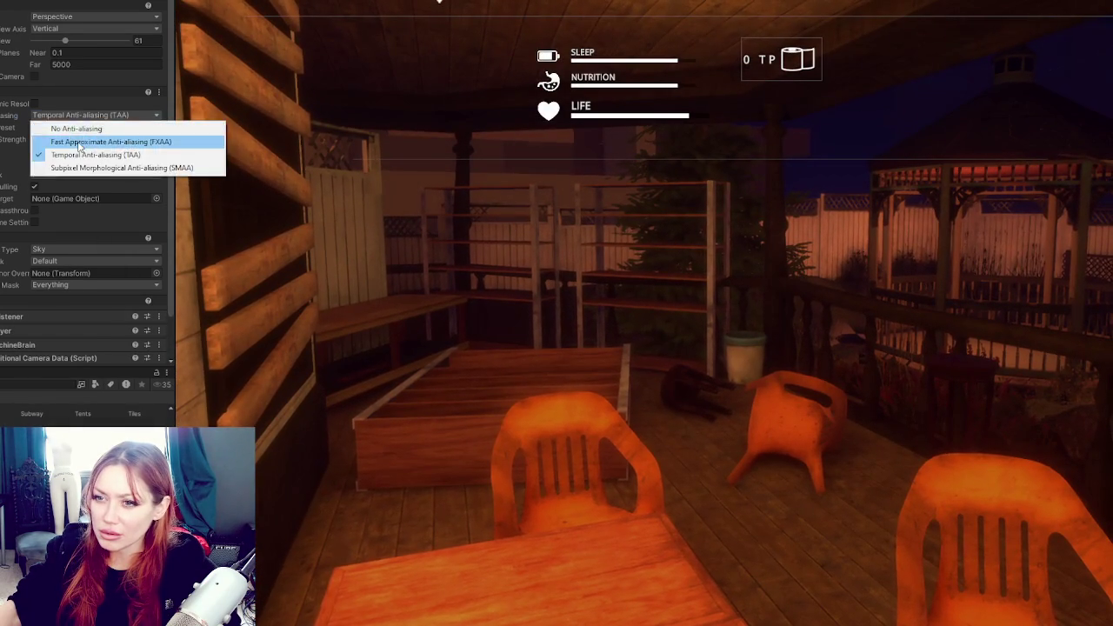
pyautogui.click(86, 142)
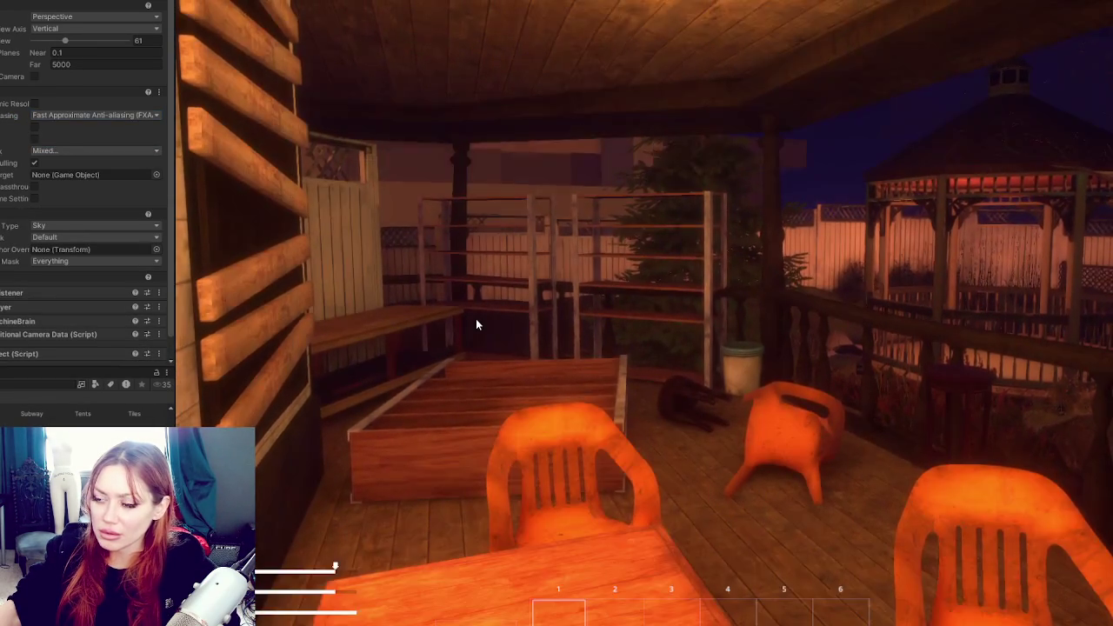
pyautogui.moveTo(477, 324); pyautogui.dragTo(661, 314)
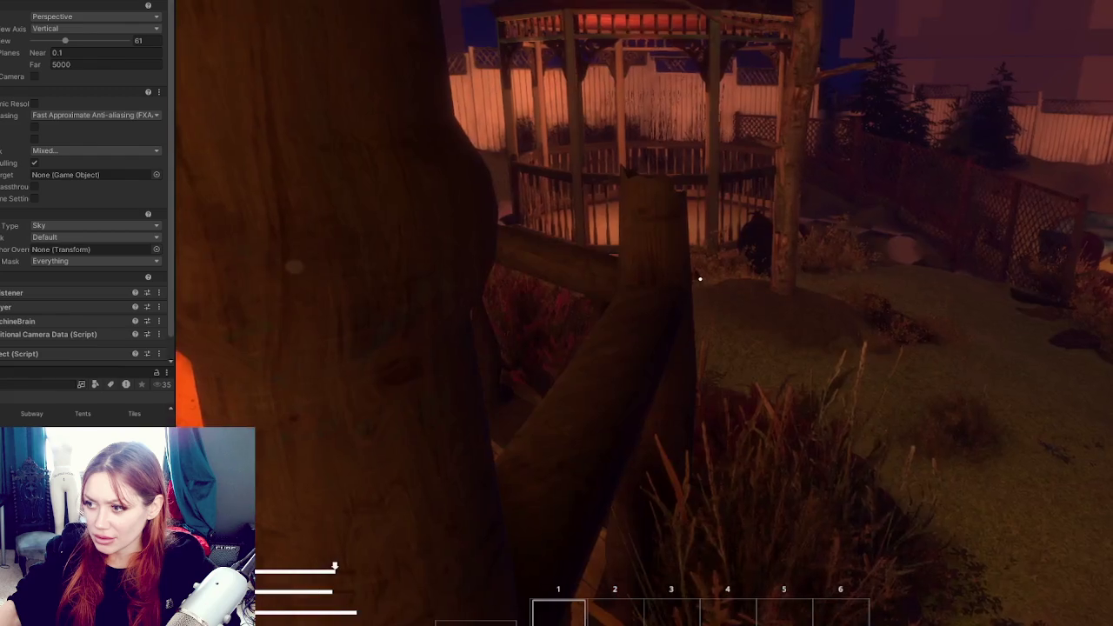
# Walk off the porch onto the lawn and switch camera anti-aliasing from FXAA to TAA
pyautogui.moveTo(700, 278)
pyautogui.press('w')
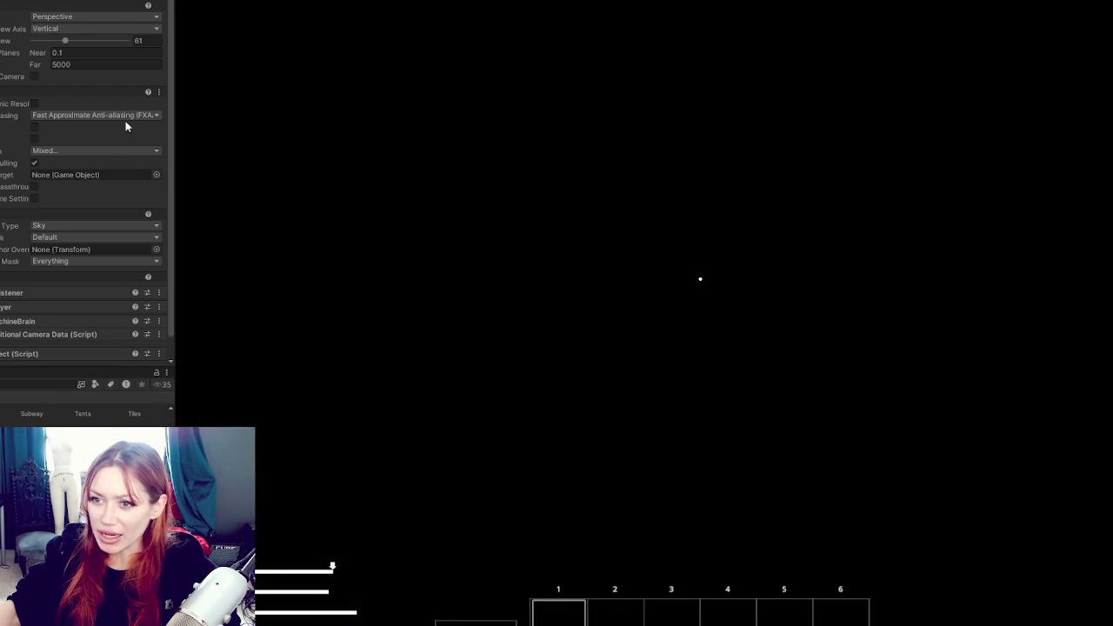
pyautogui.click(95, 115)
pyautogui.click(69, 163)
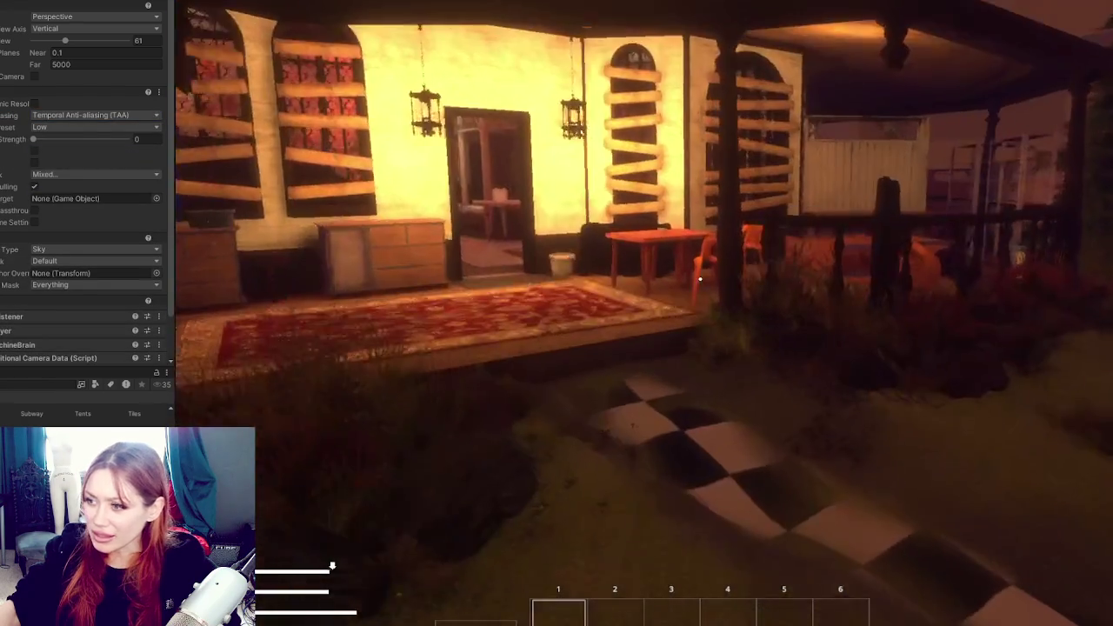
# Walk through the grass up to the porch railing, then back away to view the house front
pyautogui.hotkey('shift', 'w')
pyautogui.press('w')
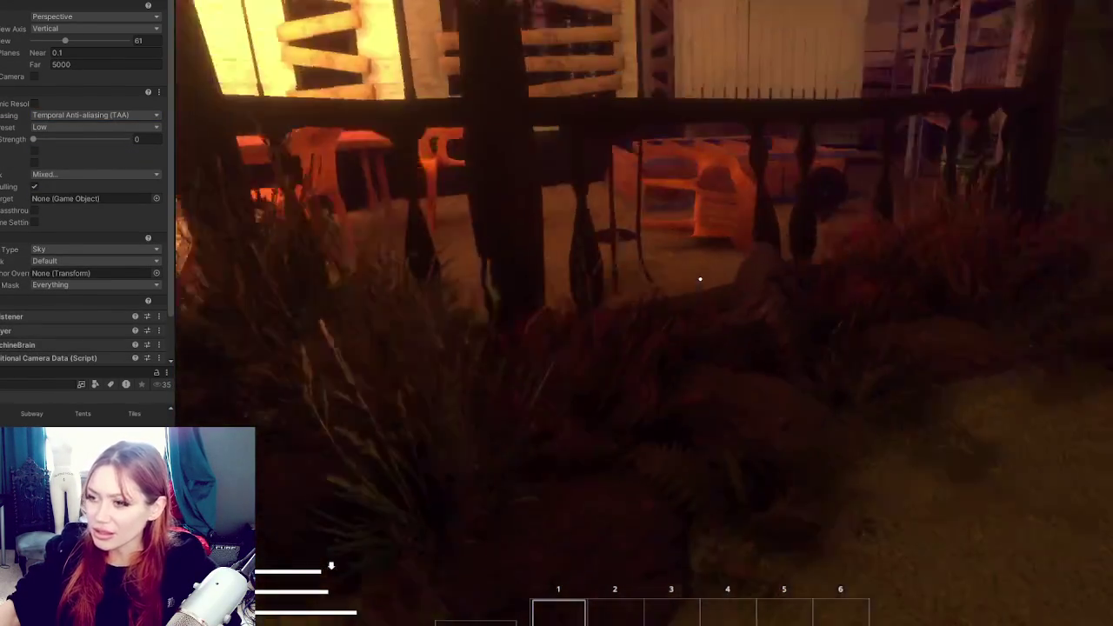
pyautogui.press('s')
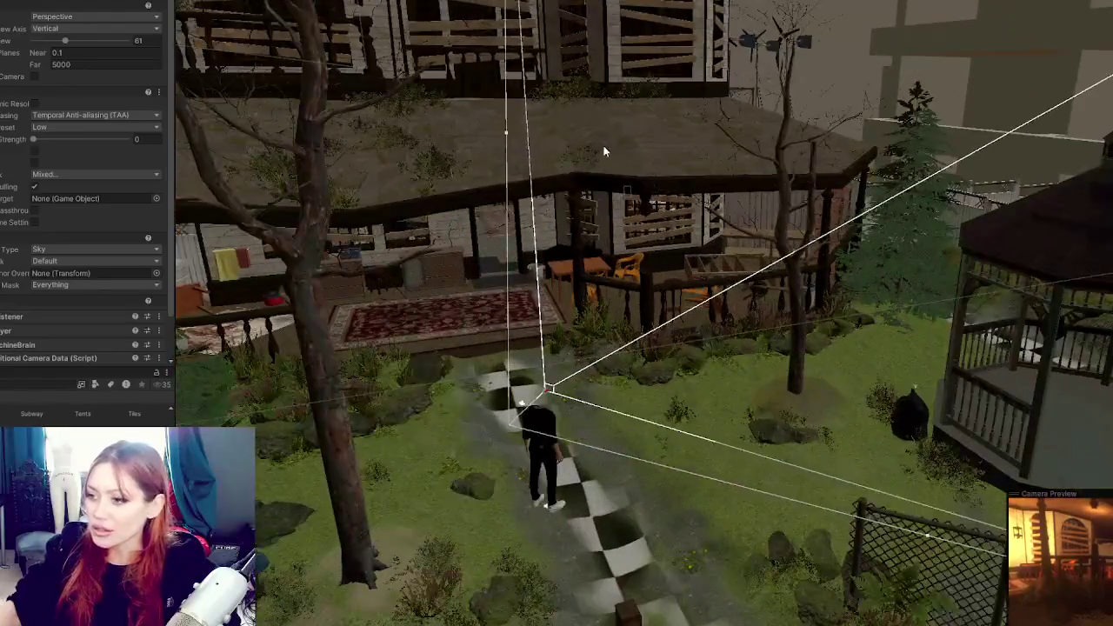
# Select the house mesh to inspect its materials, deselect it, and return to the first-person game view
pyautogui.click(603, 154)
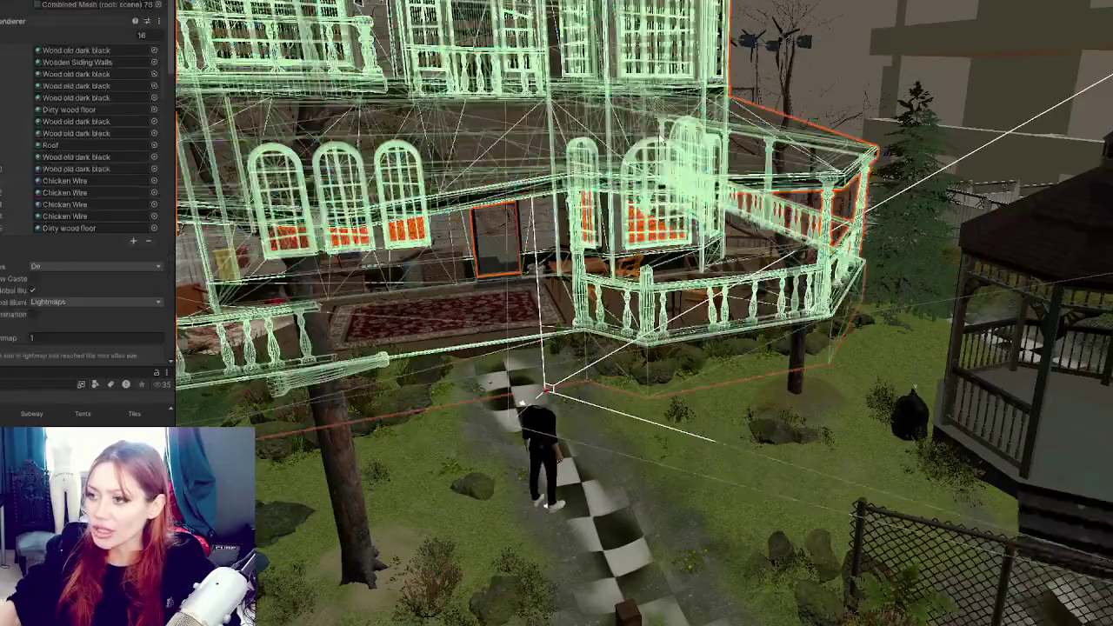
pyautogui.hotkey('ctrl', 'shift', 'd')
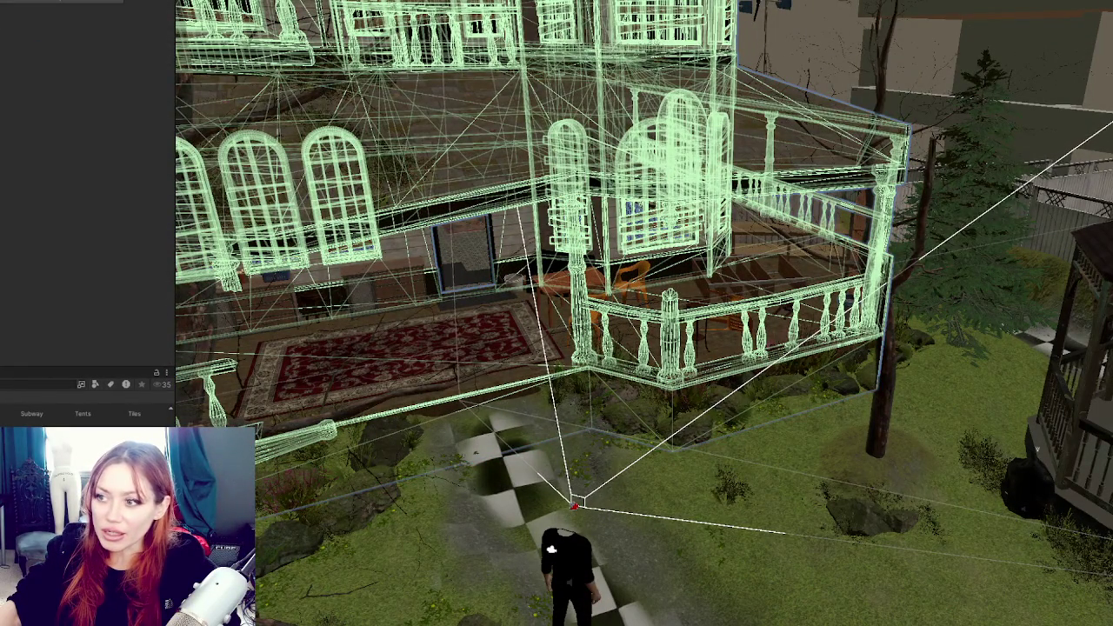
pyautogui.press('Delete')
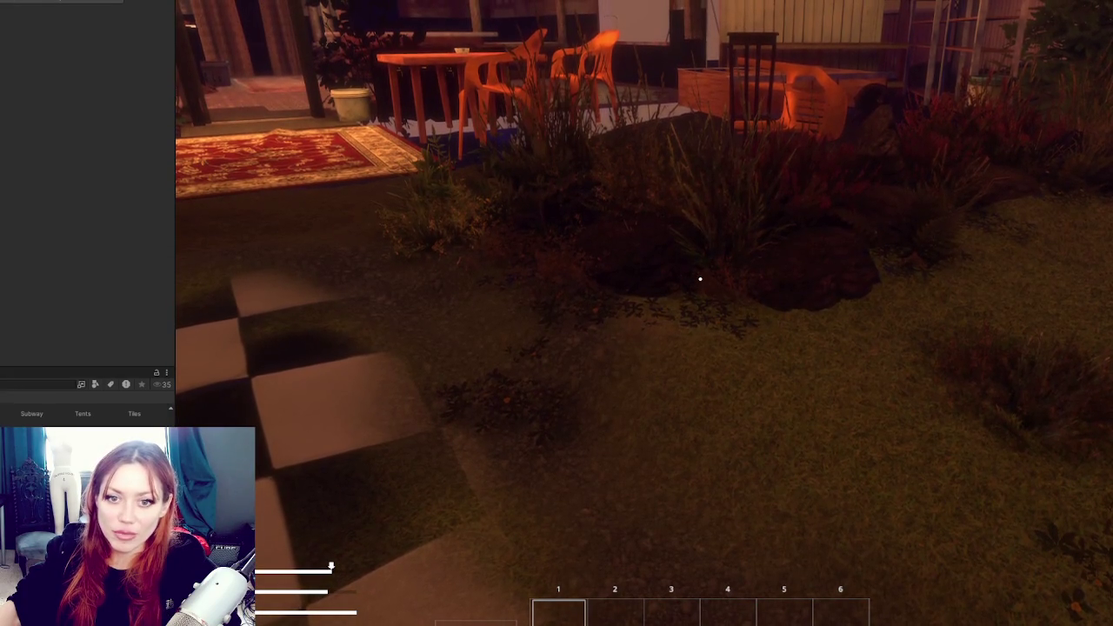
# Switch the camera's anti-aliasing from TAA back to FXAA
pyautogui.click(72, 115)
pyautogui.click(87, 142)
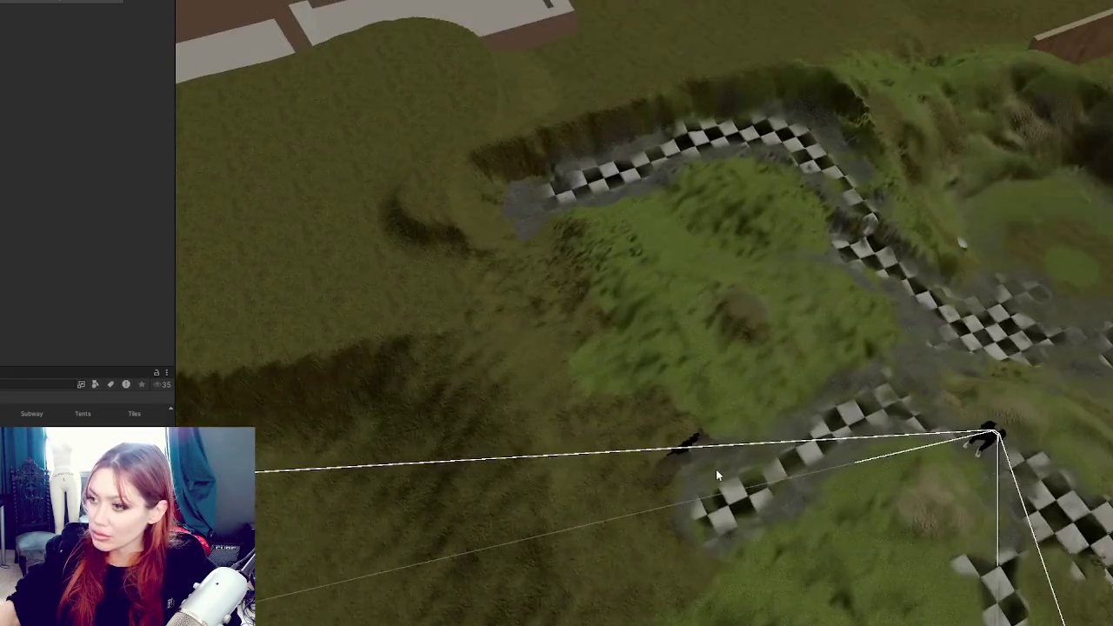
# Paint Pebbles_C gravel over the dark terrain hole beside the checkered path
pyautogui.moveTo(717, 473)
pyautogui.mouseDown()
pyautogui.moveTo(735, 455)
pyautogui.moveTo(601, 319)
pyautogui.moveTo(472, 286)
pyautogui.moveTo(600, 212)
pyautogui.moveTo(681, 276)
pyautogui.moveTo(637, 329)
pyautogui.moveTo(721, 345)
pyautogui.moveTo(696, 427)
pyautogui.moveTo(820, 387)
pyautogui.moveTo(642, 414)
pyautogui.moveTo(685, 392)
pyautogui.moveTo(707, 452)
pyautogui.mouseUp()
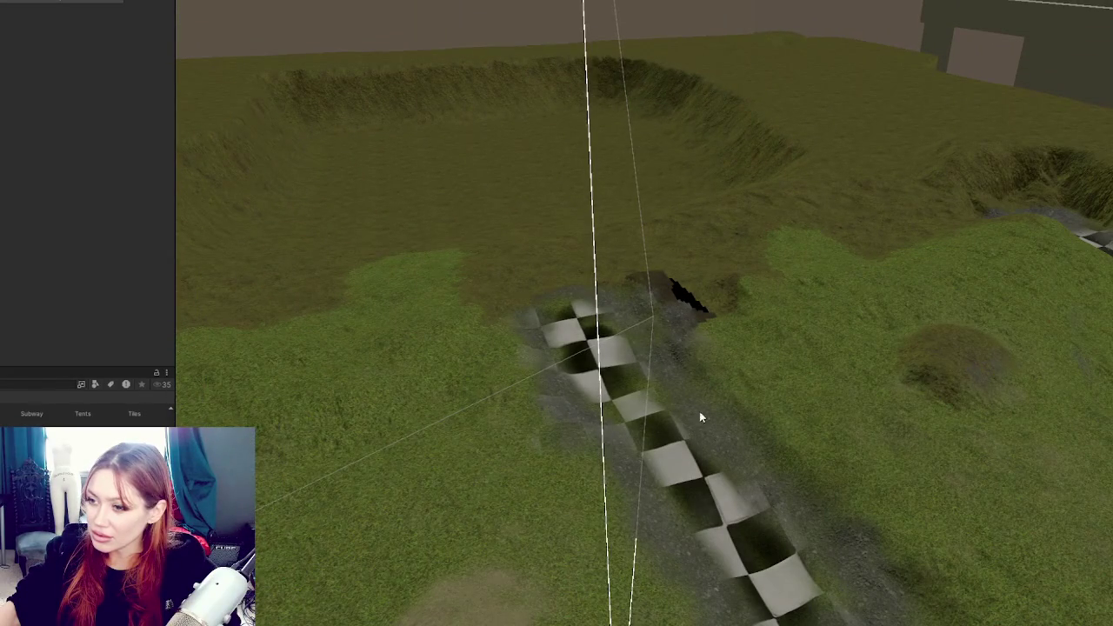
pyautogui.click(732, 385)
pyautogui.scroll(5, 874, 382)
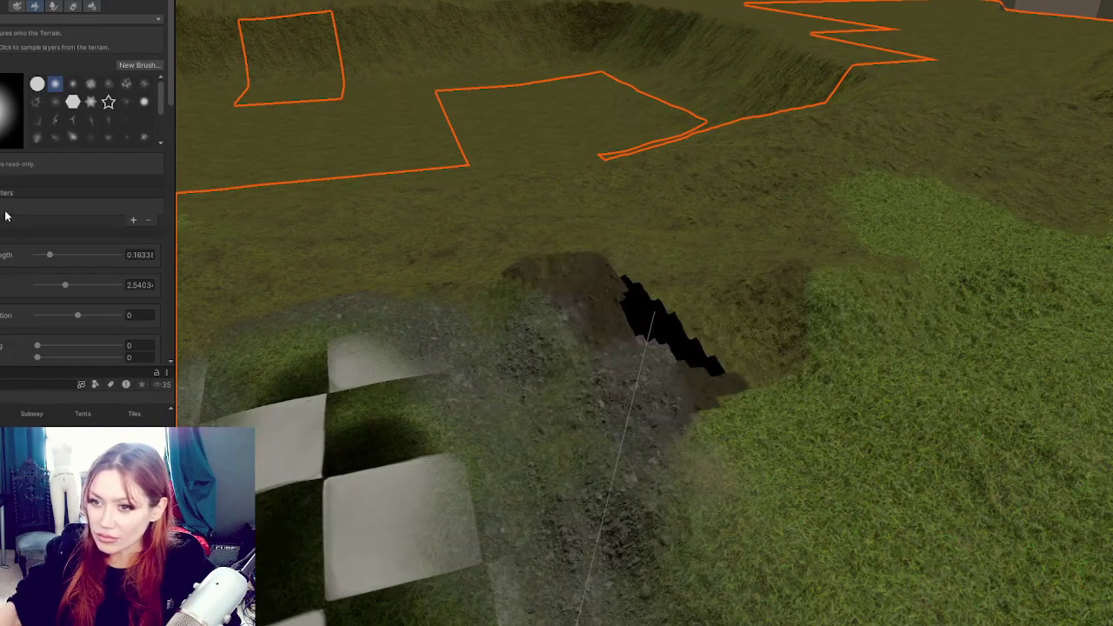
pyautogui.scroll(-8, 2, 221)
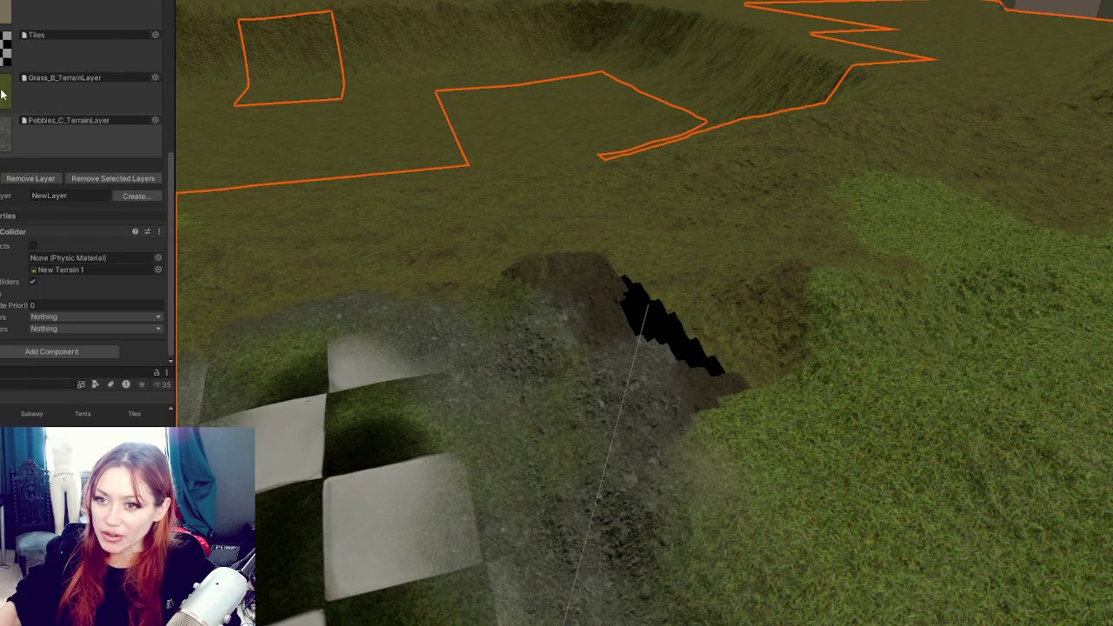
pyautogui.moveTo(608, 296); pyautogui.dragTo(826, 365)
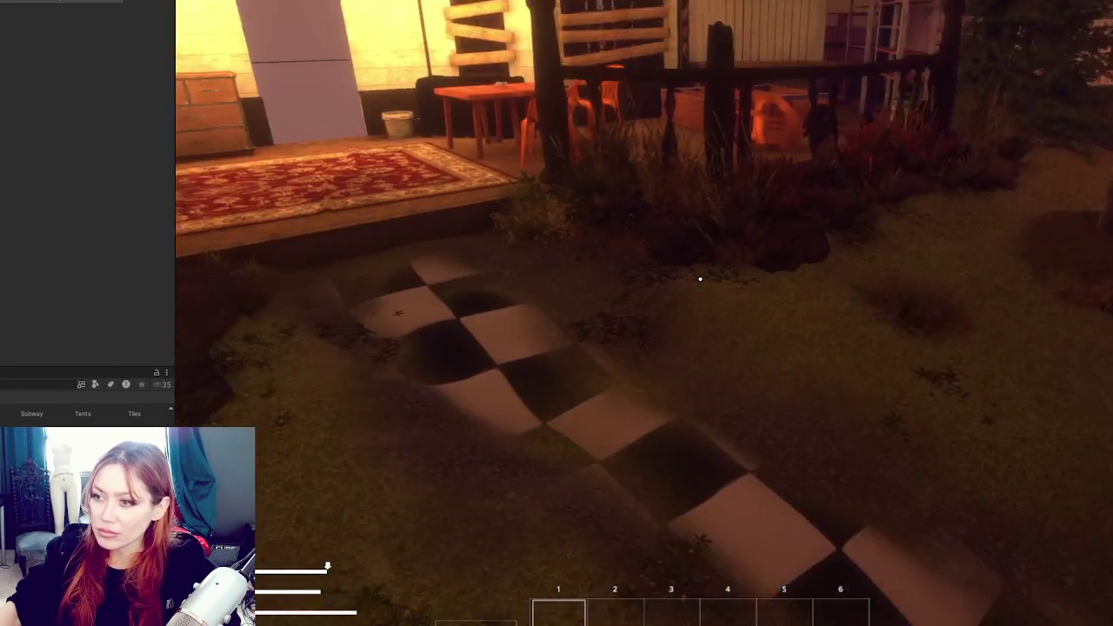
# Walk from the garden across the deck and through the doorway up to the JOBS notice board
pyautogui.press('w')
pyautogui.press('w')
pyautogui.press('w')
pyautogui.press('w')
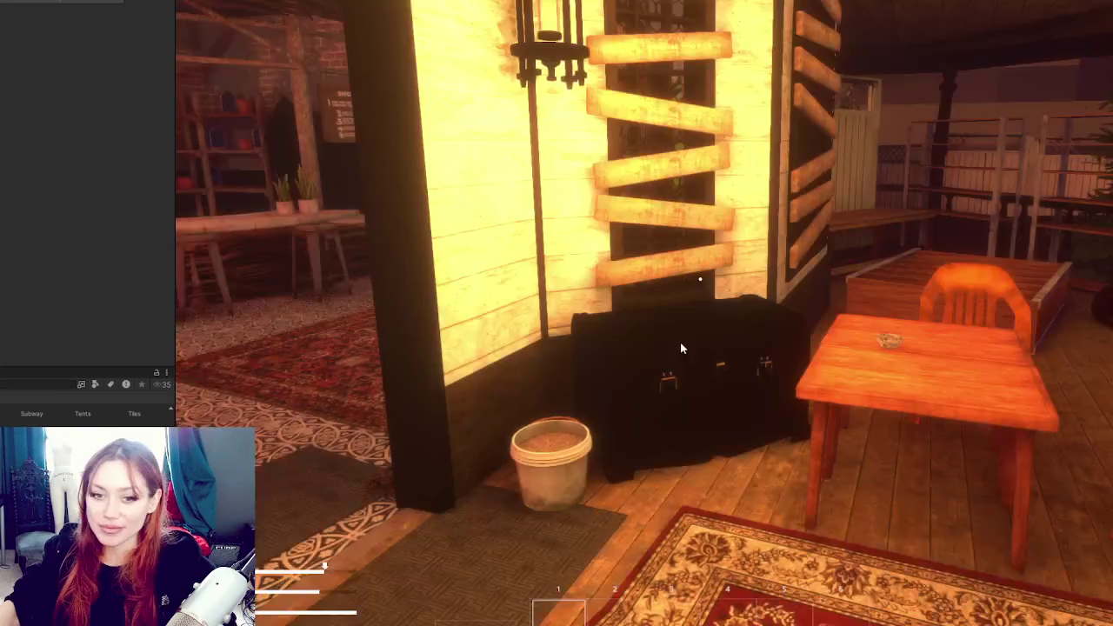
pyautogui.press('w')
pyautogui.press('s')
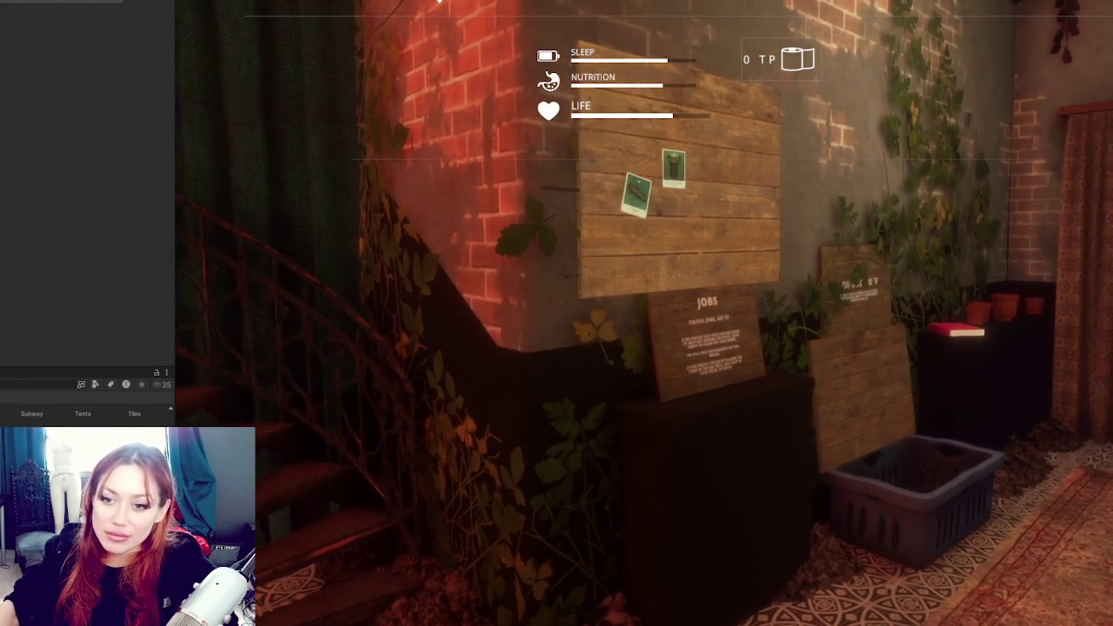
pyautogui.press('w')
pyautogui.press('w')
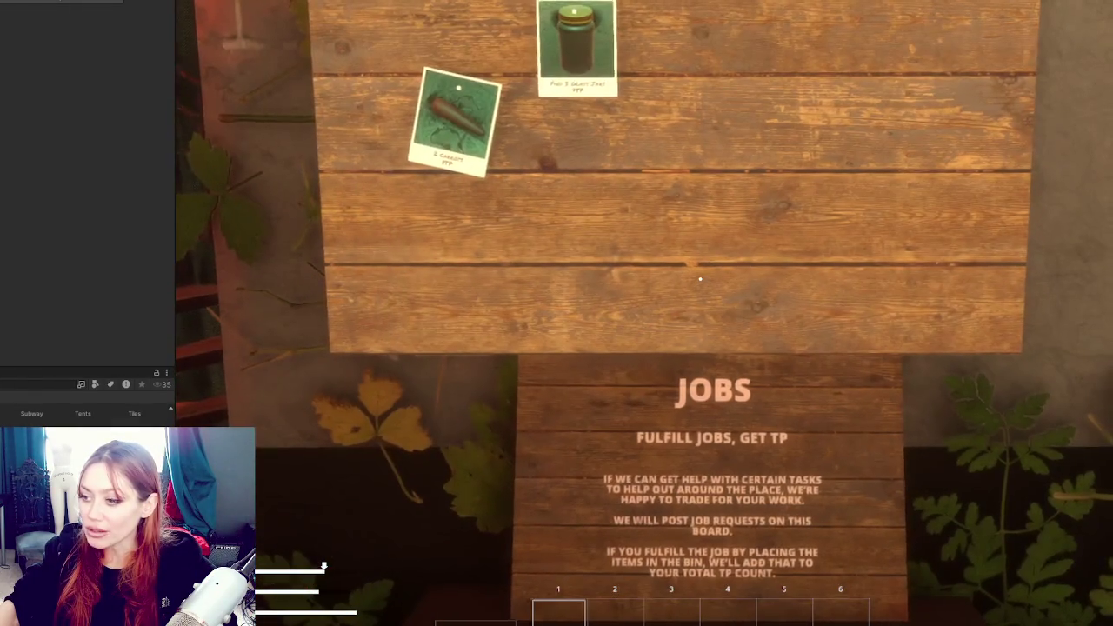
pyautogui.press('w')
pyautogui.press('w')
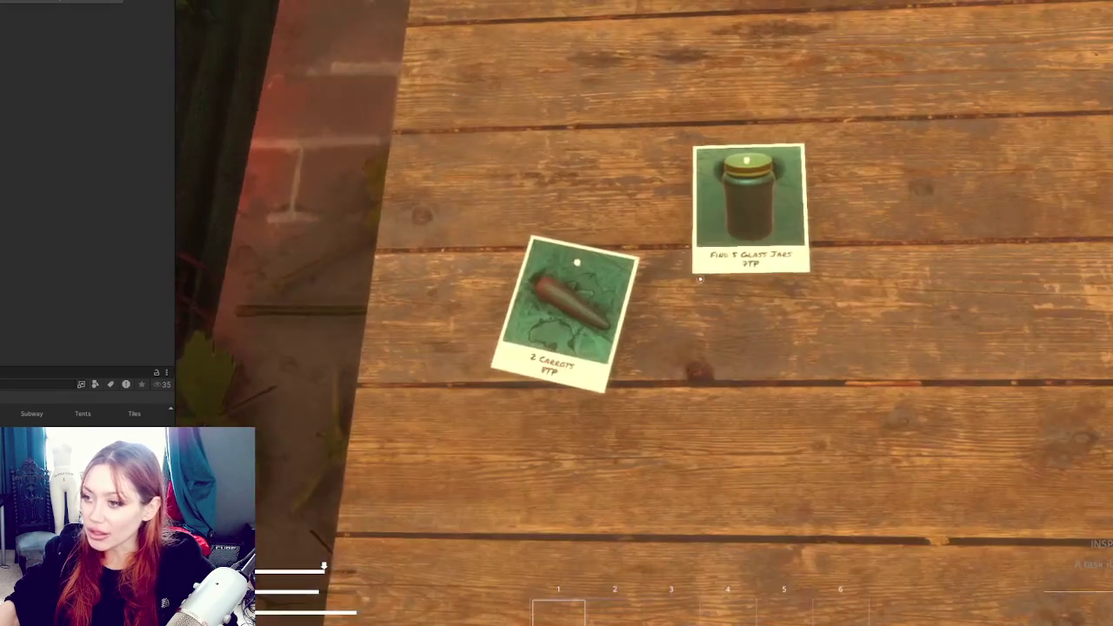
# Accept the Find 5 Glass Jars quest from the job board, then back away to view the room
pyautogui.click(700, 278)
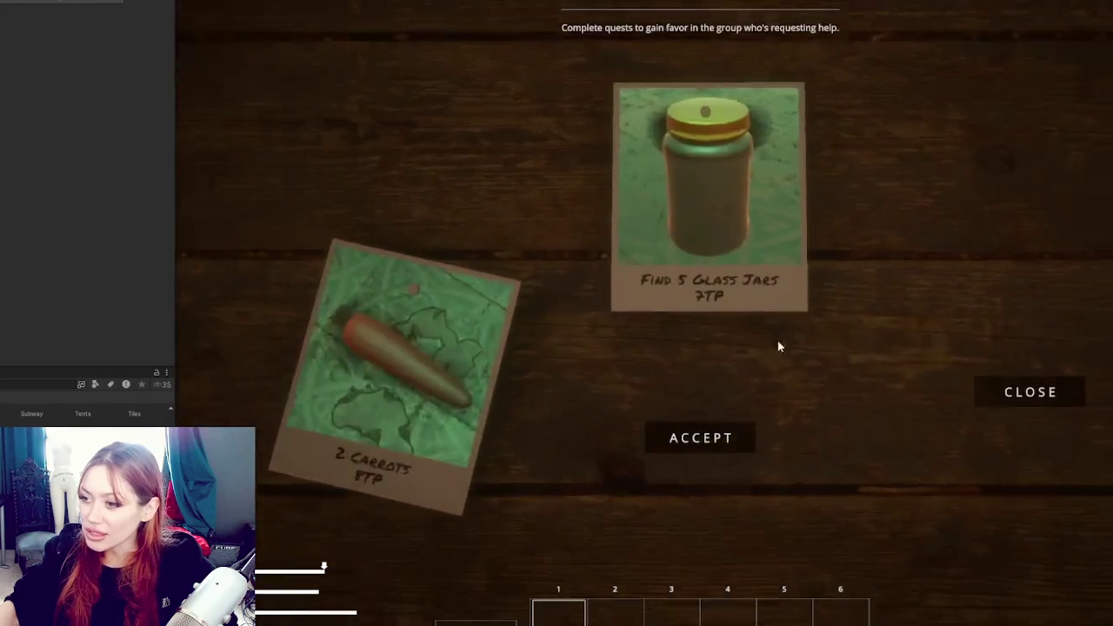
pyautogui.click(698, 437)
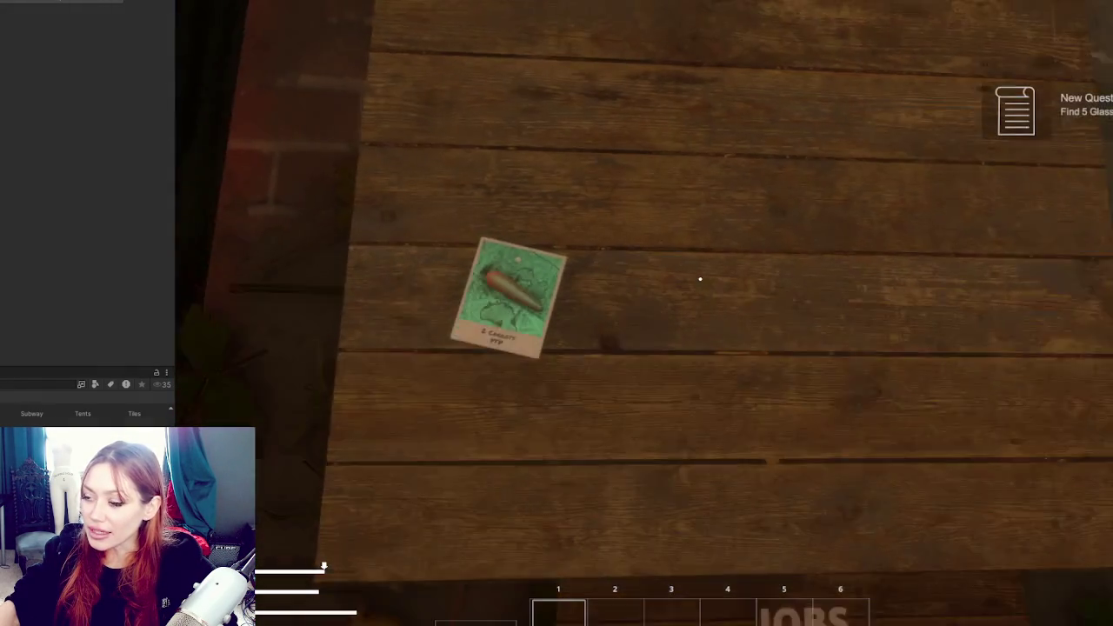
pyautogui.press('w')
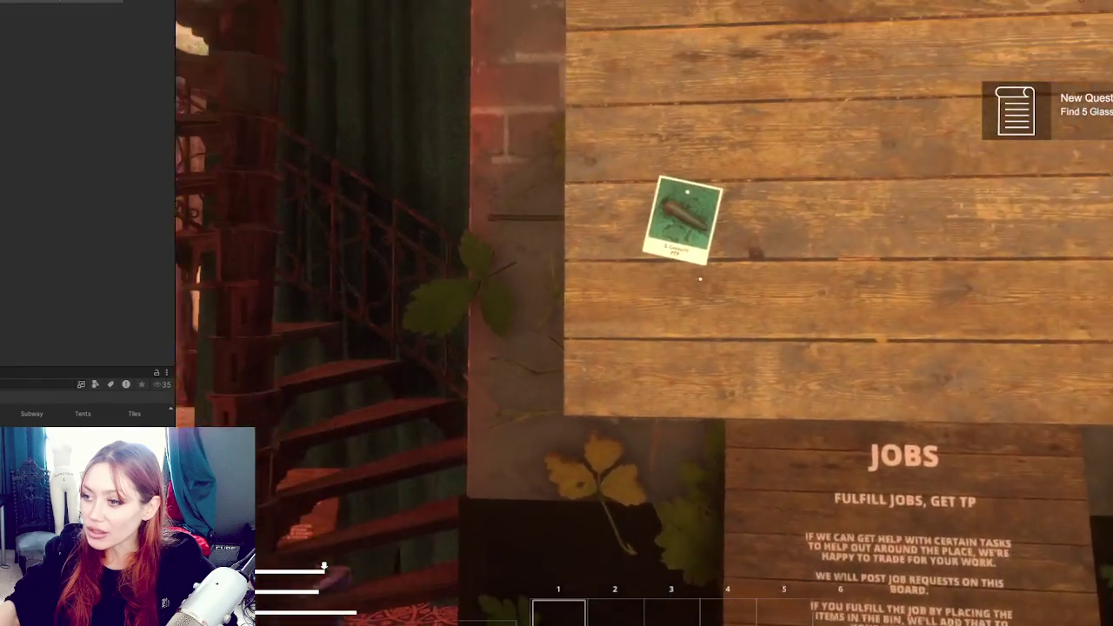
pyautogui.press('s')
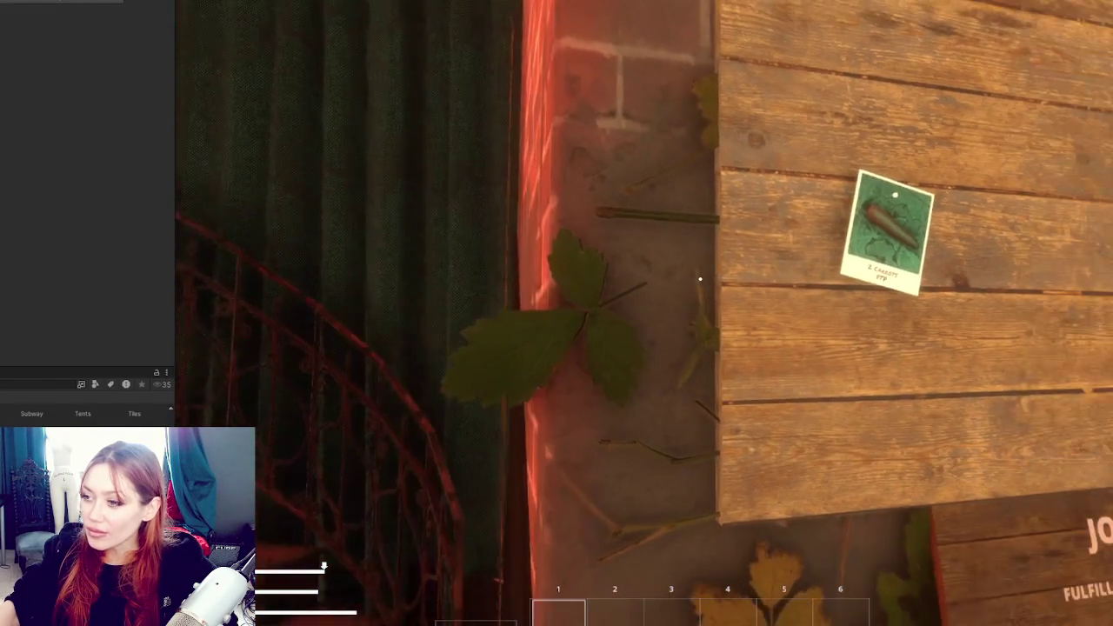
pyautogui.press('s')
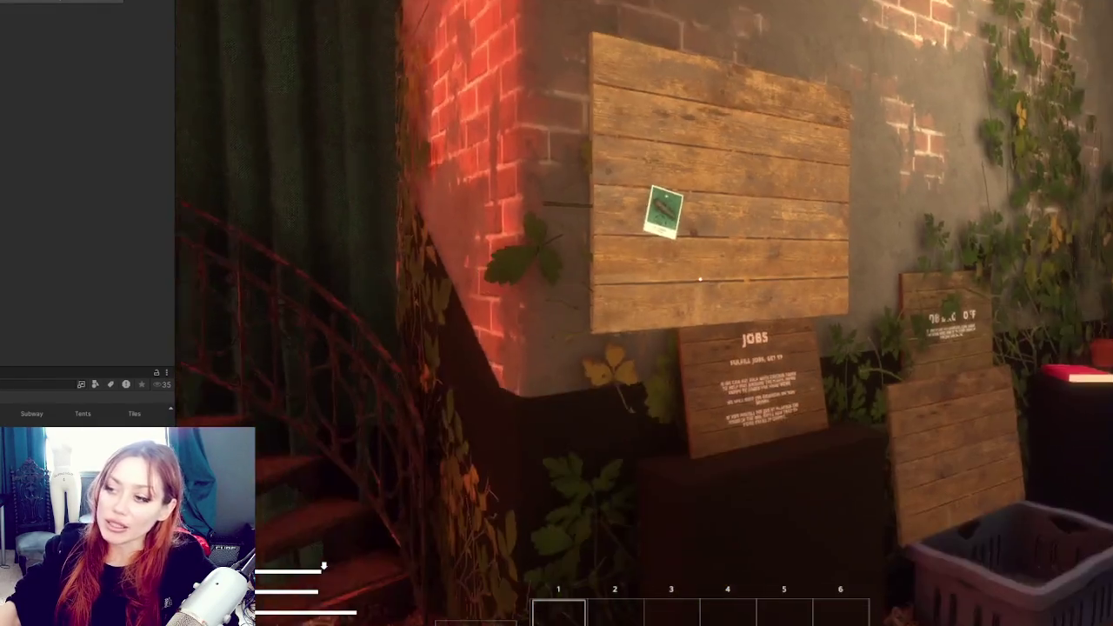
pyautogui.press('s')
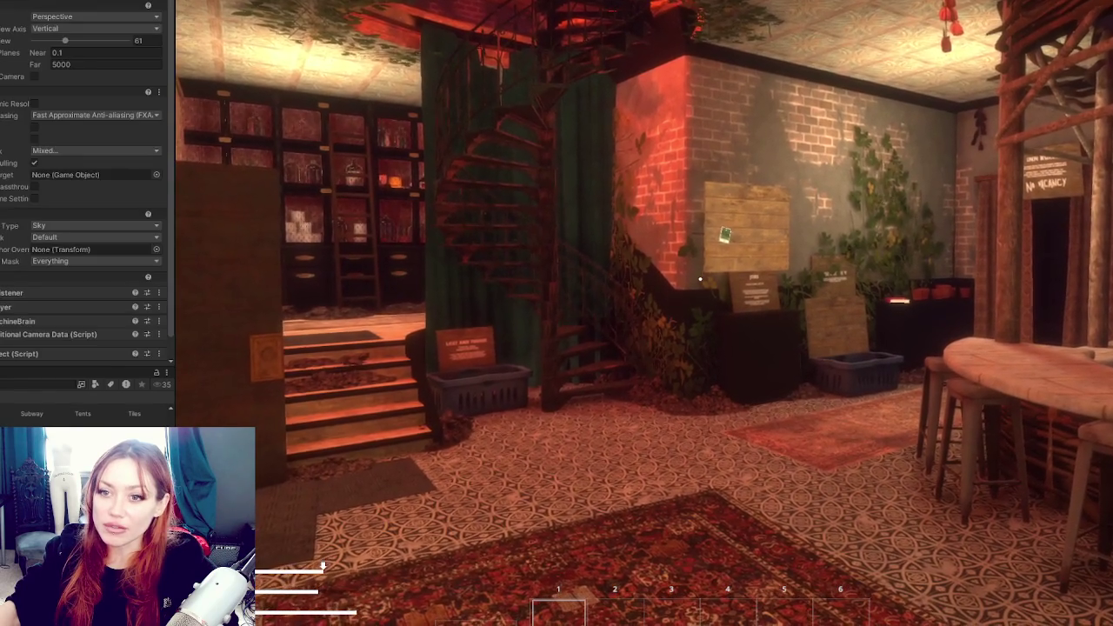
# Switch the camera's anti-aliasing to TAA and set its strength to 0.06
pyautogui.click(125, 121)
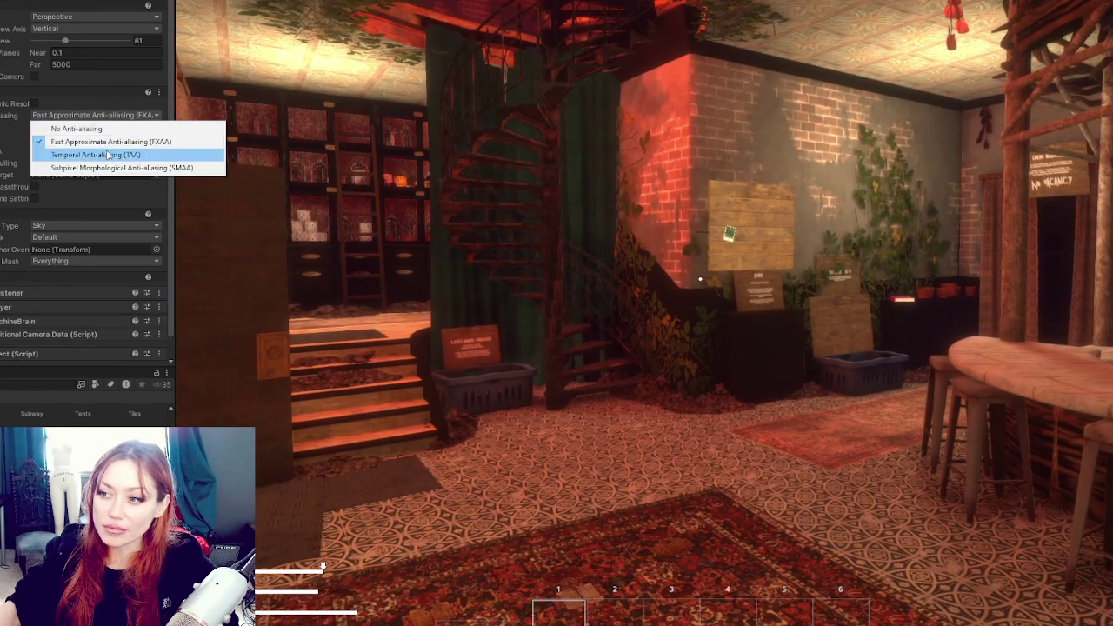
pyautogui.click(106, 149)
pyautogui.moveTo(59, 139)
pyautogui.mouseDown()
pyautogui.moveTo(112, 142)
pyautogui.moveTo(43, 149)
pyautogui.moveTo(34, 168)
pyautogui.moveTo(35, 143)
pyautogui.mouseUp()
pyautogui.click(84, 175)
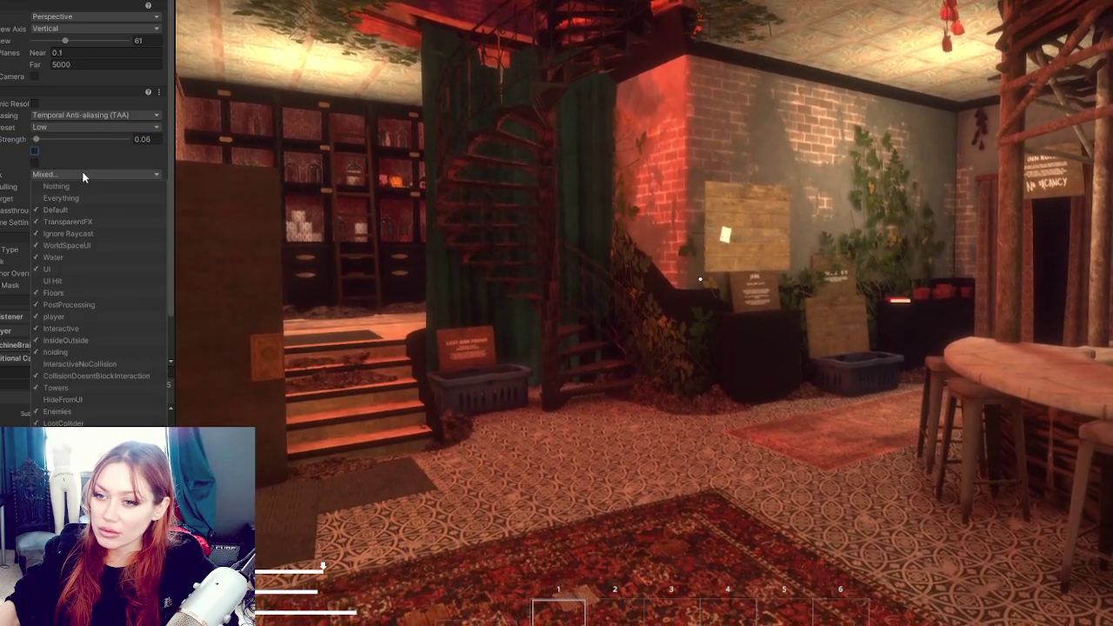
# Reset the camera Culling Mask from Nothing to Everything, turn off Passthrough, and enable Custom Frame Settings
pyautogui.click(81, 186)
pyautogui.click(84, 173)
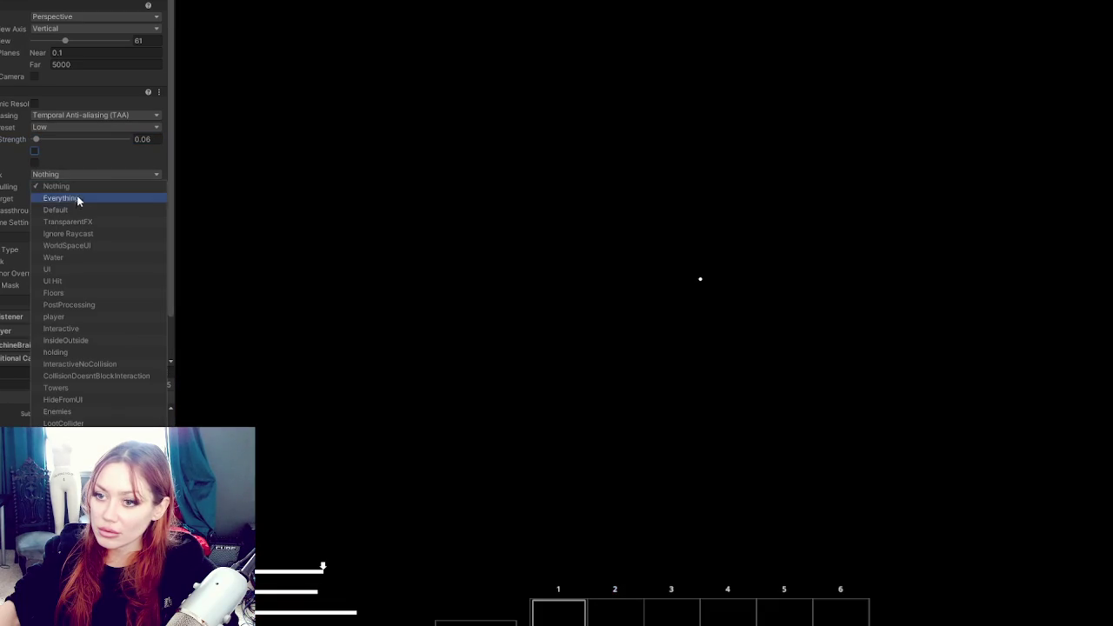
pyautogui.click(78, 198)
pyautogui.hotkey('ctrl', 'z')
pyautogui.hotkey('ctrl', 'z')
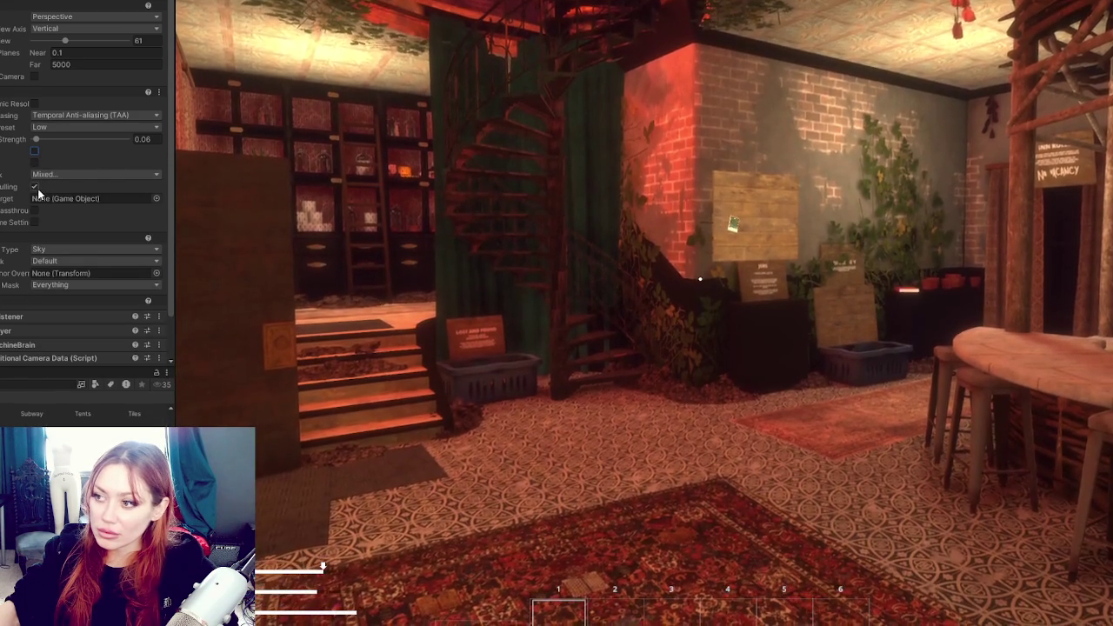
pyautogui.click(35, 211)
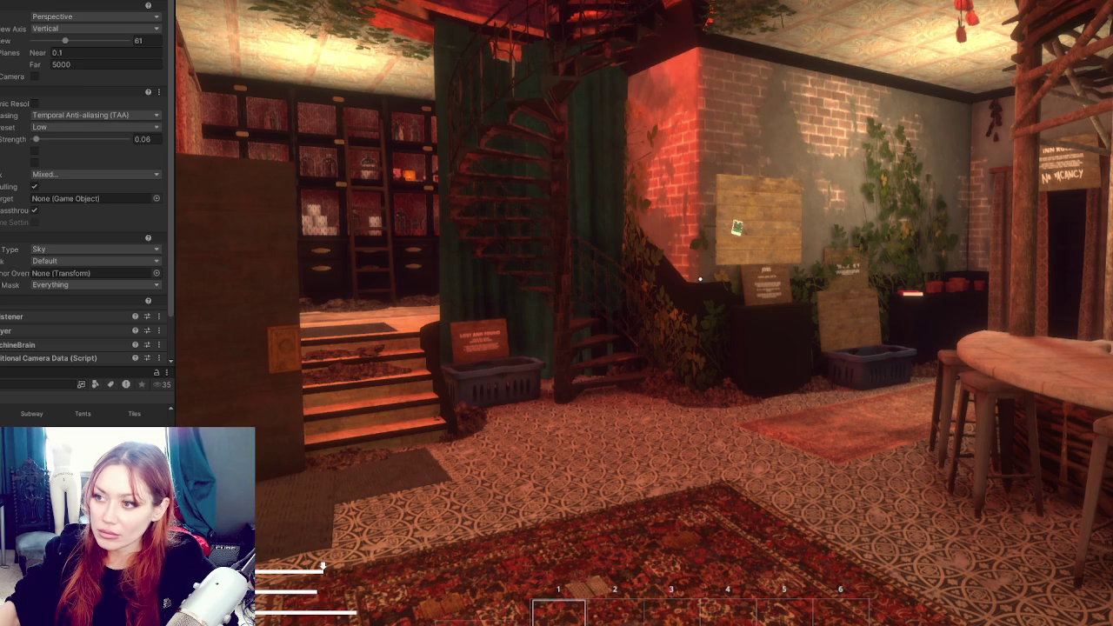
pyautogui.click(34, 211)
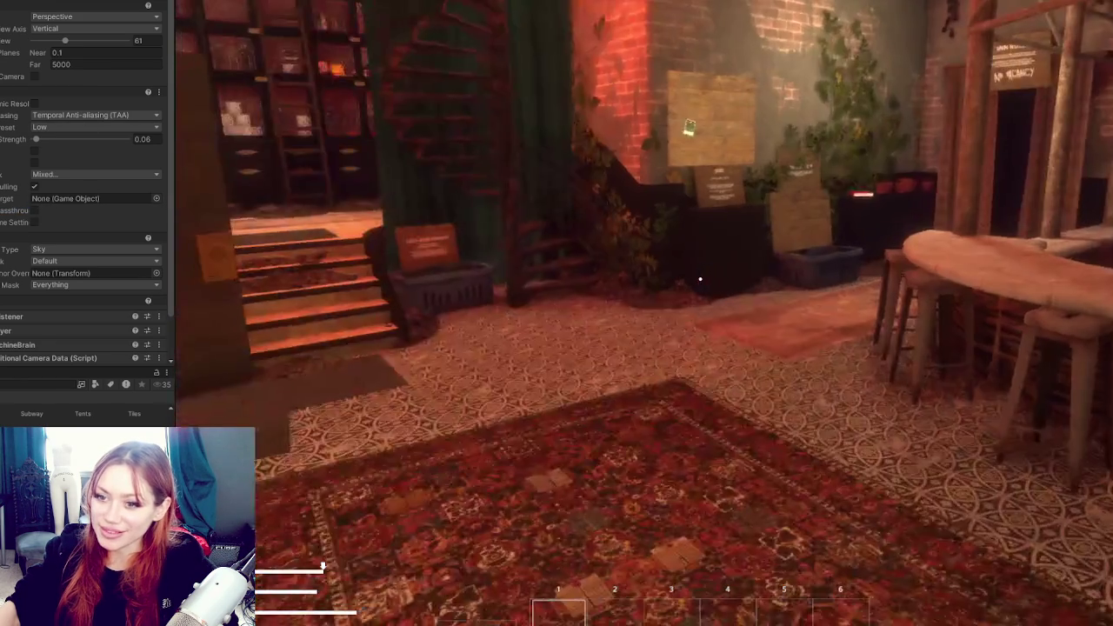
pyautogui.click(36, 221)
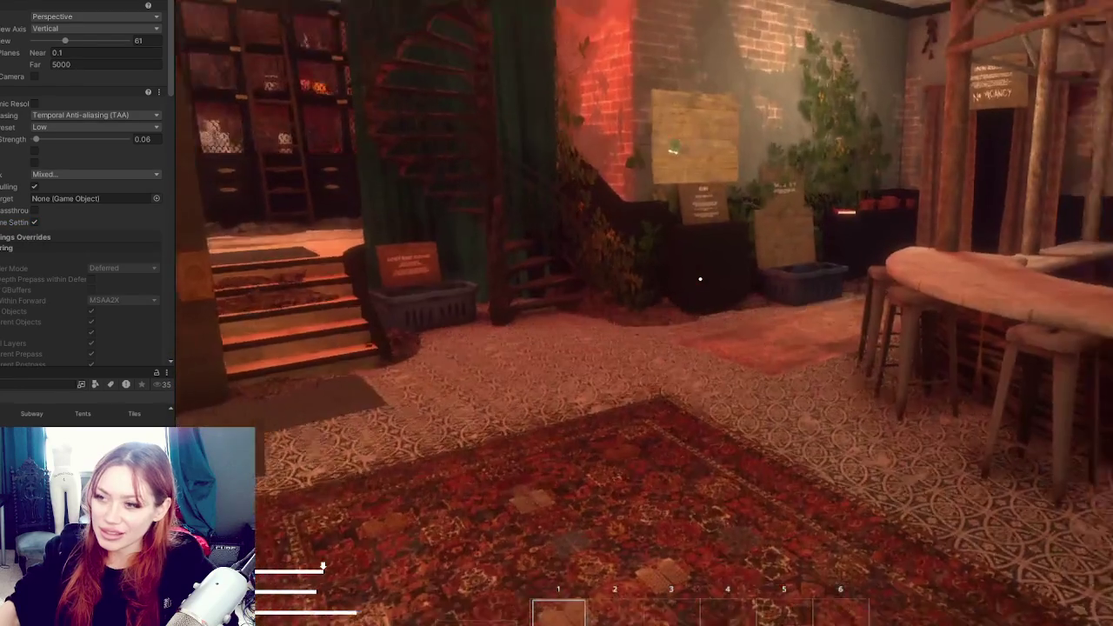
# Expand the Rendering foldout in the camera's Frame Settings Overrides to list Deferred, MSAA 2X and LOD options
pyautogui.scroll(-5, 73, 289)
pyautogui.scroll(-10, 87, 191)
pyautogui.scroll(10, 87, 261)
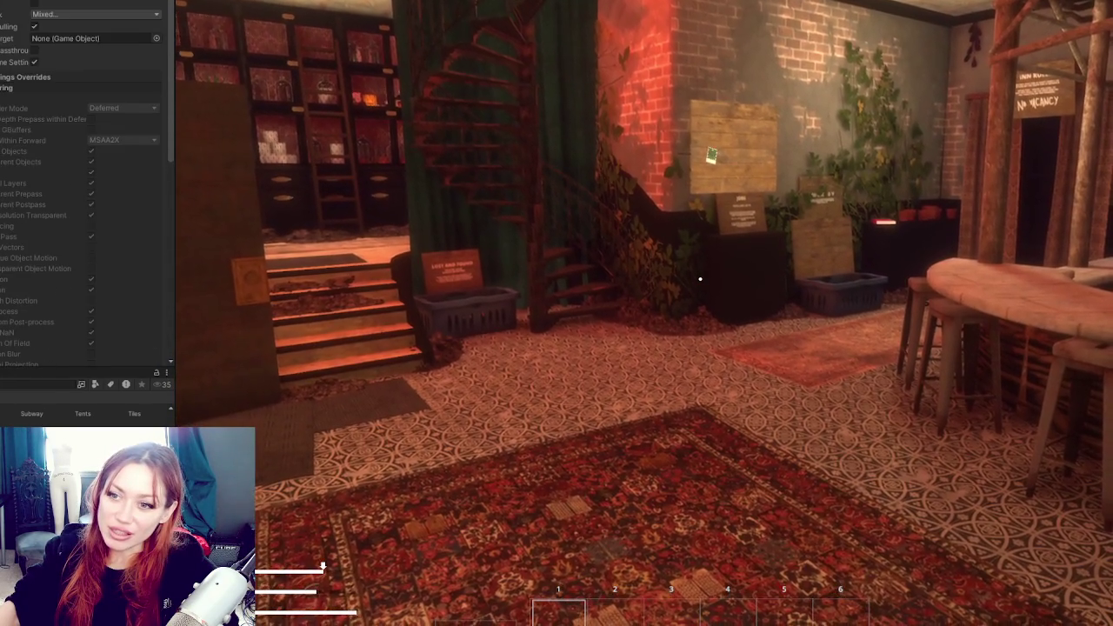
pyautogui.click(7, 142)
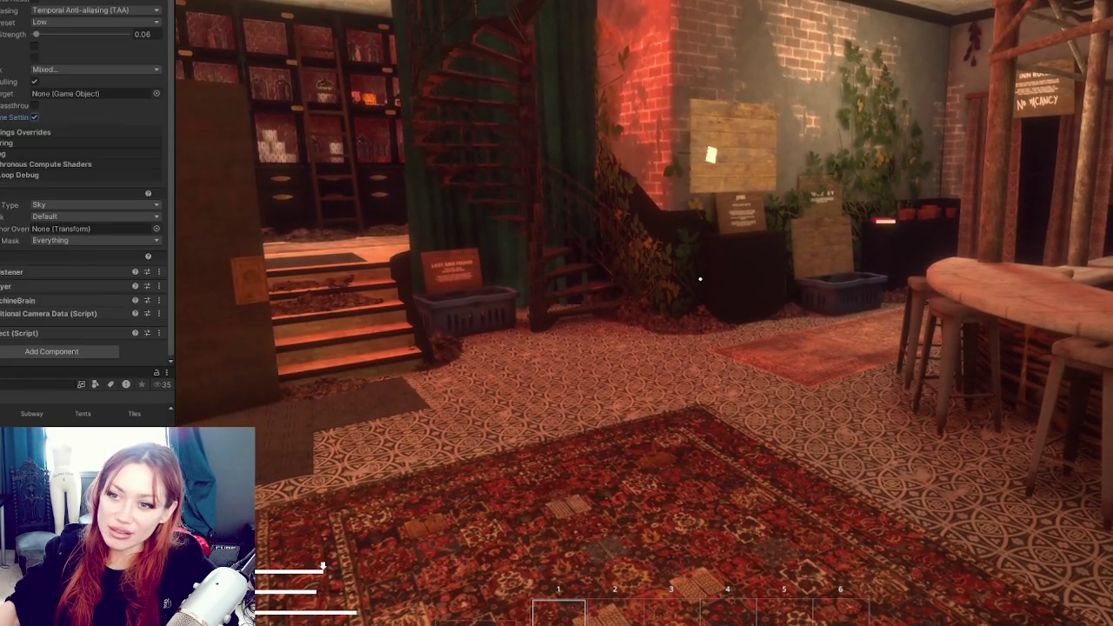
pyautogui.click(5, 145)
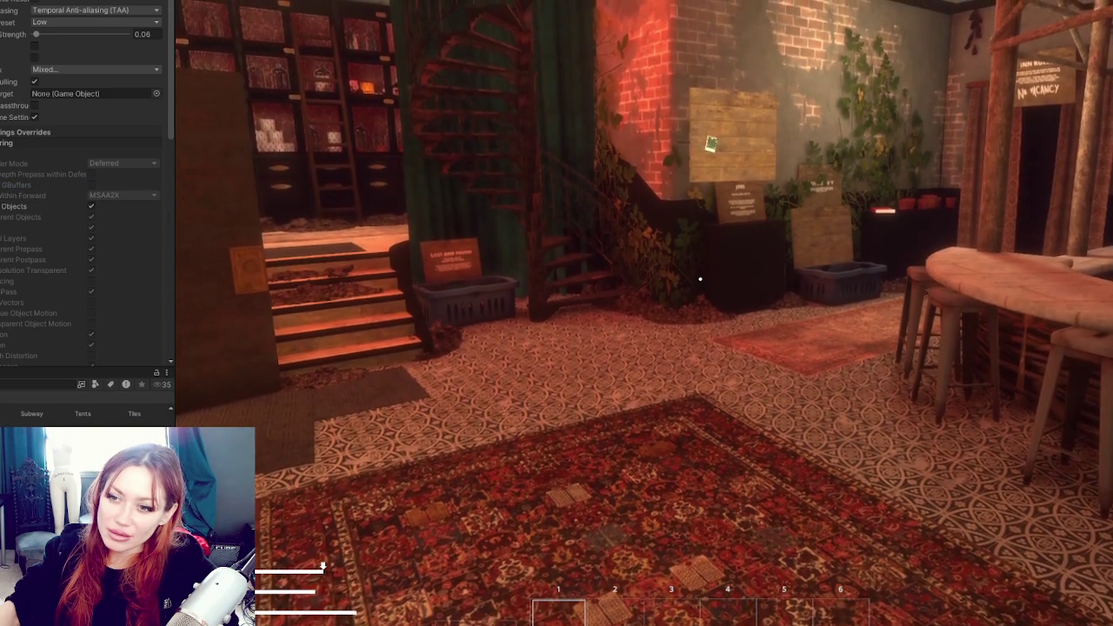
pyautogui.scroll(-3, 87, 217)
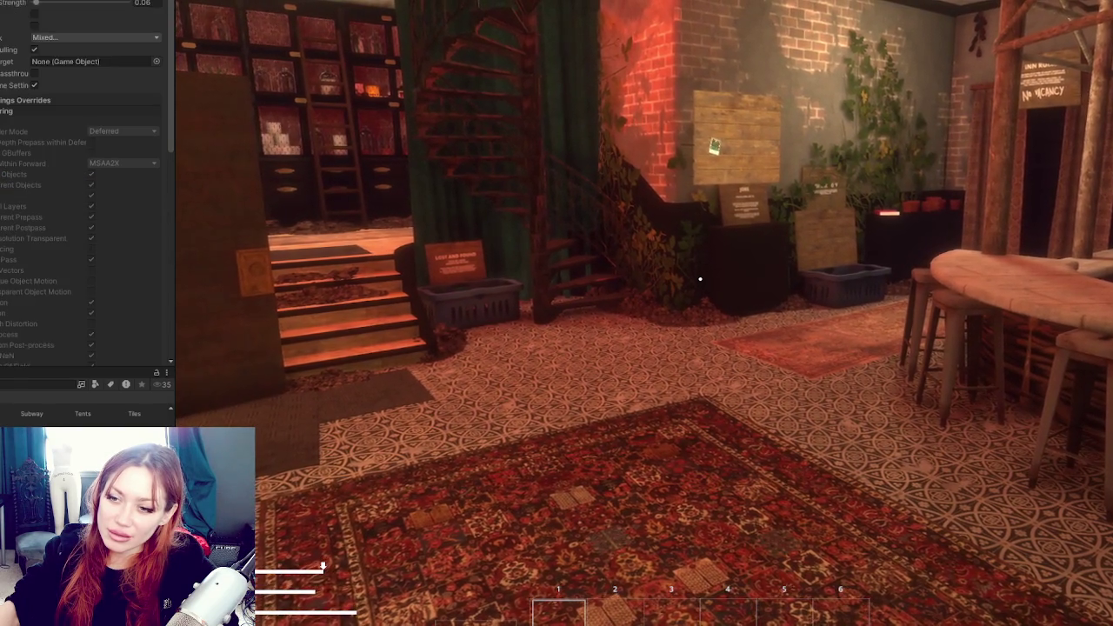
pyautogui.scroll(-4, 87, 217)
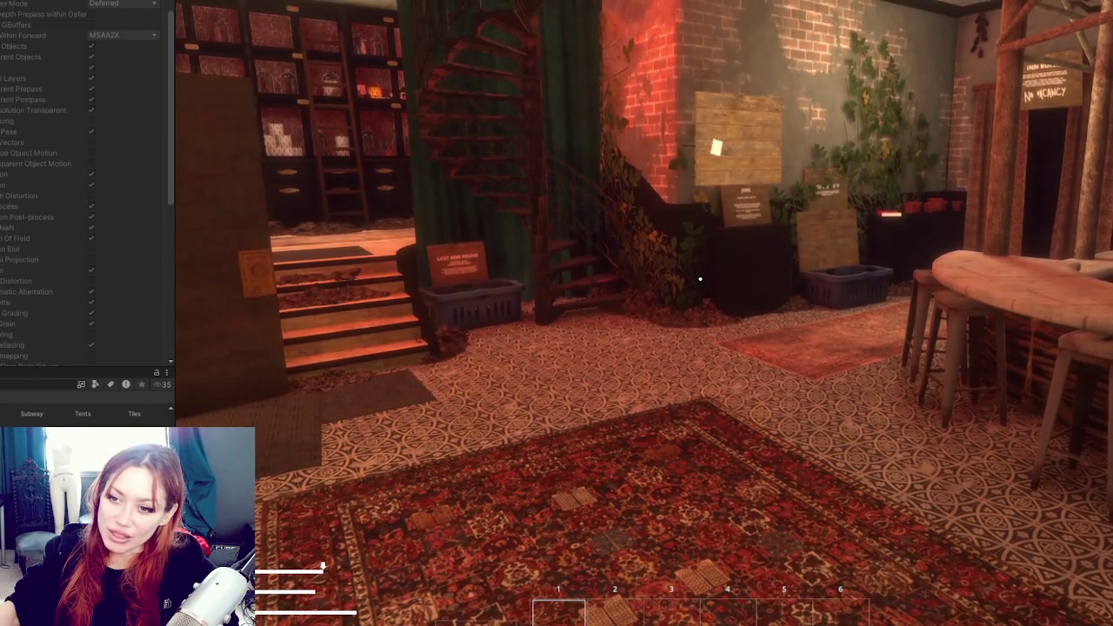
pyautogui.scroll(-8, 87, 218)
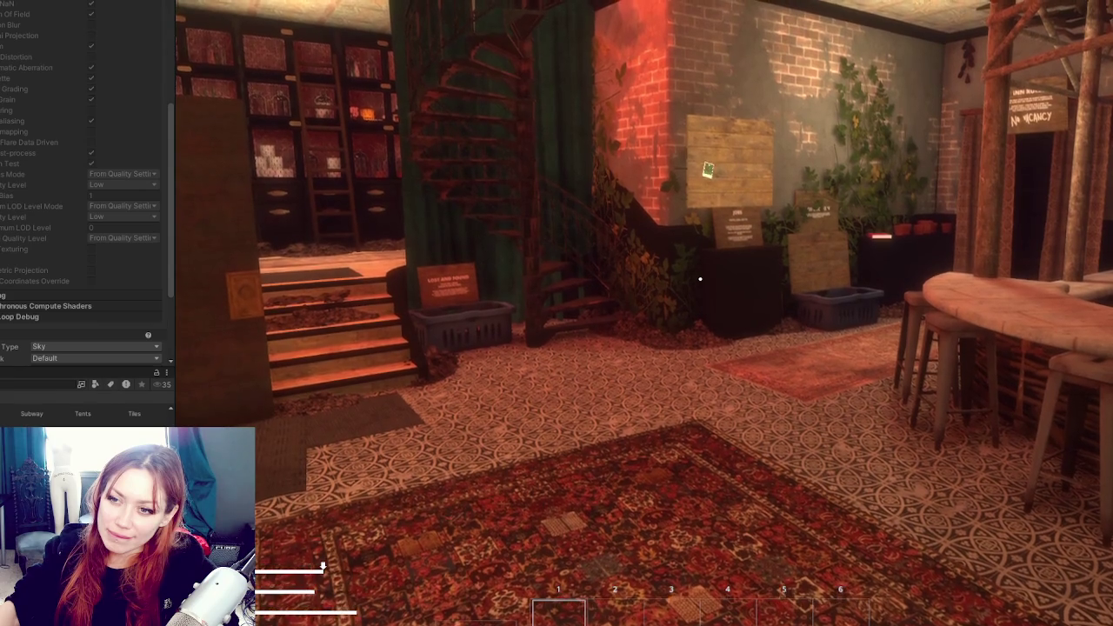
# Switch the camera's Quality Level to High, then Low, then High again
pyautogui.click(139, 184)
pyautogui.click(134, 218)
pyautogui.click(132, 185)
pyautogui.click(113, 196)
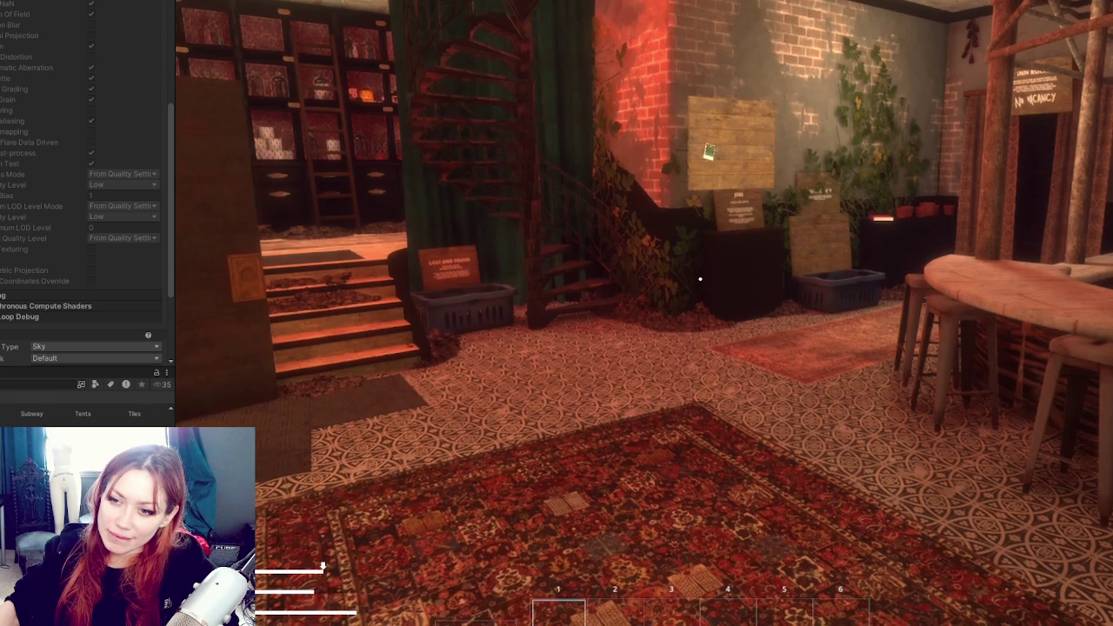
pyautogui.click(124, 240)
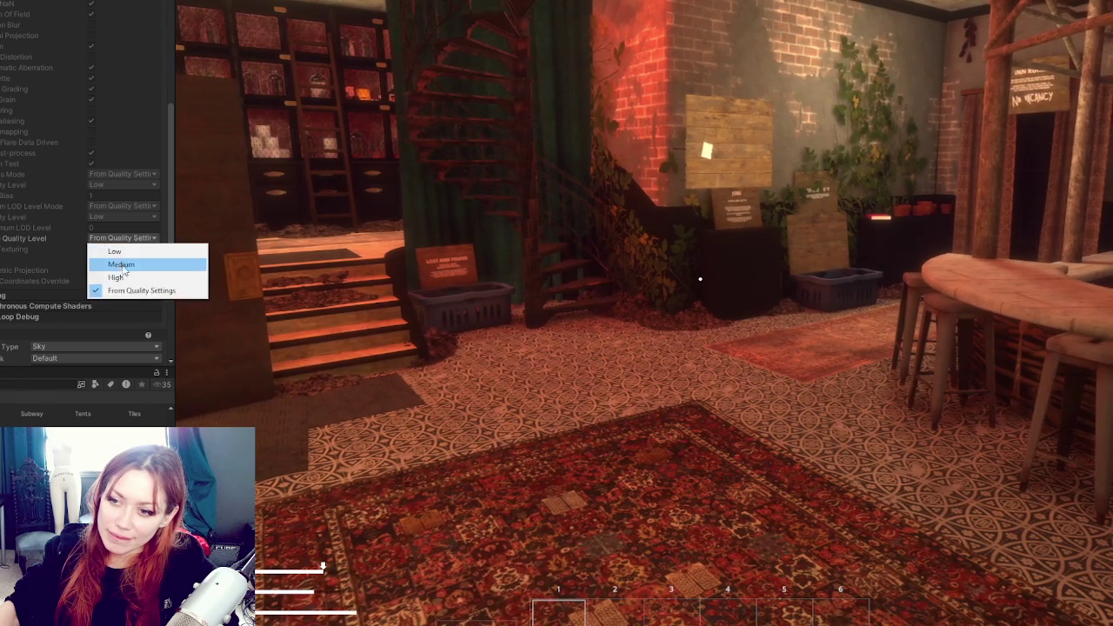
pyautogui.click(126, 276)
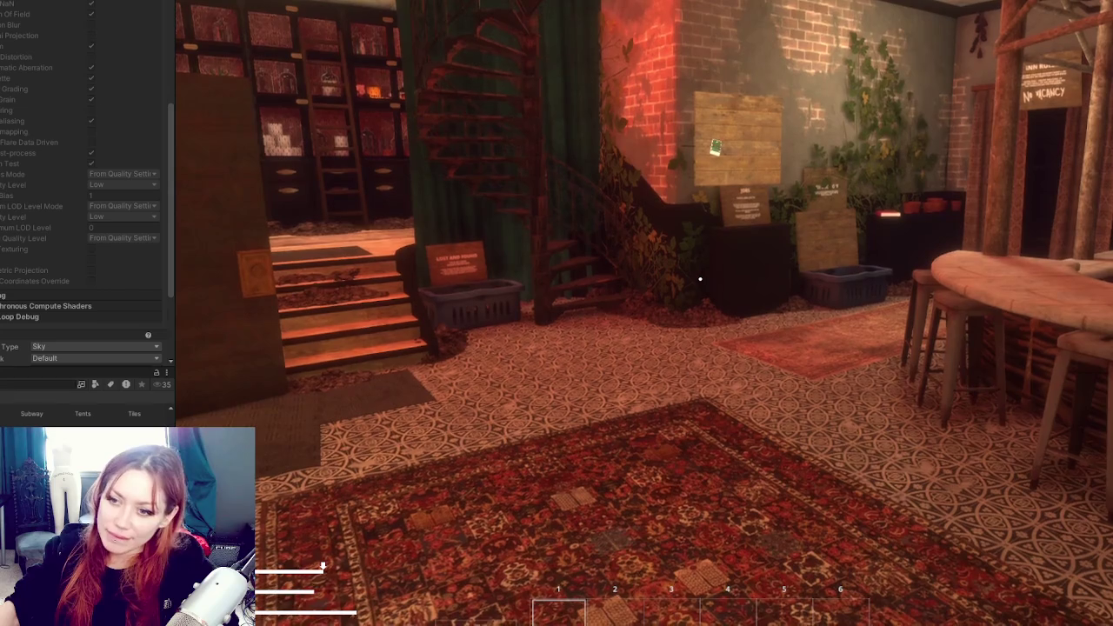
# Turn off Custom Frame Settings on the game camera
pyautogui.click(91, 281)
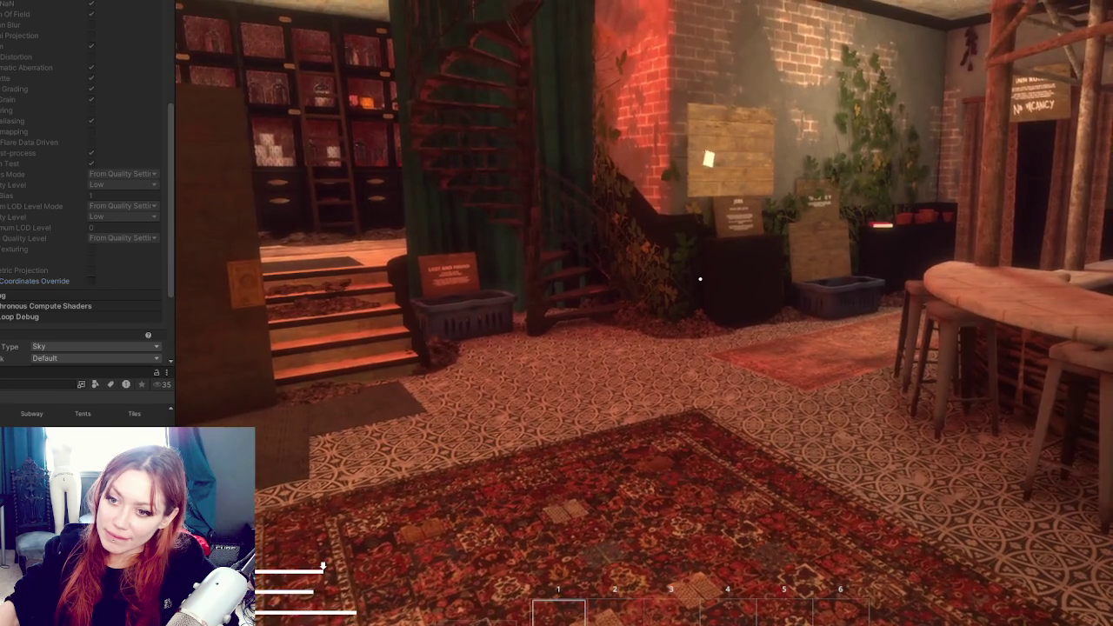
pyautogui.scroll(4, 87, 217)
pyautogui.scroll(5, 87, 173)
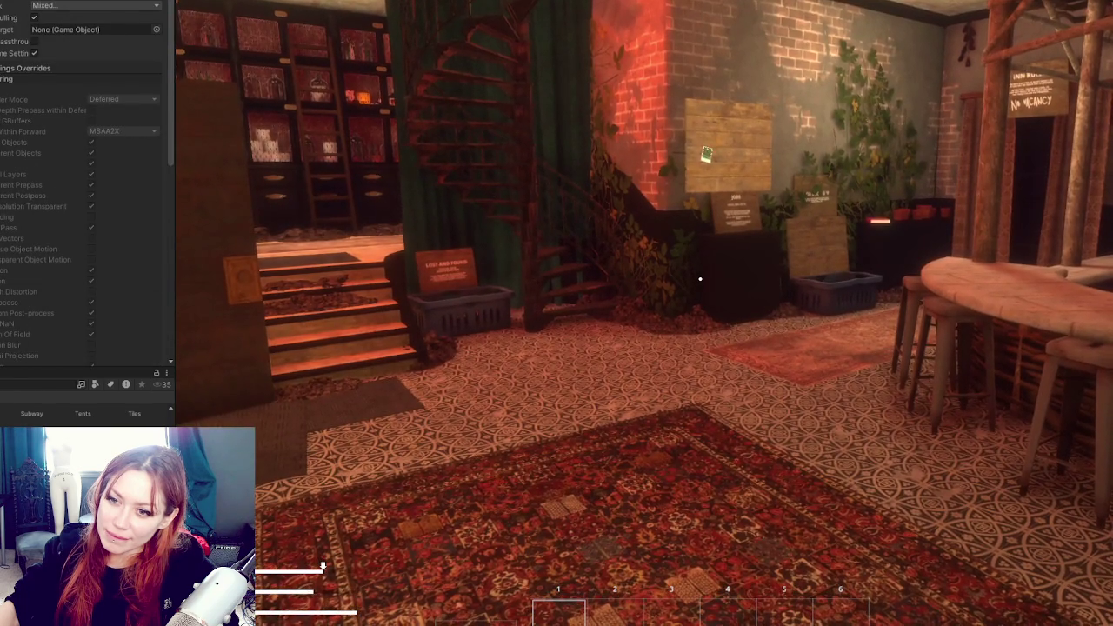
pyautogui.scroll(2, 87, 174)
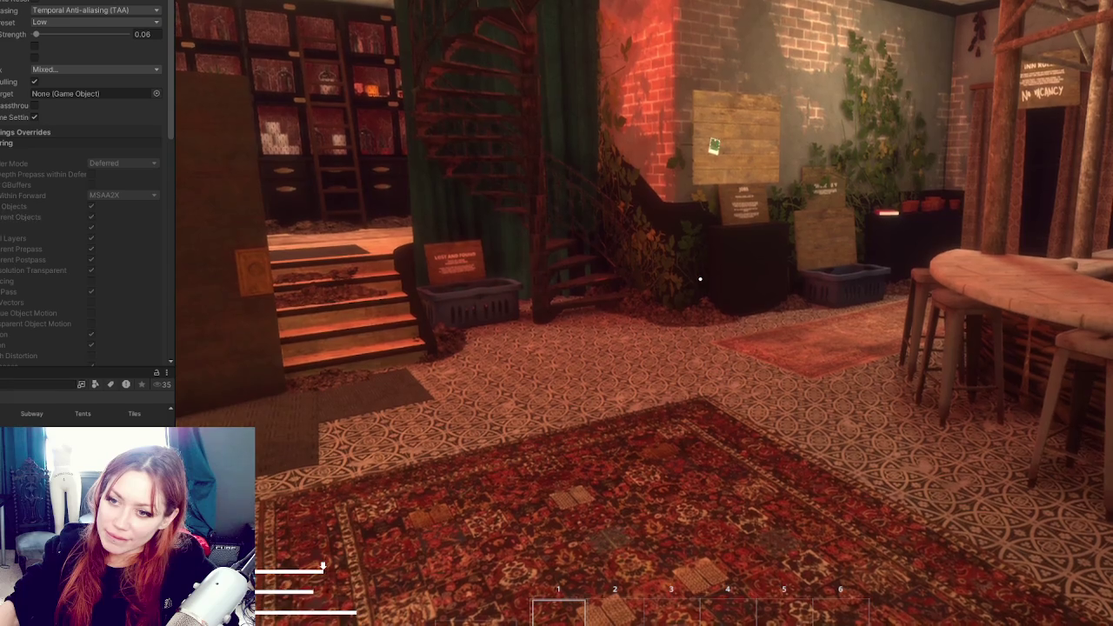
pyautogui.click(34, 117)
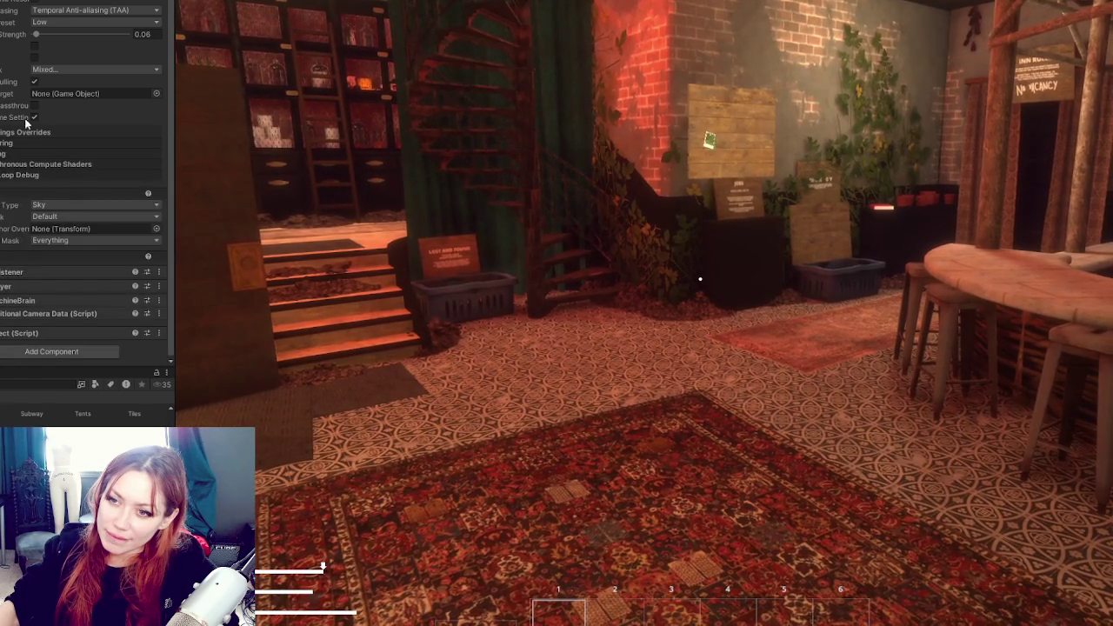
pyautogui.scroll(2, 54, 132)
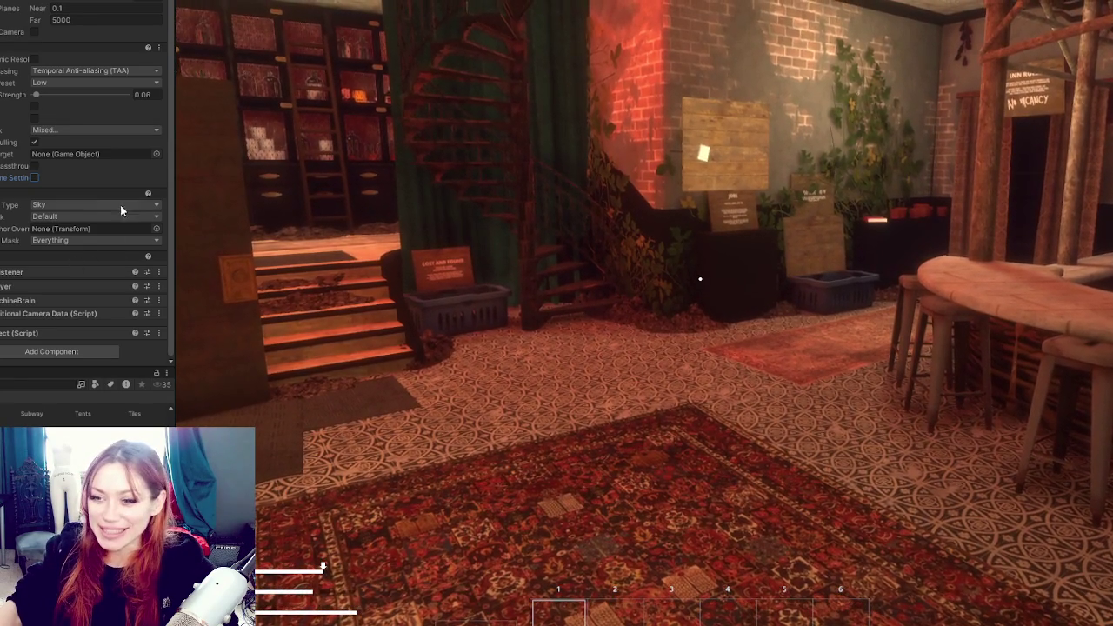
# Leave the camera background as Sky, then walk in-game up to the jobs board photo and back
pyautogui.click(121, 205)
pyautogui.press('Escape')
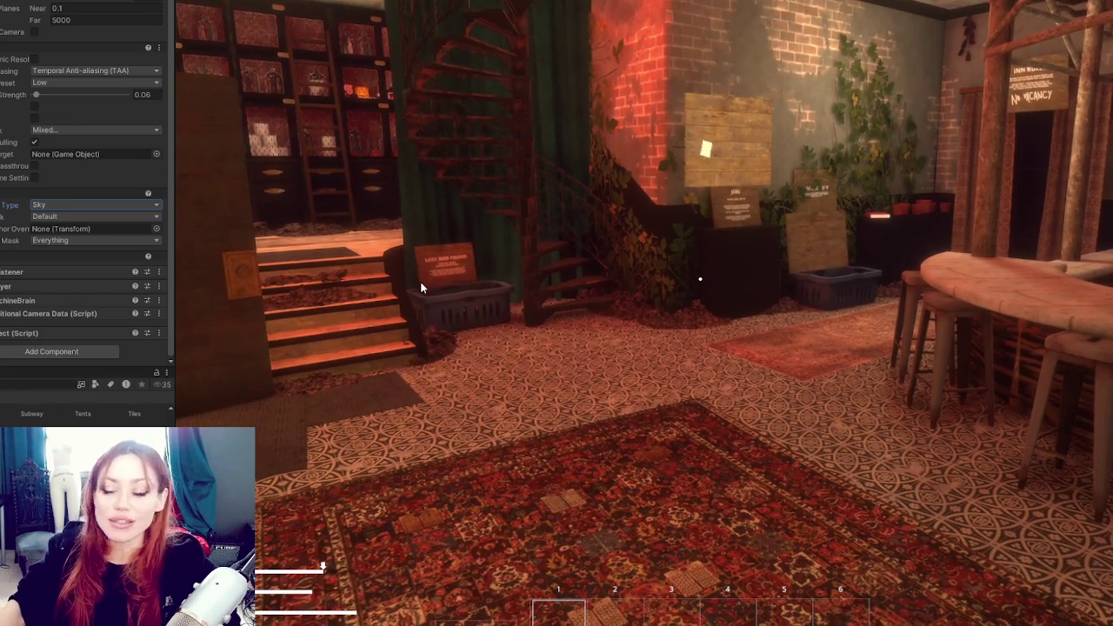
pyautogui.press('w')
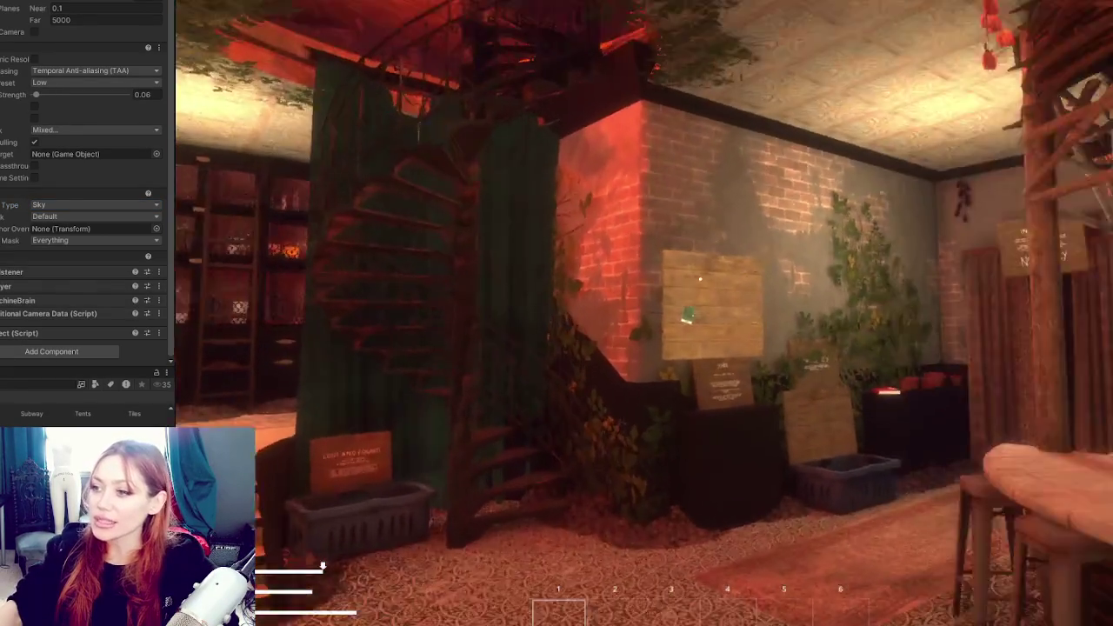
pyautogui.press('w')
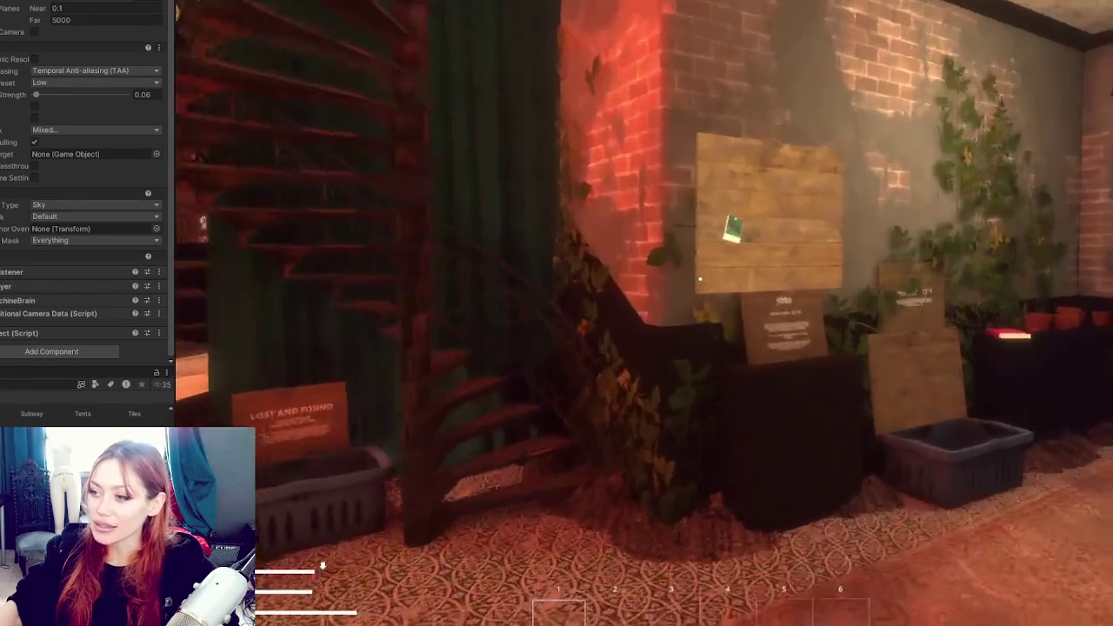
pyautogui.press('w')
pyautogui.press('s')
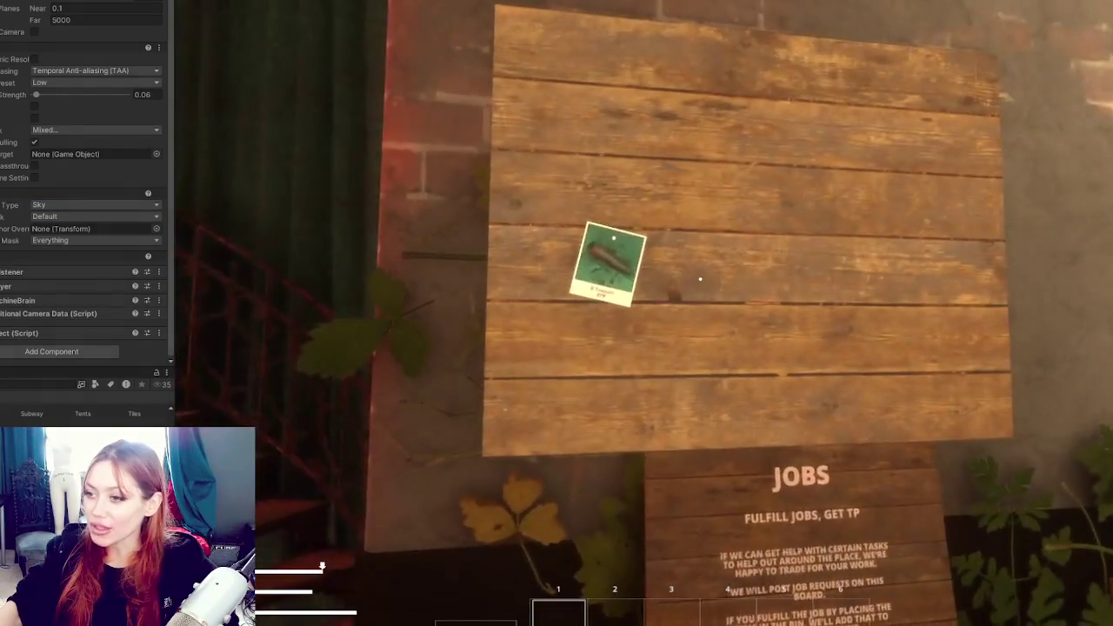
pyautogui.press('s')
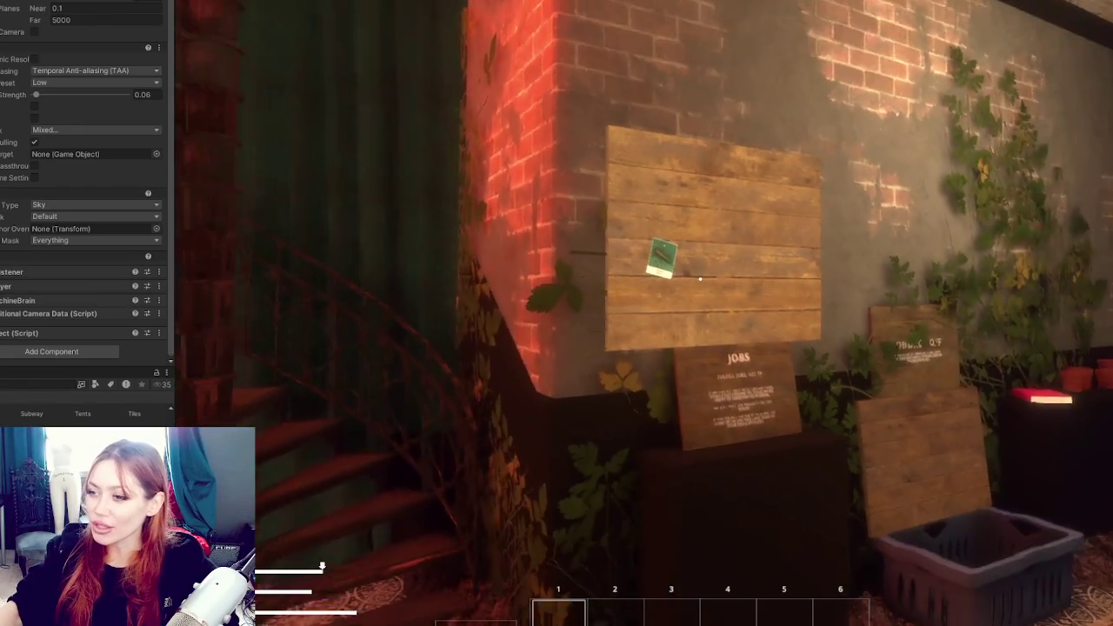
pyautogui.press('s')
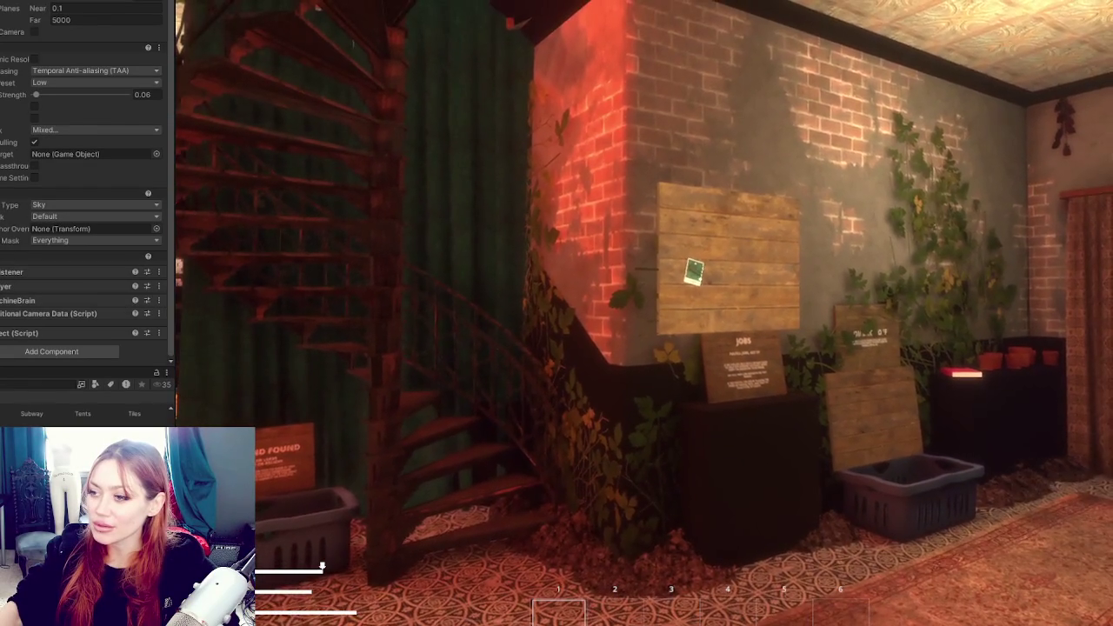
# Walk around the room past the spiral staircase to the wall board by the Inn Rules sign
pyautogui.press('w')
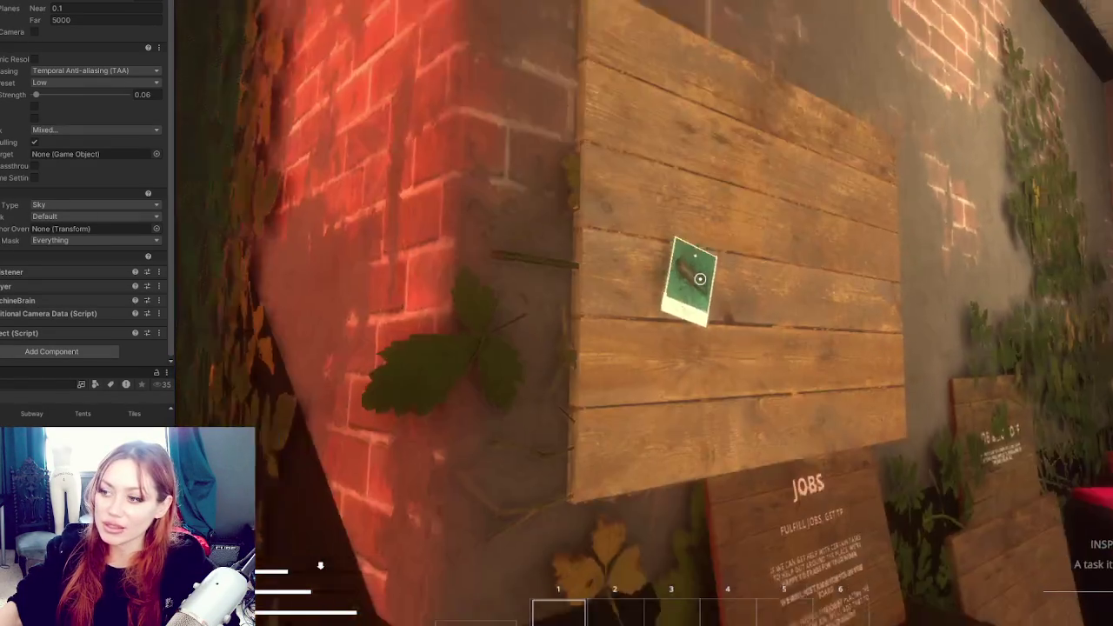
pyautogui.press('w')
pyautogui.press('s')
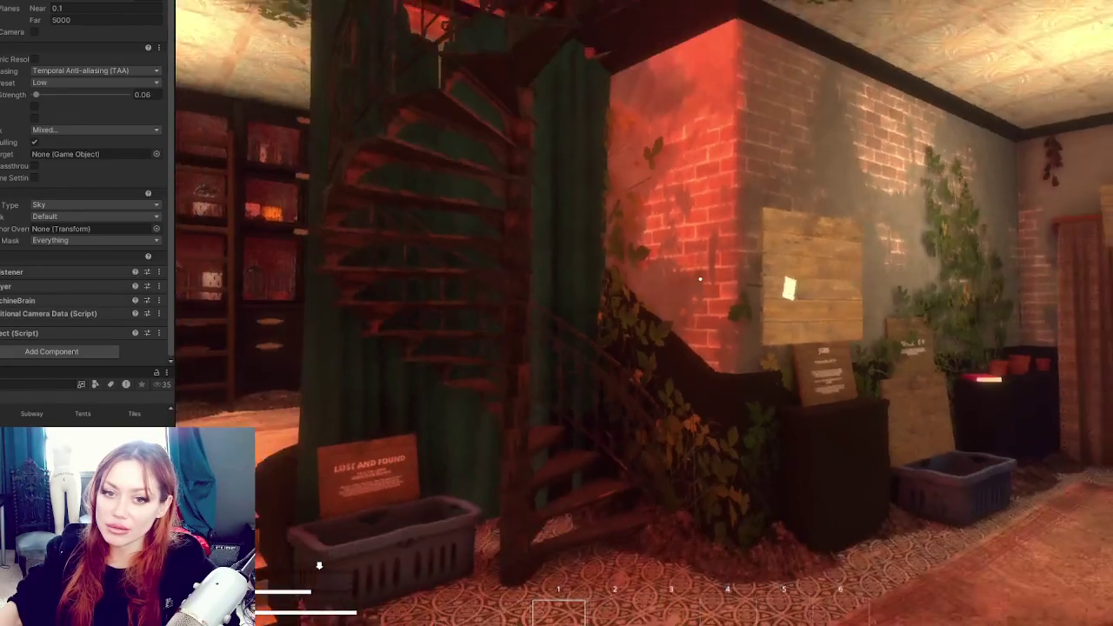
pyautogui.press('d')
pyautogui.press('w')
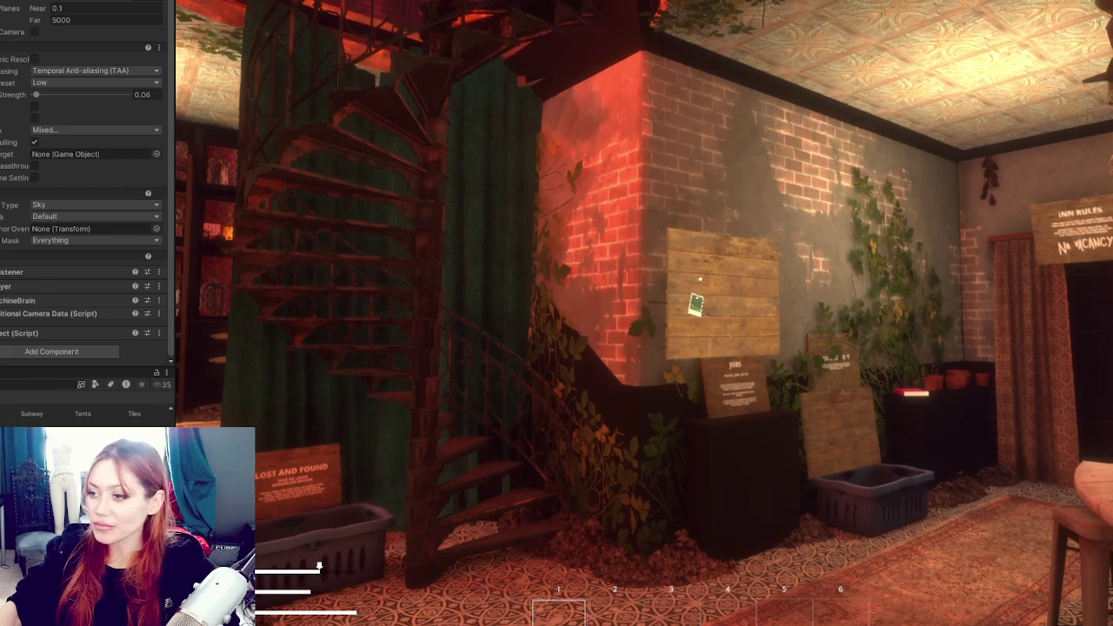
pyautogui.press('w')
# Inspect the 2 Carrots job note, then stop the playtest
pyautogui.press('e')
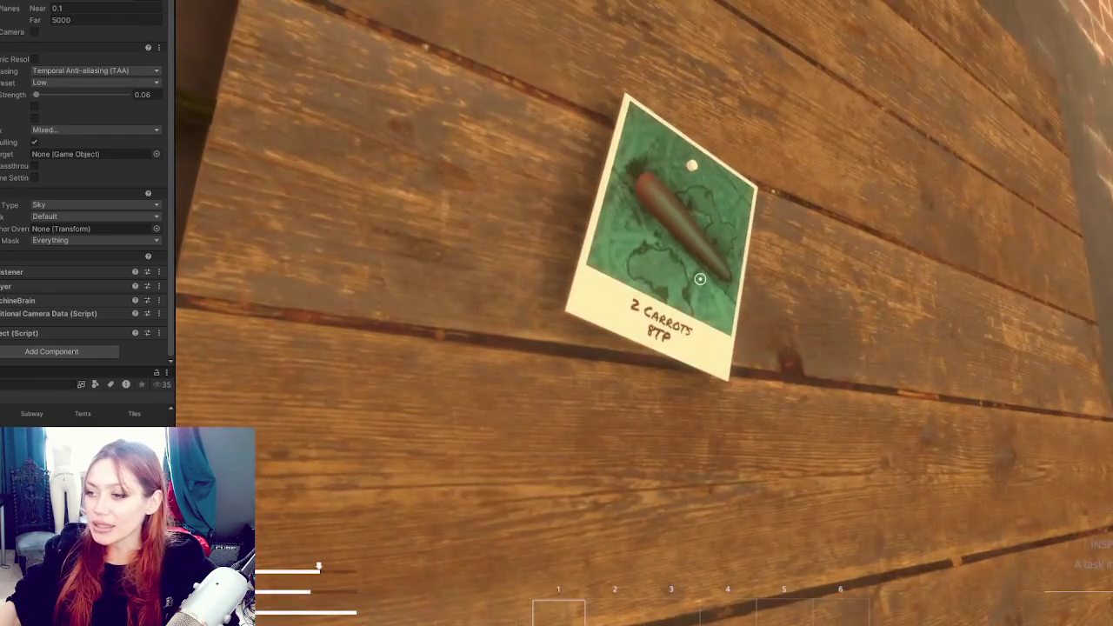
pyautogui.press('e')
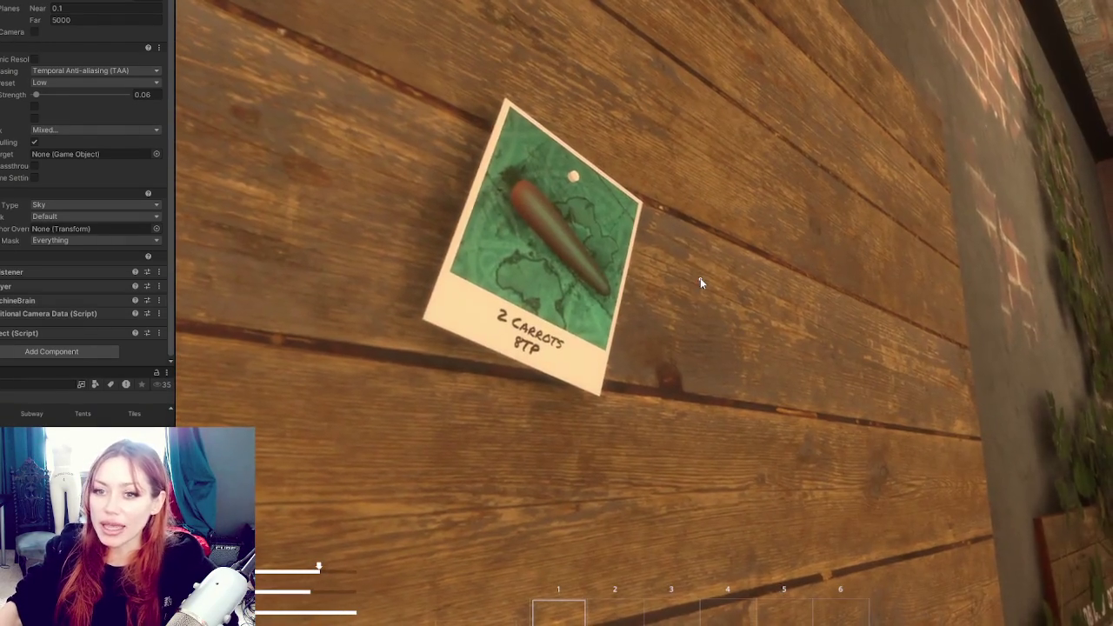
pyautogui.hotkey('ctrl', 'p')
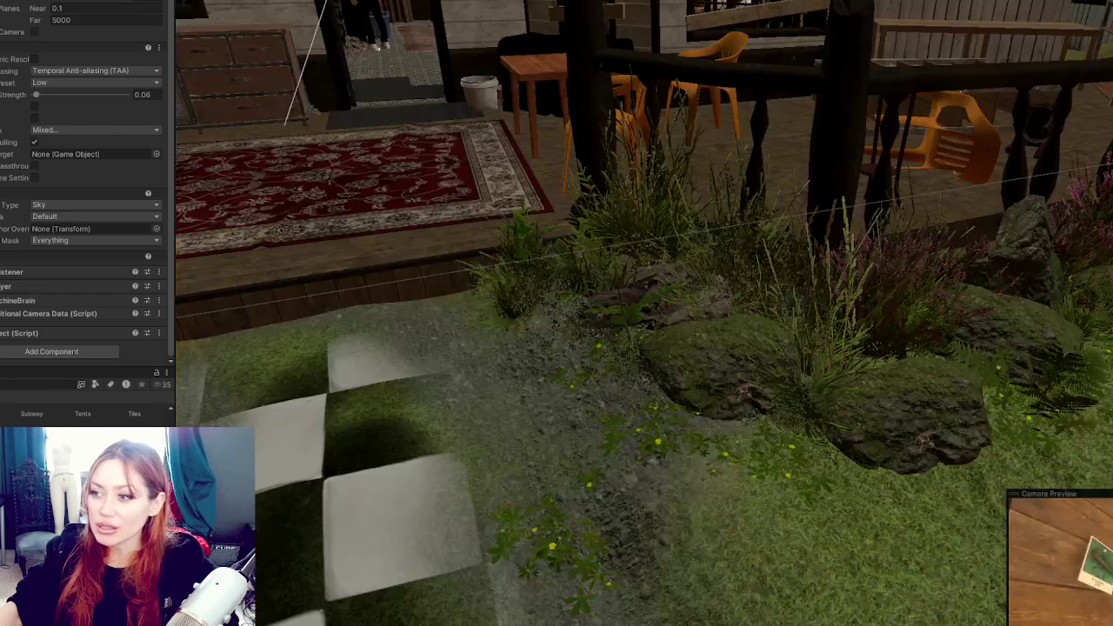
# Frame the camera and select the carrot note Image and its Canvas on the JOBS board
pyautogui.scroll(-3, 250, 77)
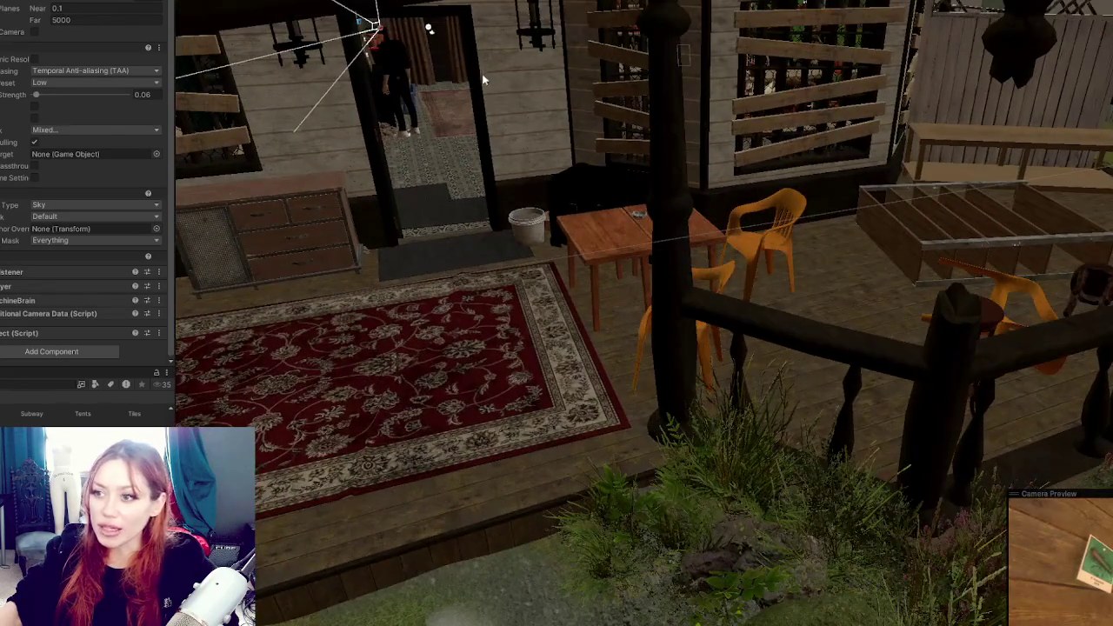
pyautogui.press('f')
pyautogui.moveTo(553, 82); pyautogui.dragTo(733, 171)
pyautogui.click(733, 172)
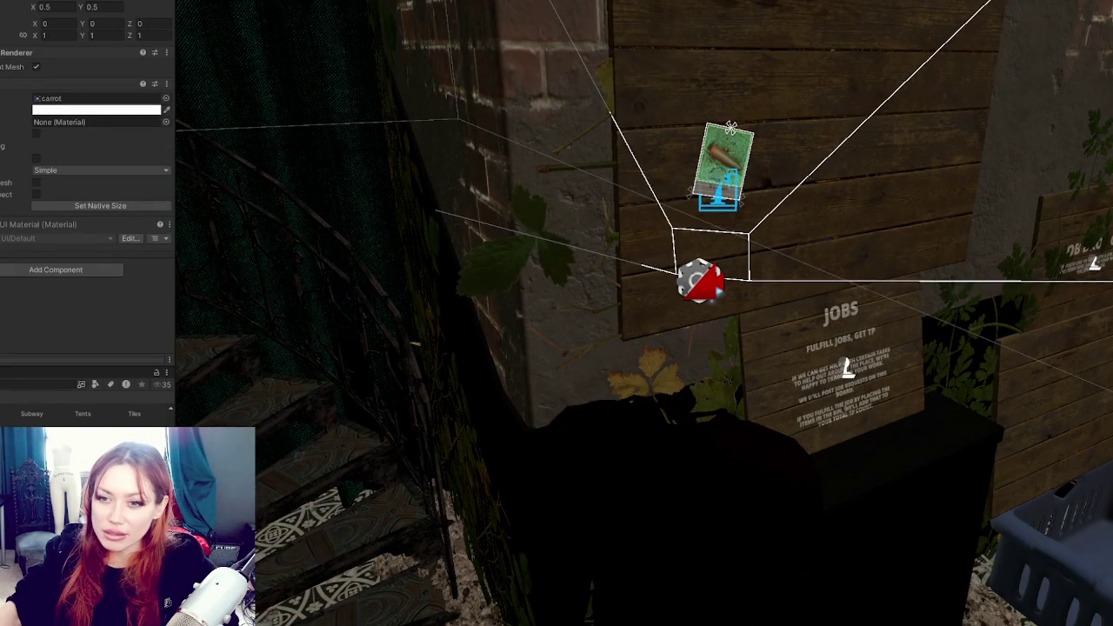
pyautogui.click(733, 172)
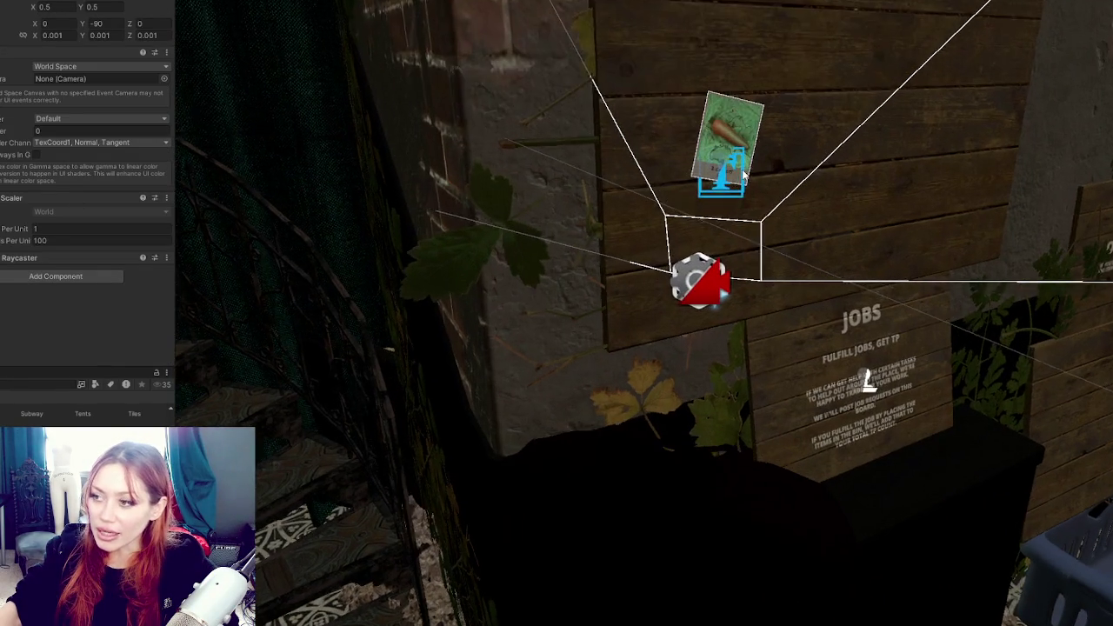
# Nudge the note canvas on the board, then walk toward the JOBS board in the game
pyautogui.scroll(10, 687, 209)
pyautogui.moveTo(702, 218); pyautogui.dragTo(765, 261)
pyautogui.moveTo(666, 272); pyautogui.dragTo(681, 277)
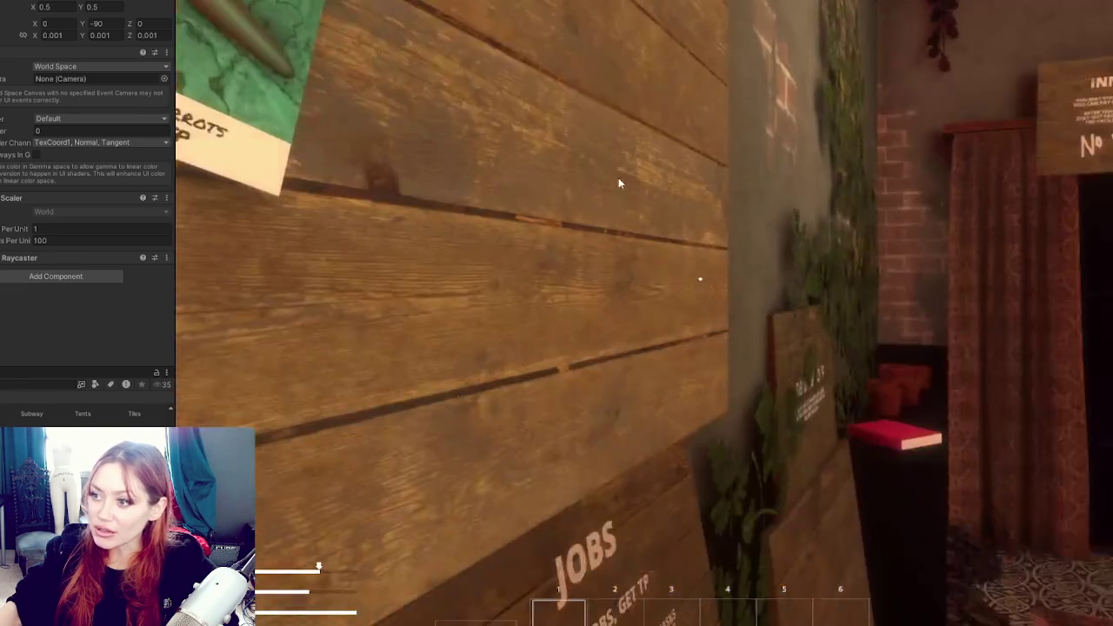
pyautogui.press('w')
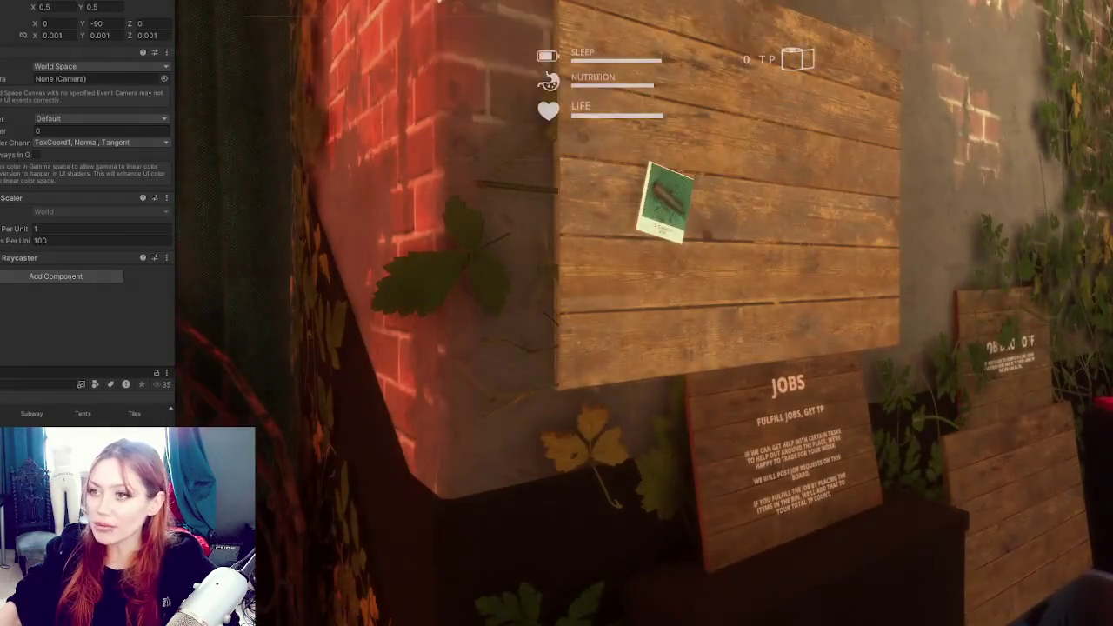
pyautogui.press('Escape')
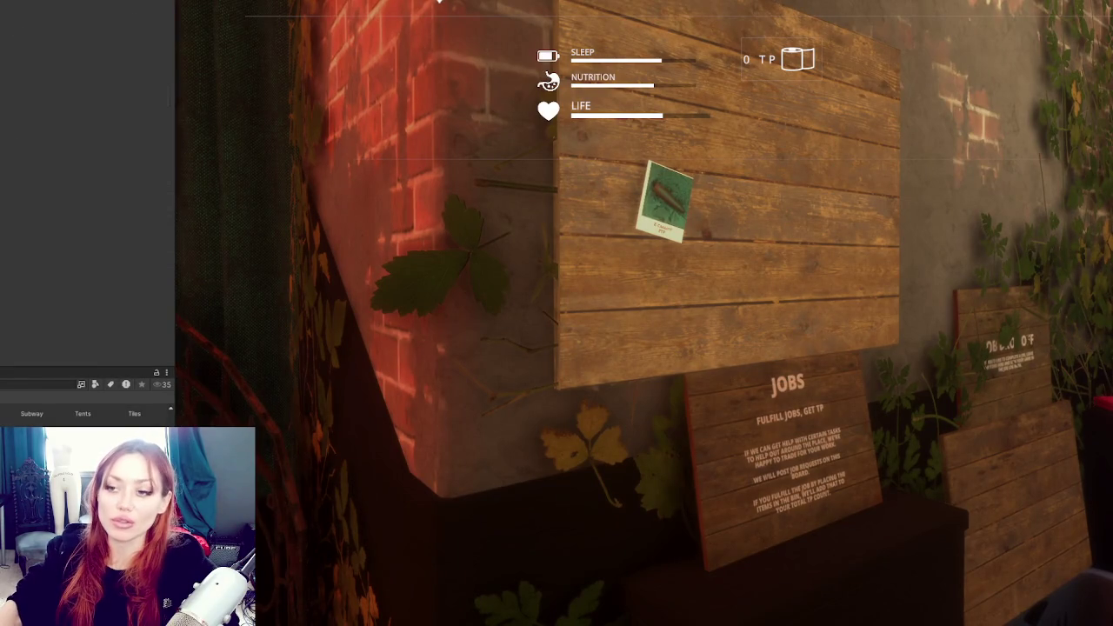
# Stop play mode, select the quest board's Canvas and orbit to view the board edge-on
pyautogui.hotkey('ctrl', 'p')
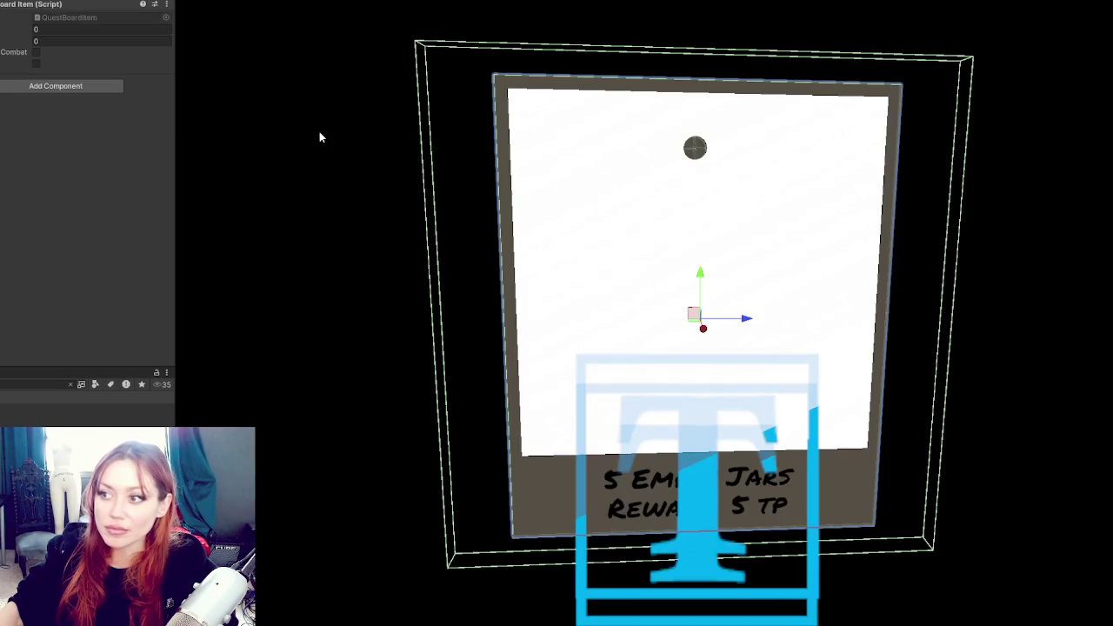
pyautogui.moveTo(319, 137)
pyautogui.mouseDown()
pyautogui.moveTo(474, 137)
pyautogui.moveTo(435, 137)
pyautogui.mouseUp()
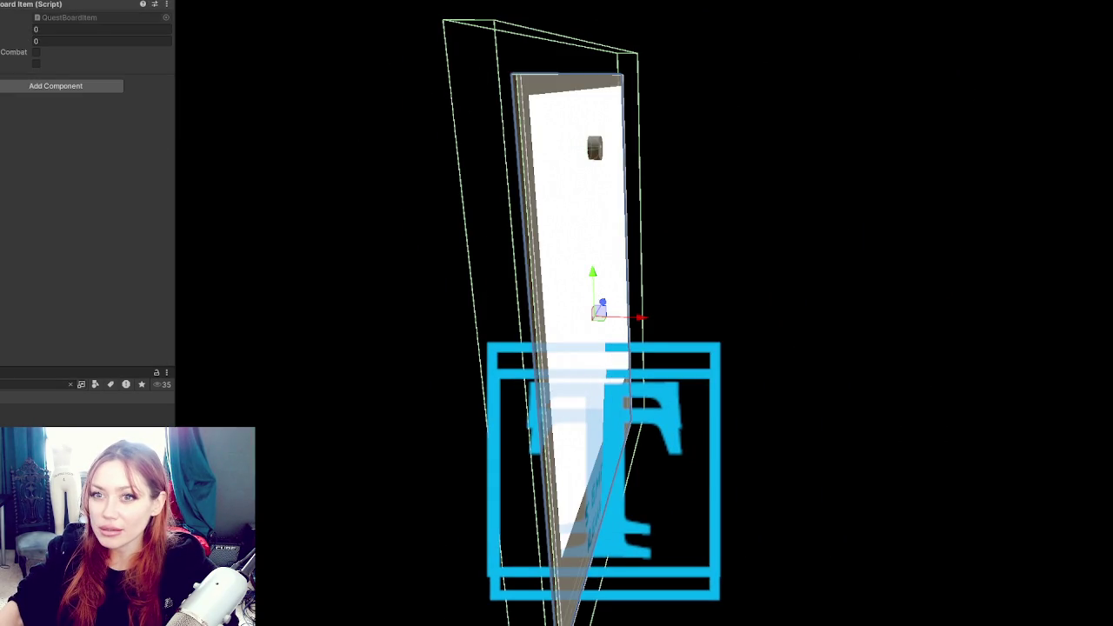
pyautogui.click(644, 321)
pyautogui.moveTo(582, 314)
pyautogui.mouseDown()
pyautogui.moveTo(608, 261)
pyautogui.moveTo(533, 79)
pyautogui.mouseUp()
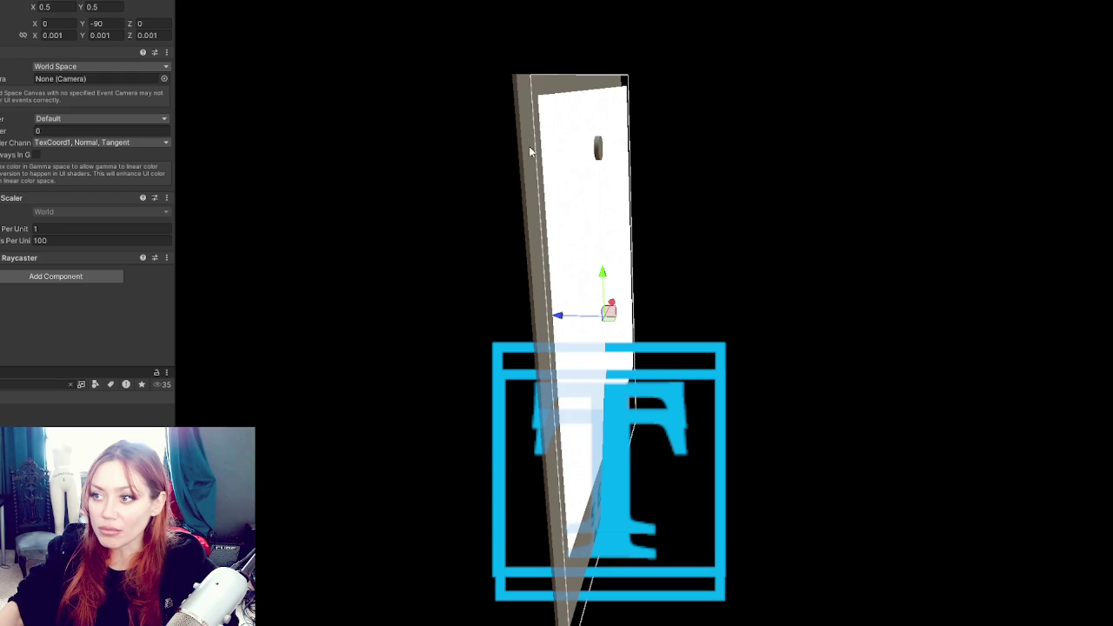
pyautogui.moveTo(519, 179); pyautogui.dragTo(578, 324)
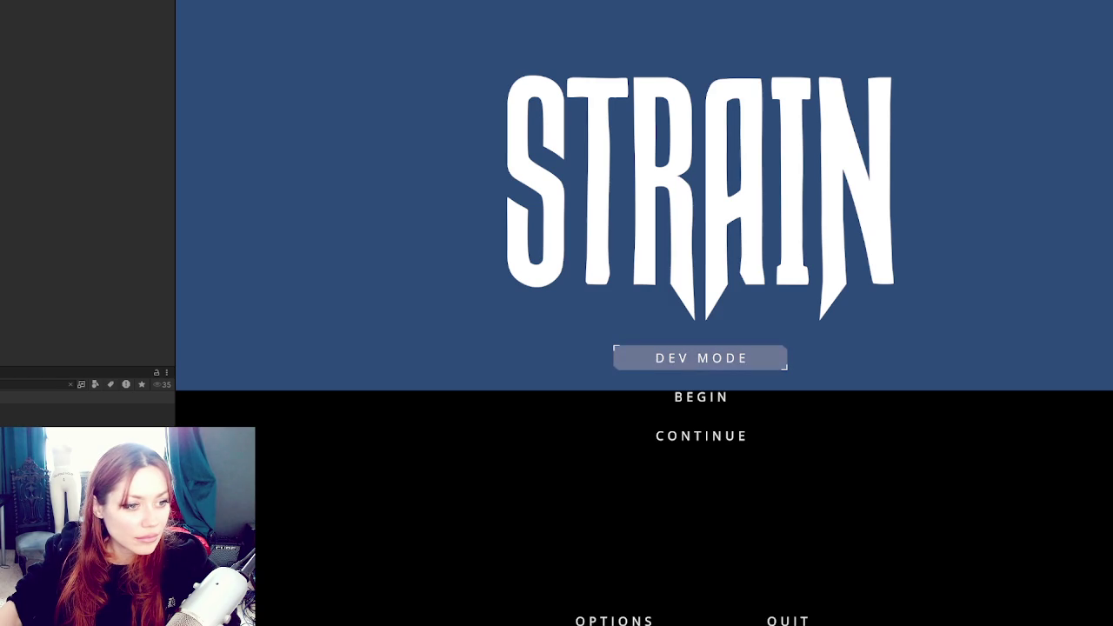
# Start the game in DEV MODE and walk across the puddle through the red gate
pyautogui.click(759, 366)
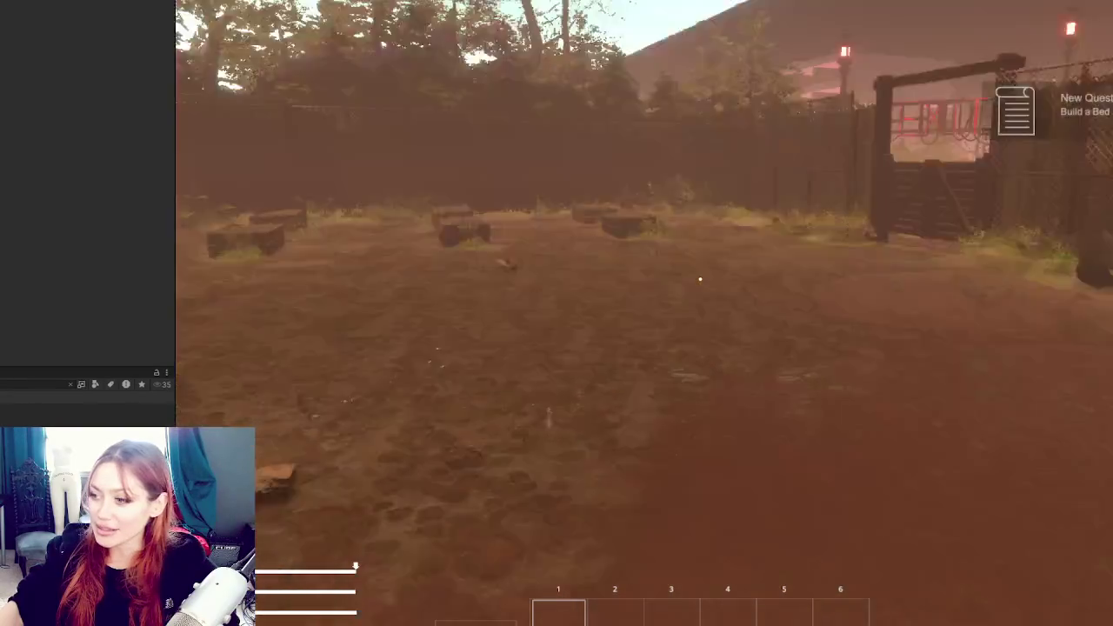
pyautogui.press('w')
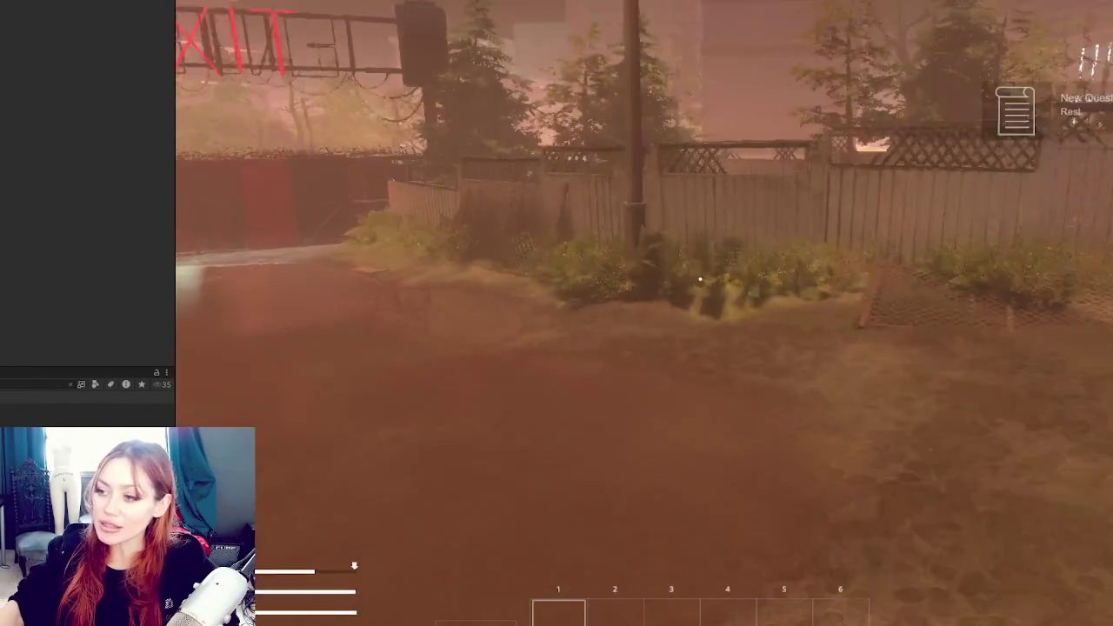
pyautogui.press('w')
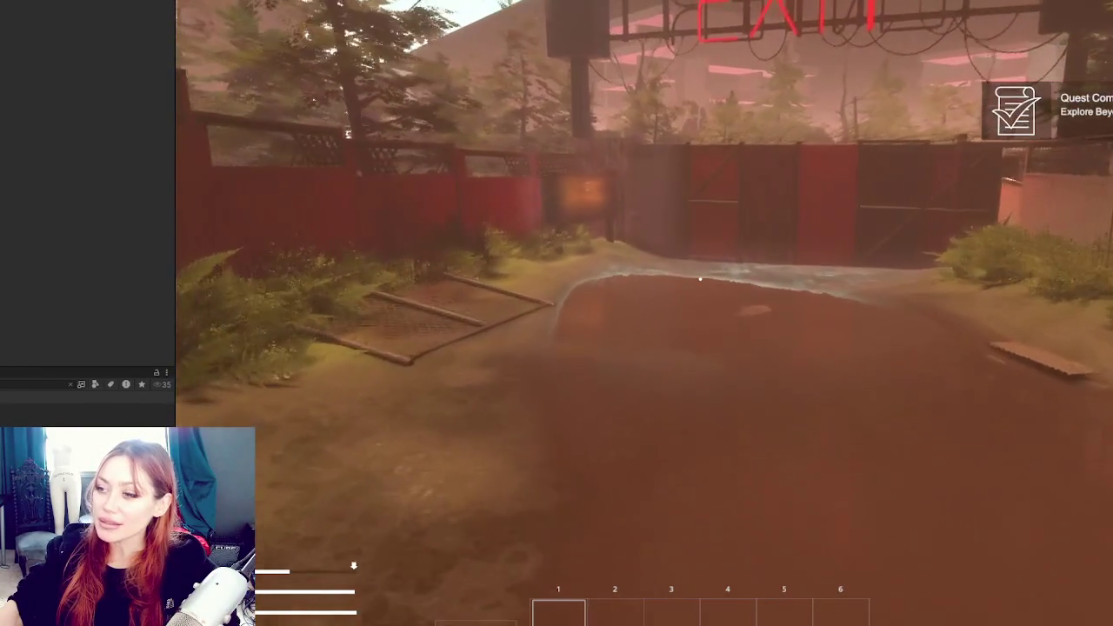
pyautogui.press('w')
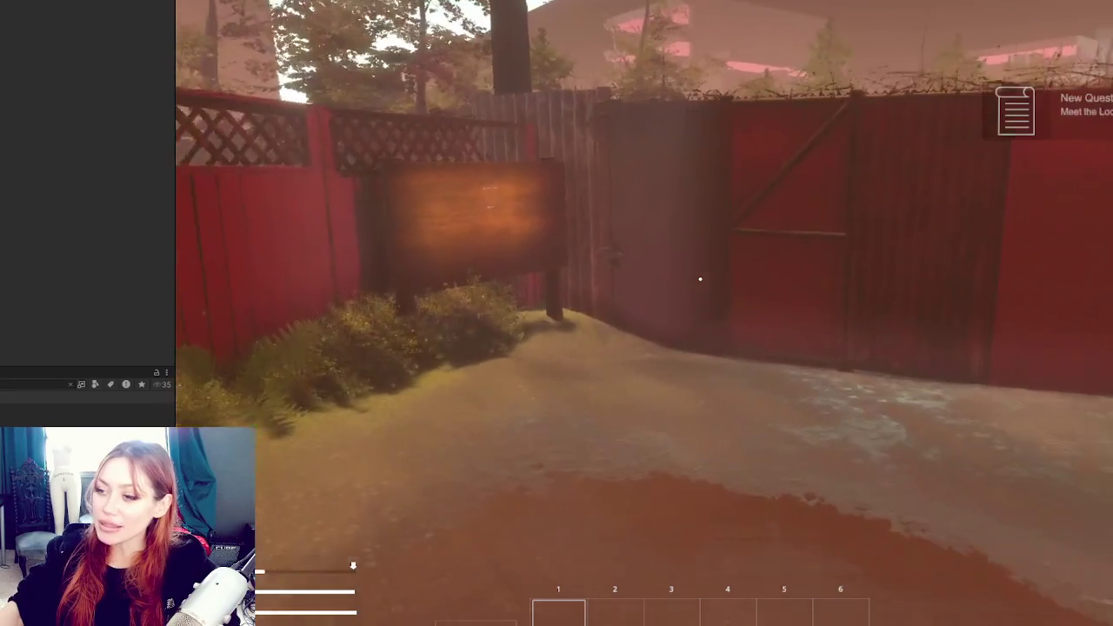
pyautogui.press('e')
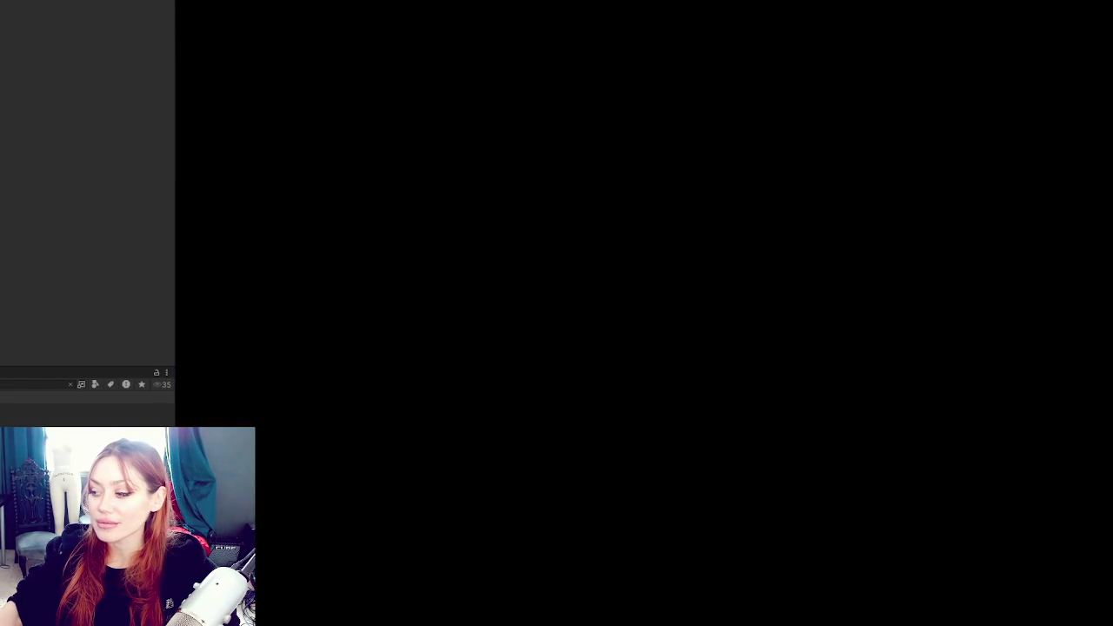
# Walk past the guardrail, along the flooded checkered path over the beams, into the garden toward the door
pyautogui.press('w')
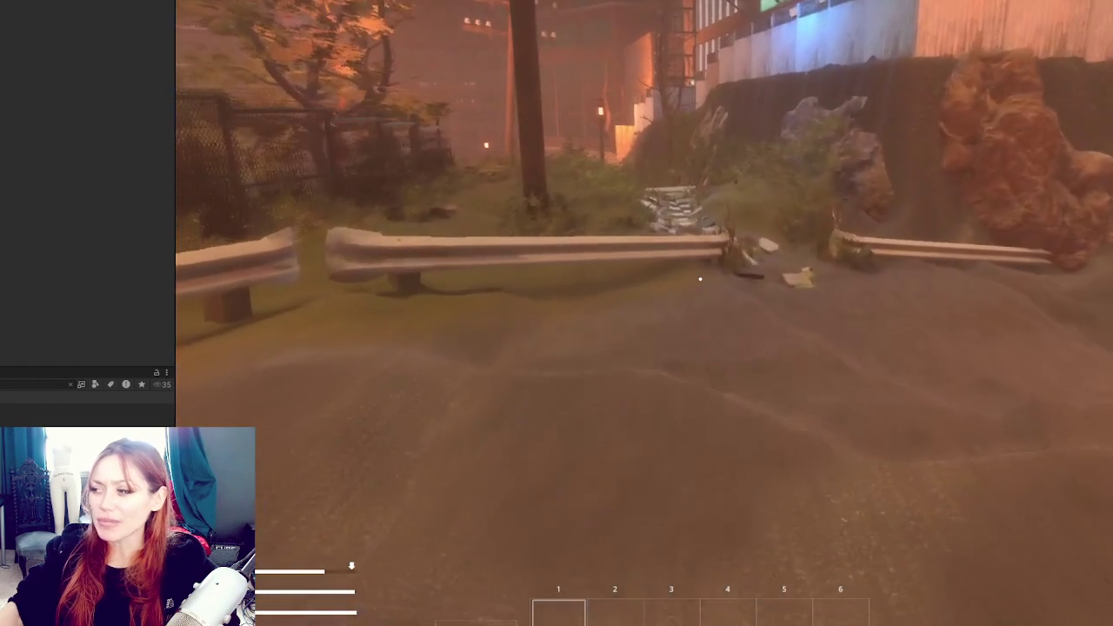
pyautogui.press('w')
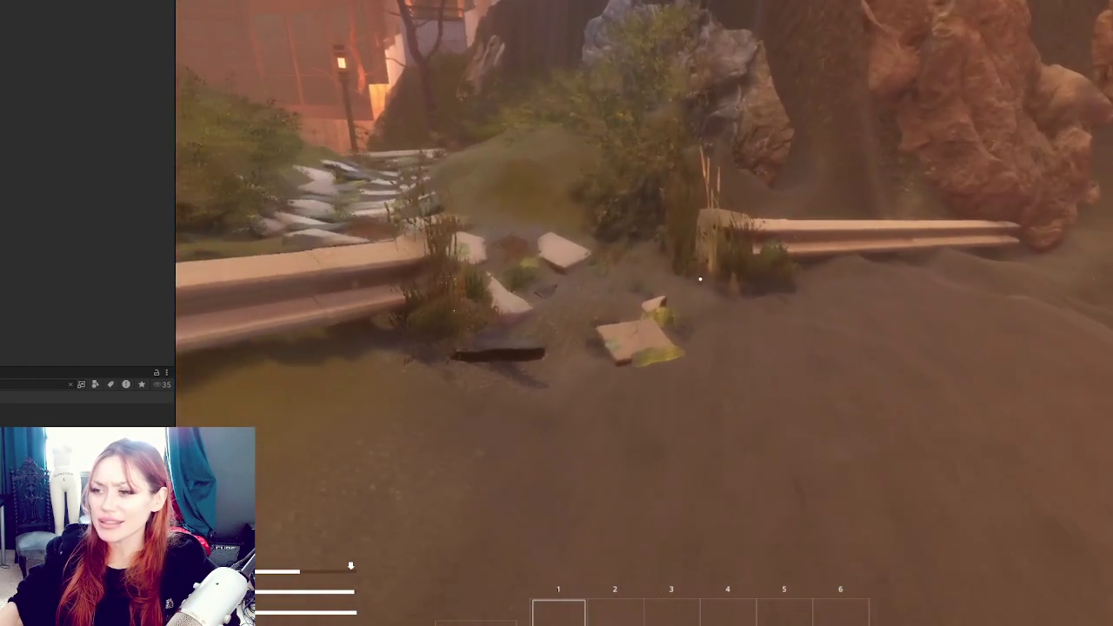
pyautogui.press('w')
pyautogui.press('w')
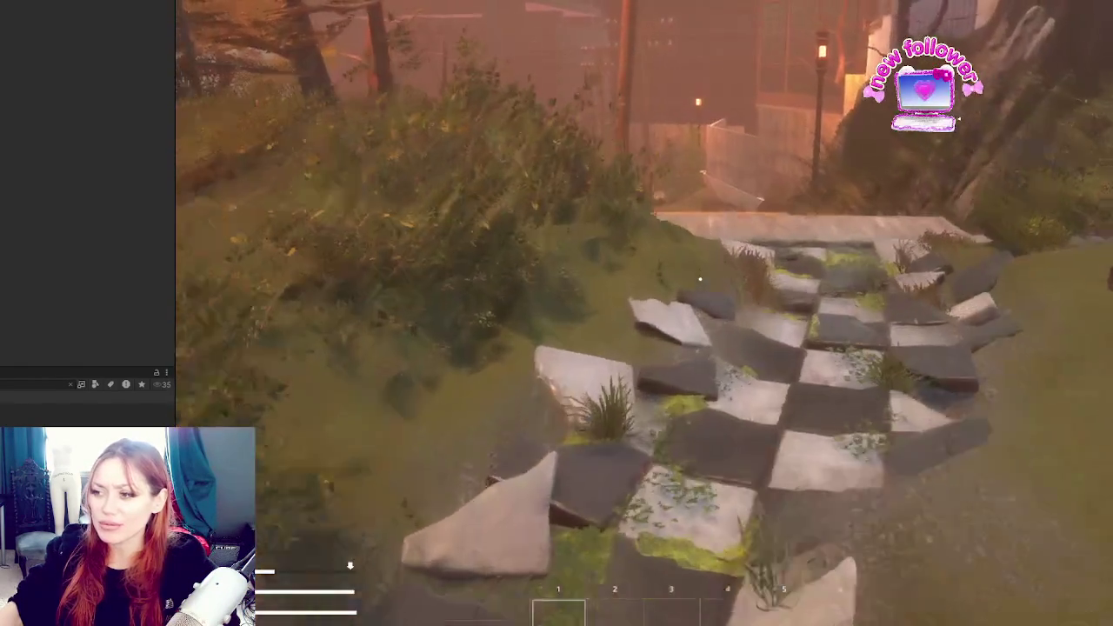
pyautogui.press('w')
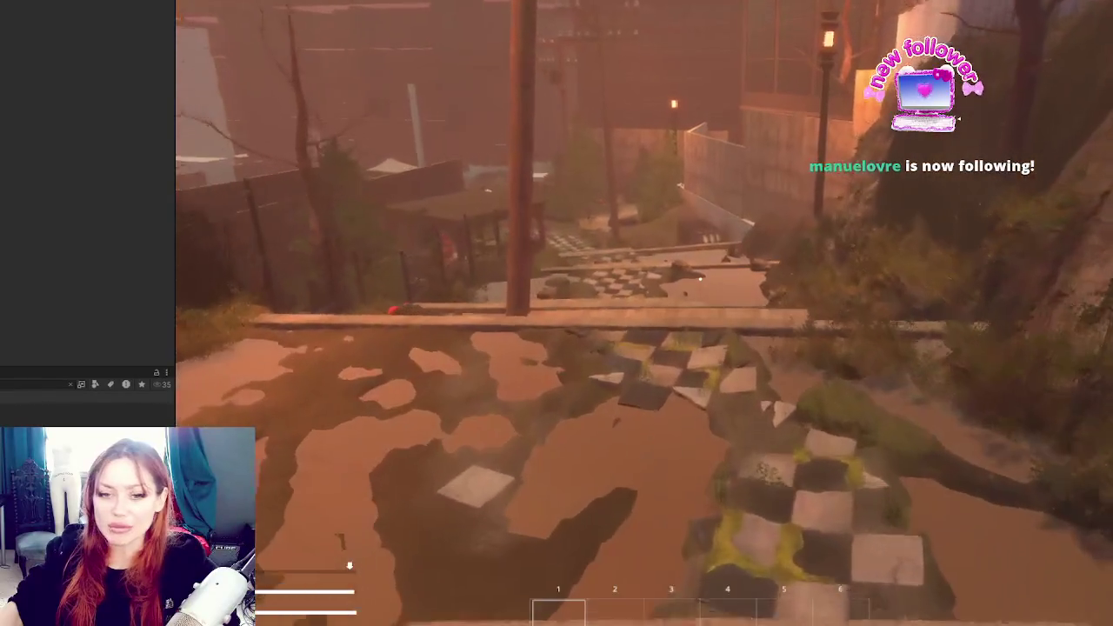
pyautogui.press('w')
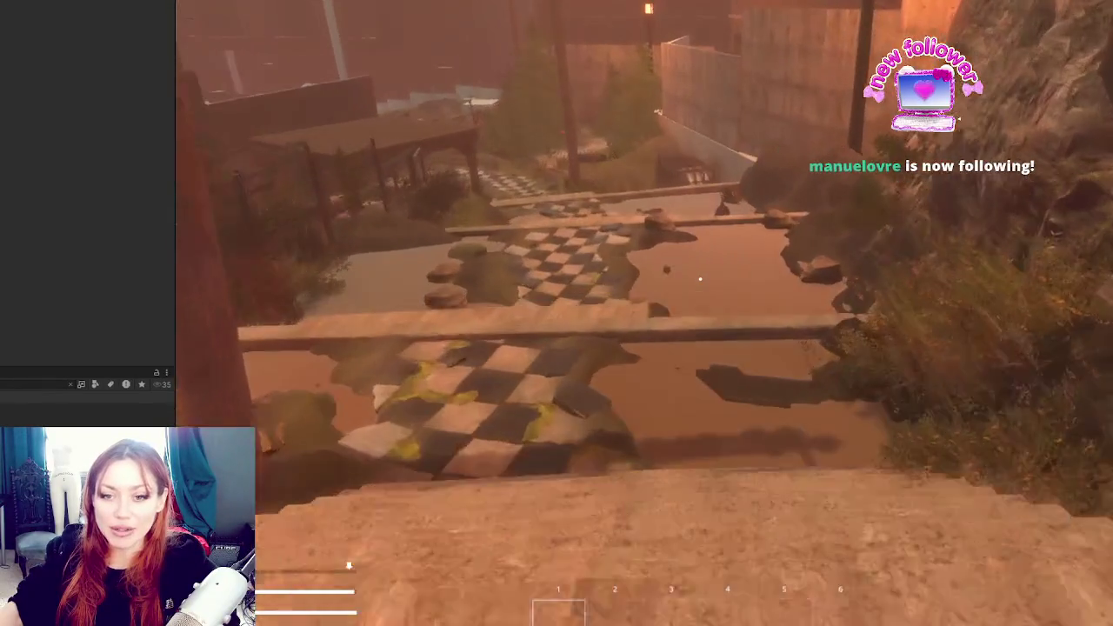
pyautogui.press('w')
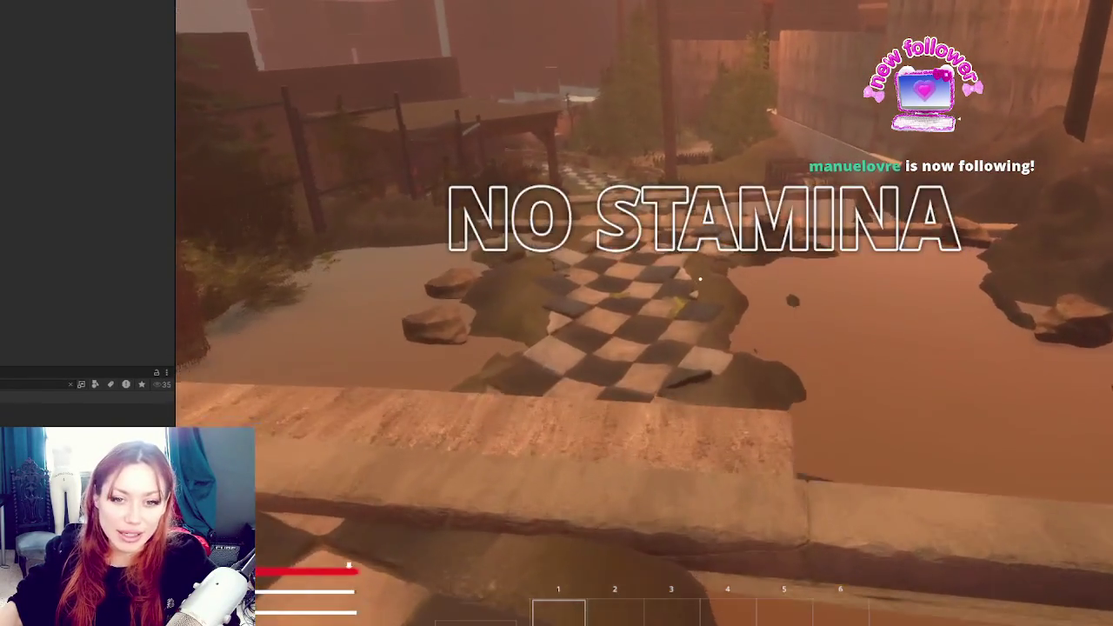
pyautogui.press('w')
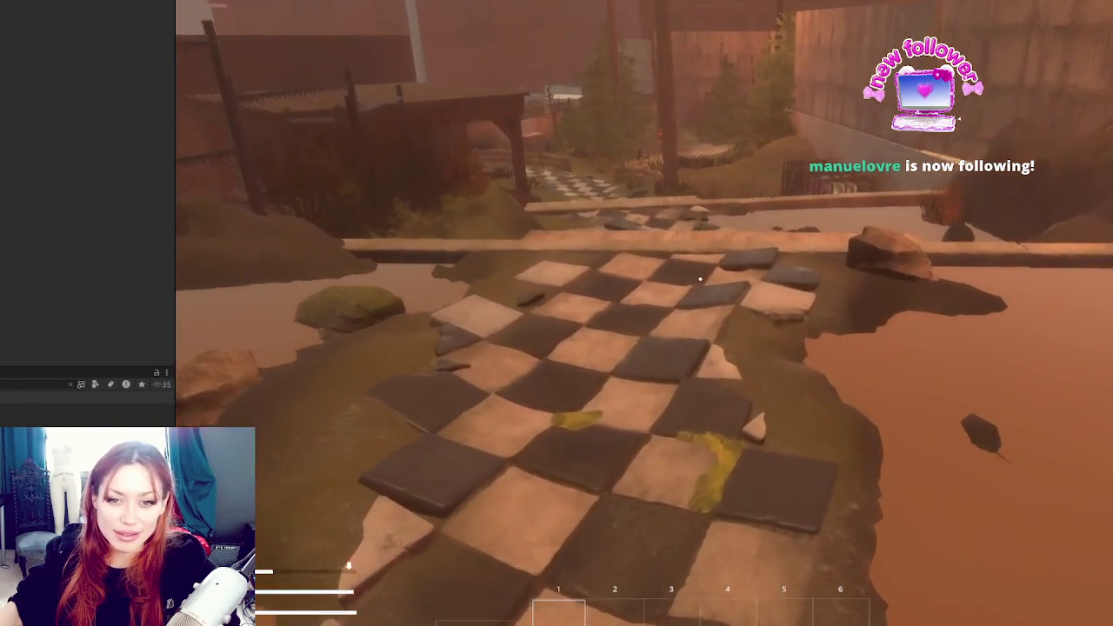
pyautogui.press('w')
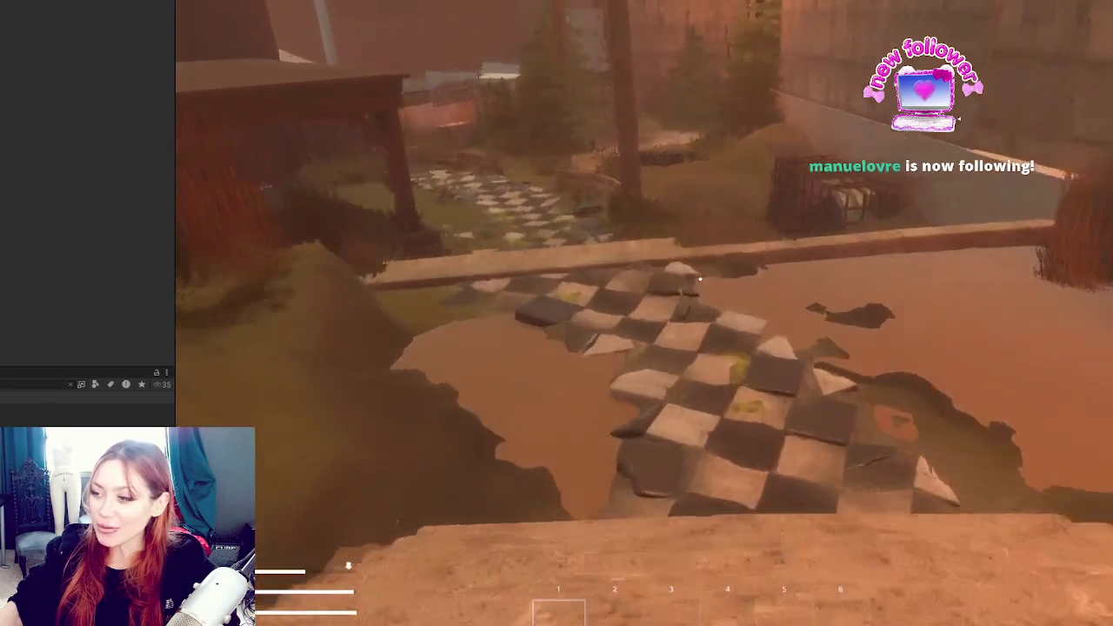
pyautogui.press('w')
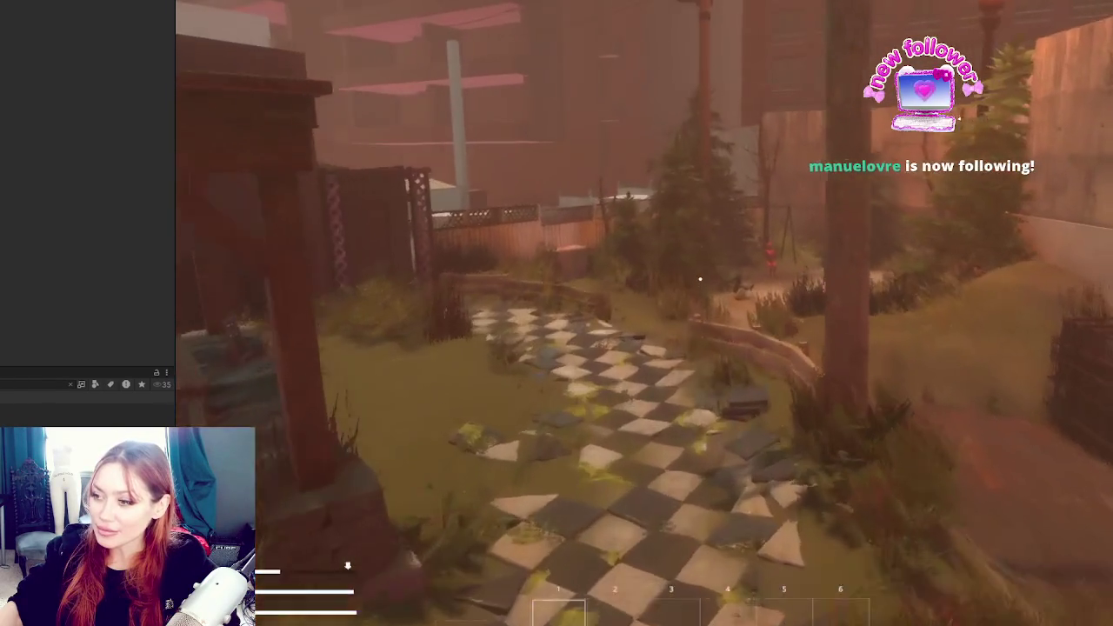
pyautogui.press('w')
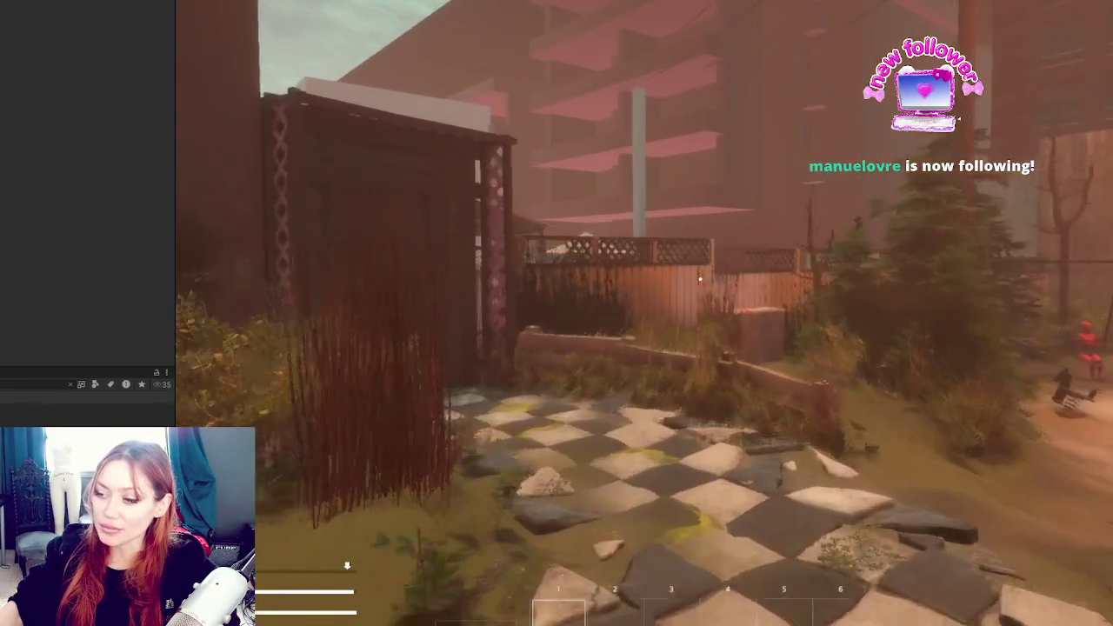
pyautogui.press('w')
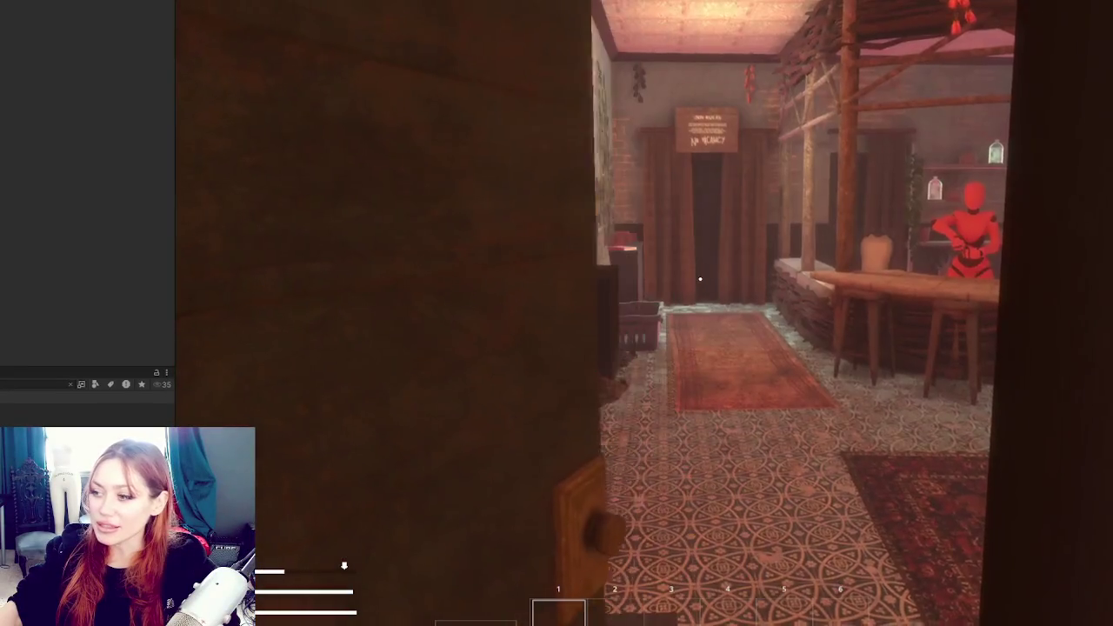
# Walk from the wall board past the JOBS board, across the patio and onto the garden lawn
pyautogui.press('s')
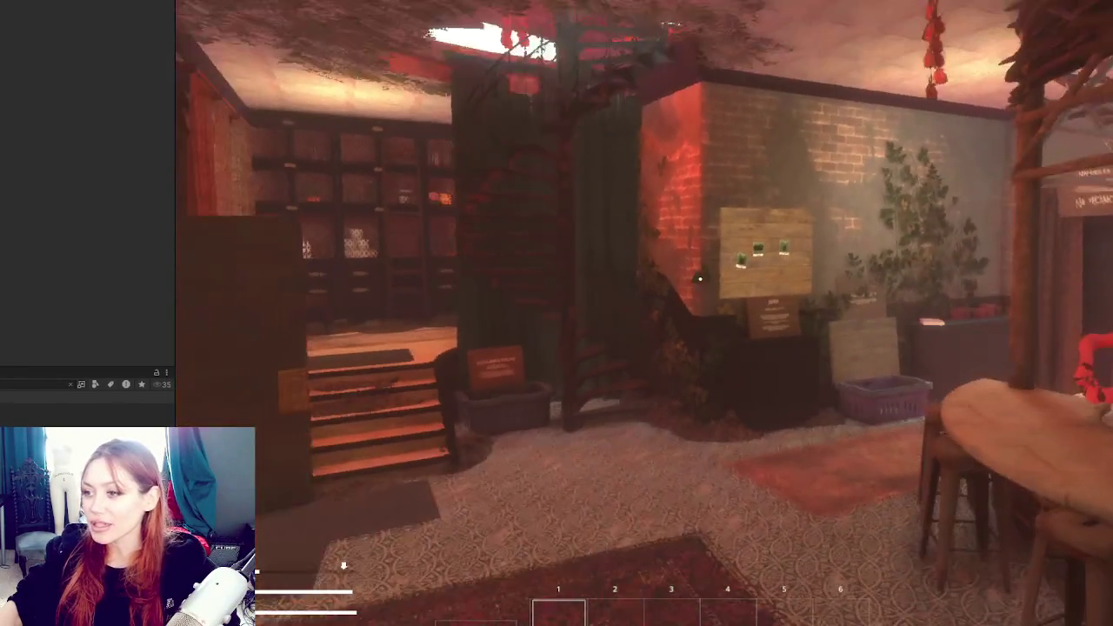
pyautogui.press('a')
pyautogui.press('a')
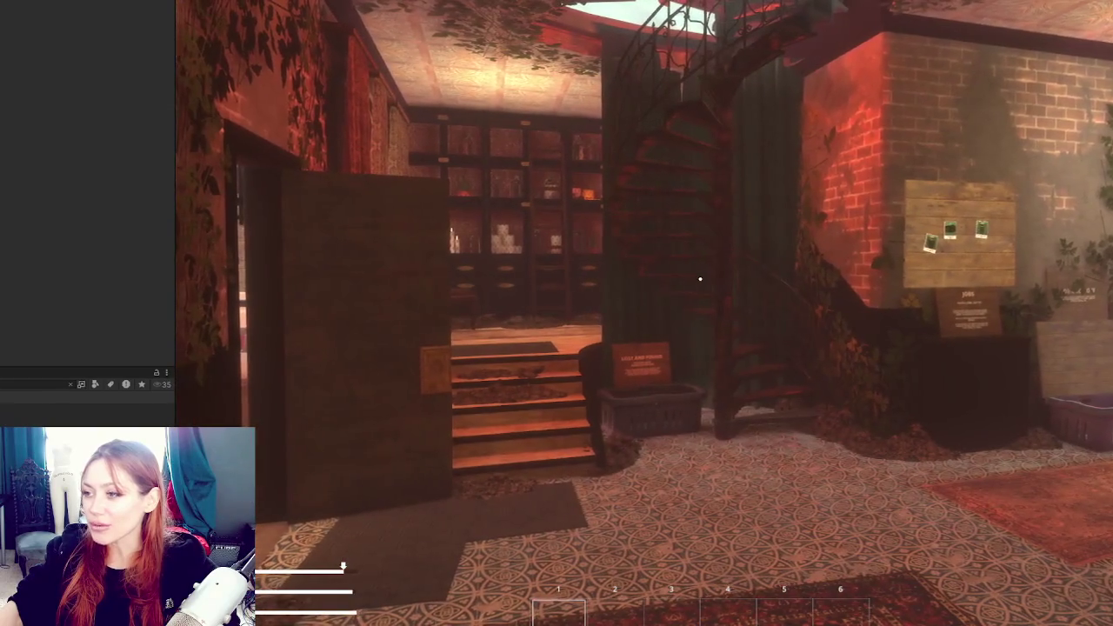
pyautogui.press('d')
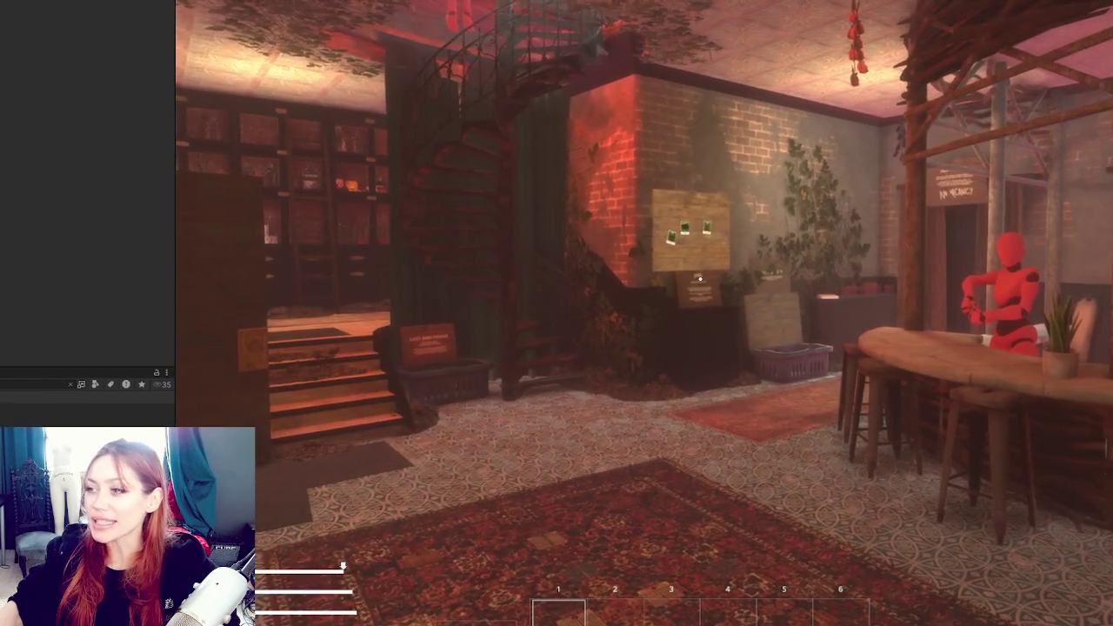
pyautogui.press('w')
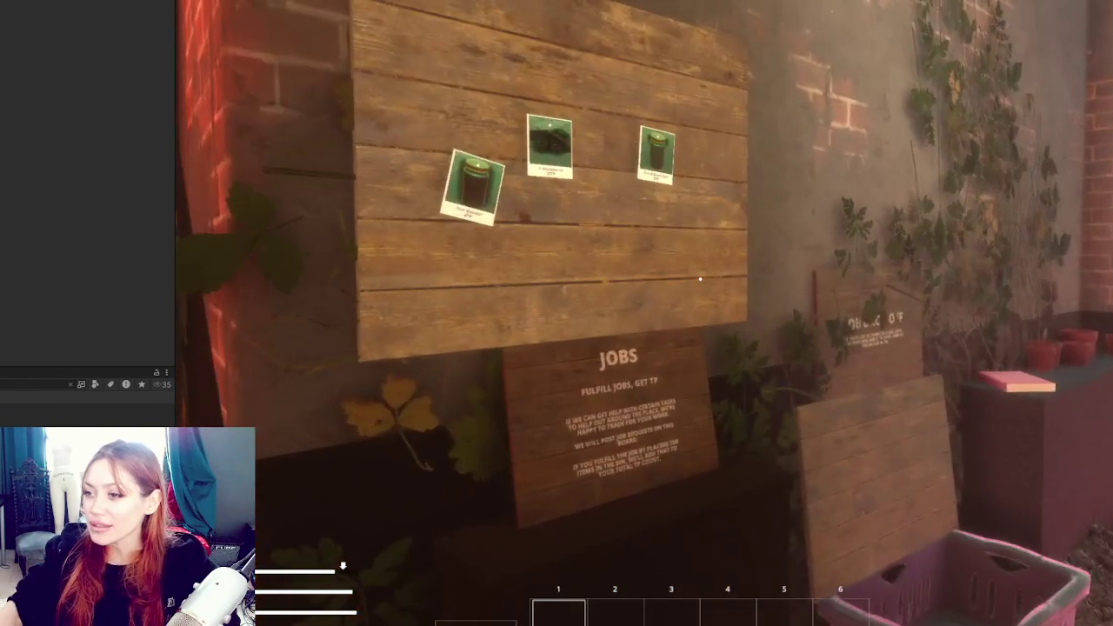
pyautogui.press('w')
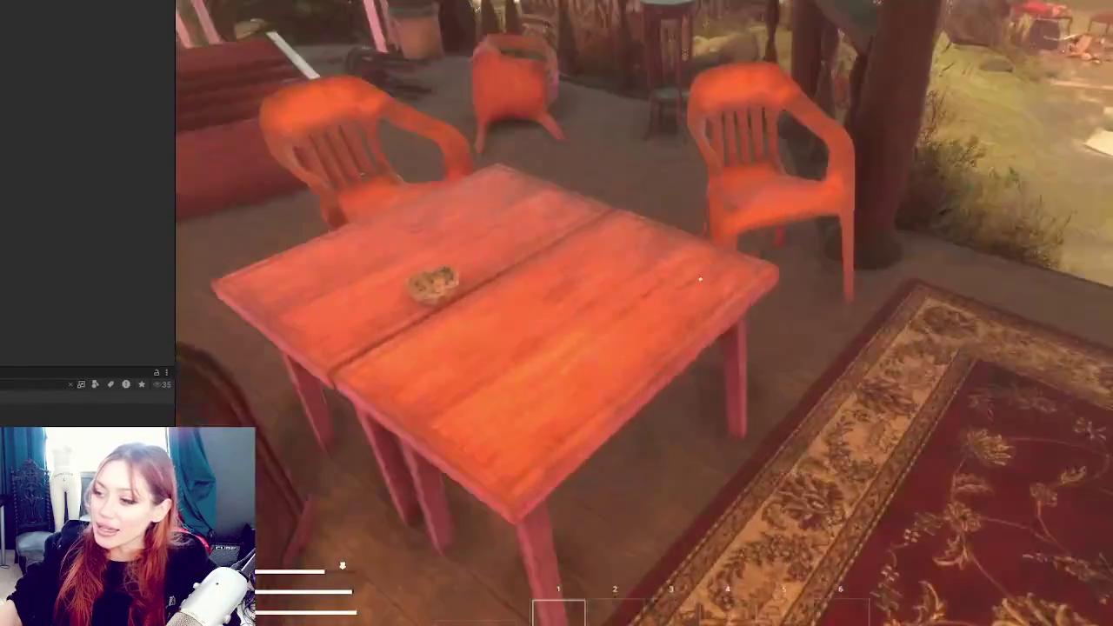
pyautogui.press('w')
pyautogui.press('w')
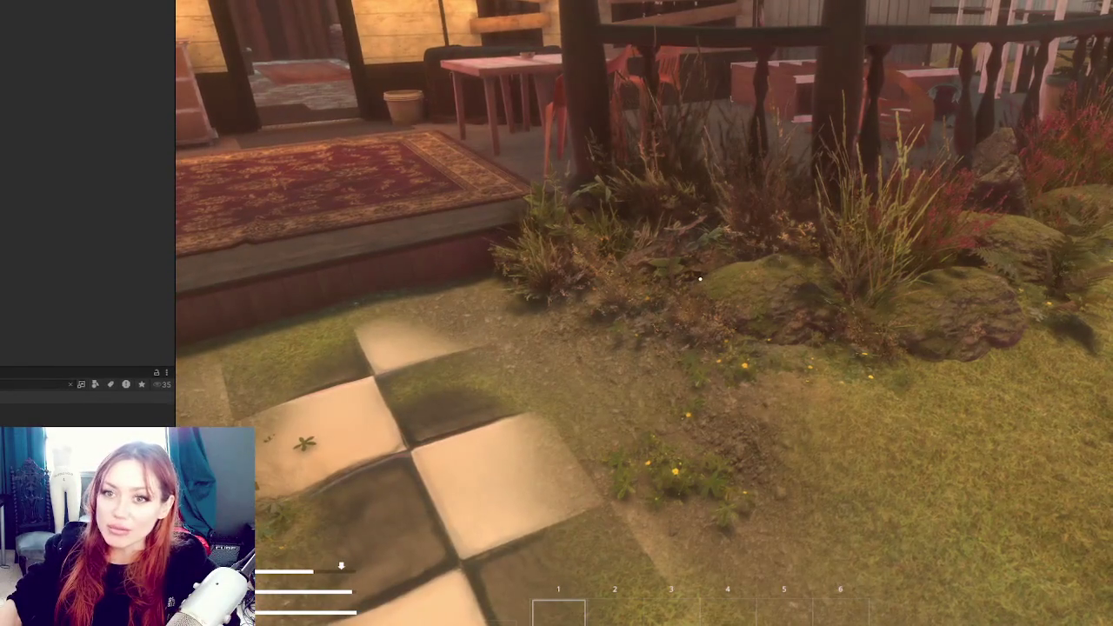
pyautogui.press('w')
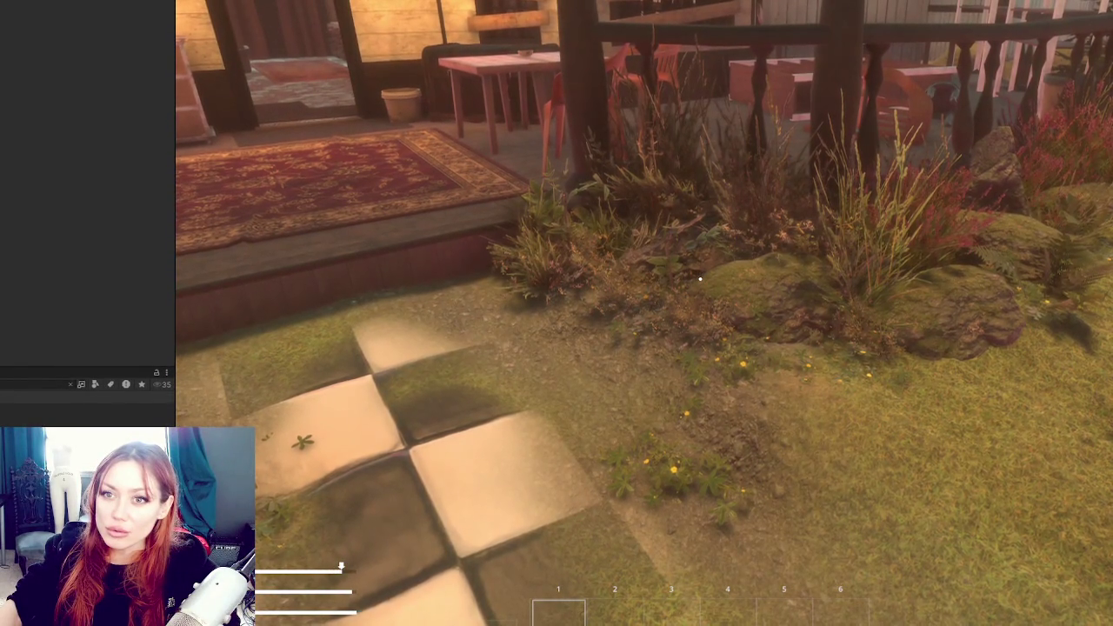
pyautogui.press('w')
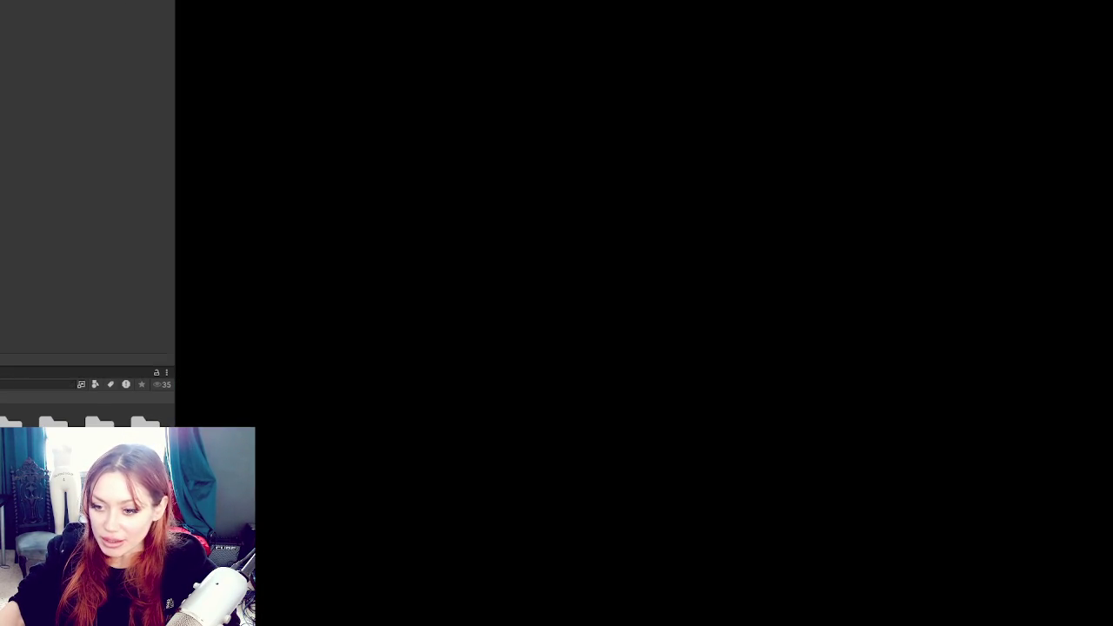
# Open the wall scene from the Project panel and frame the rock area
pyautogui.rightClick(59, 175)
pyautogui.click(119, 269)
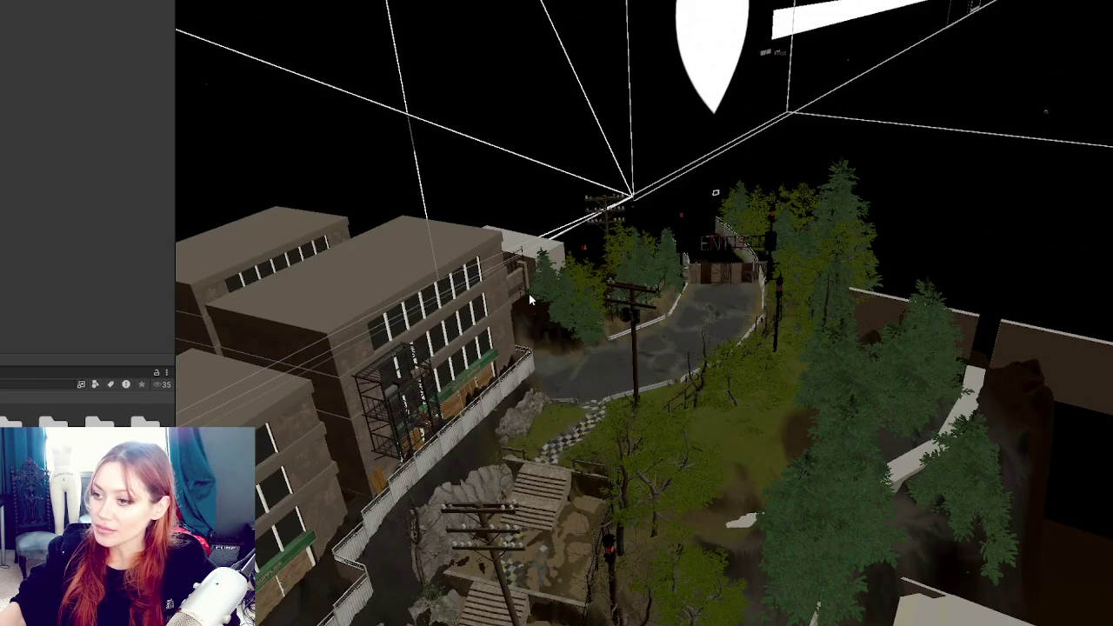
pyautogui.click(529, 294)
pyautogui.press('f')
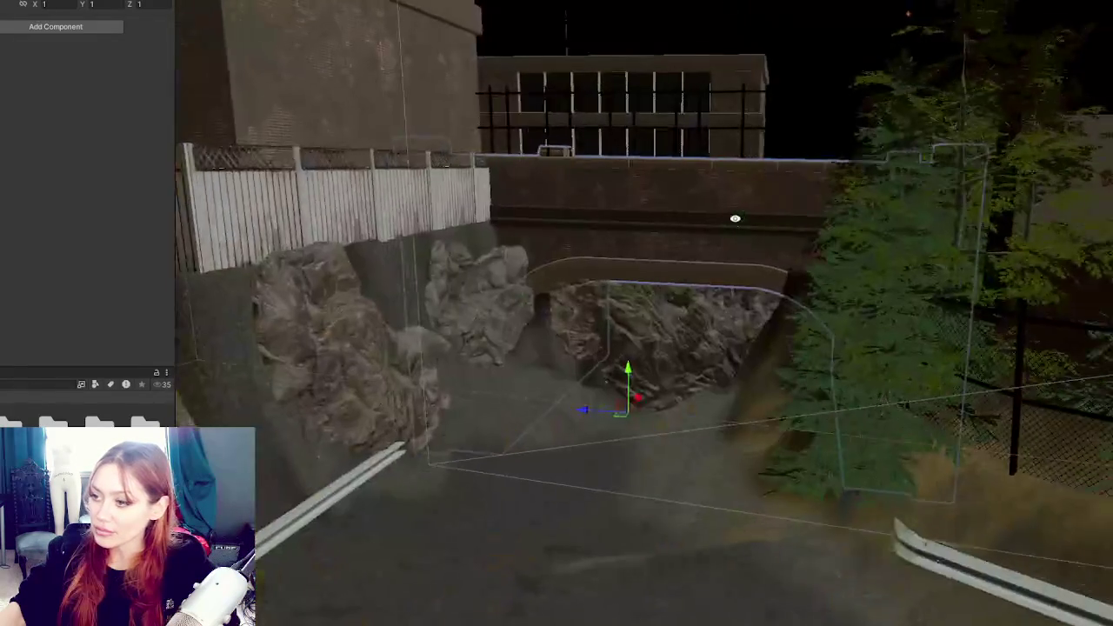
# Fly over the city, courtyard, trees and balconies, ending at the fence, rocks and garden
pyautogui.press('a')
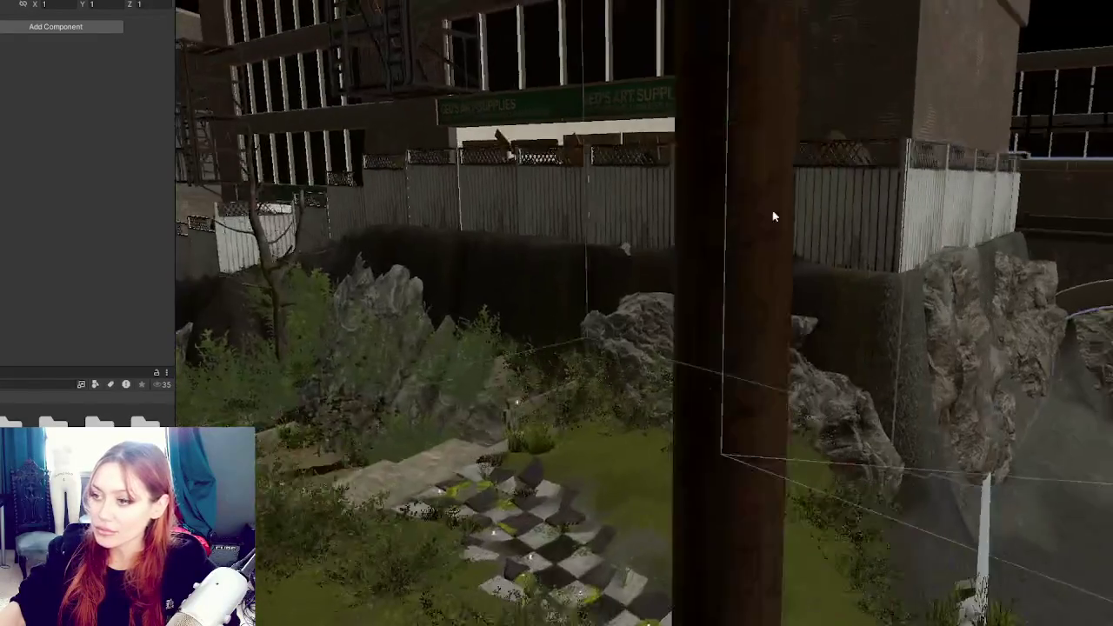
pyautogui.press('d')
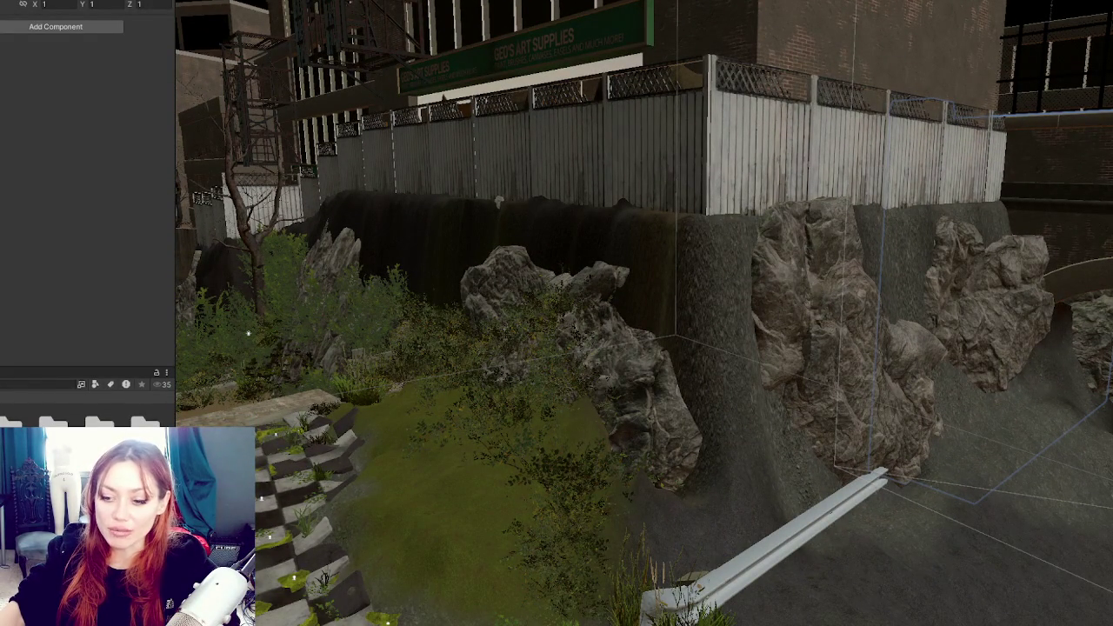
pyautogui.press('w')
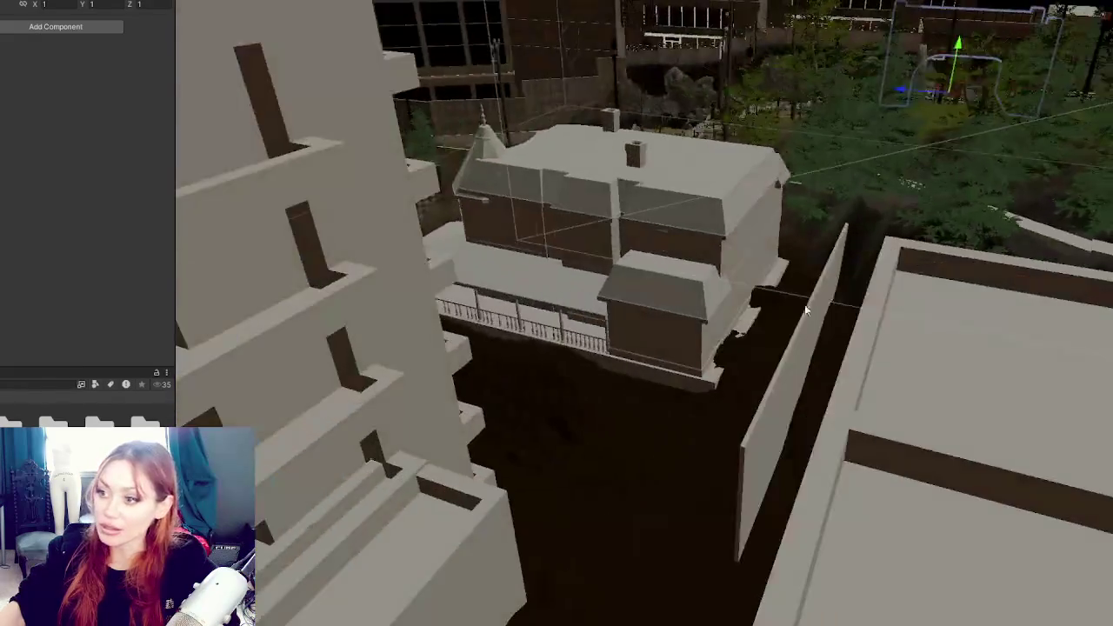
pyautogui.press('s')
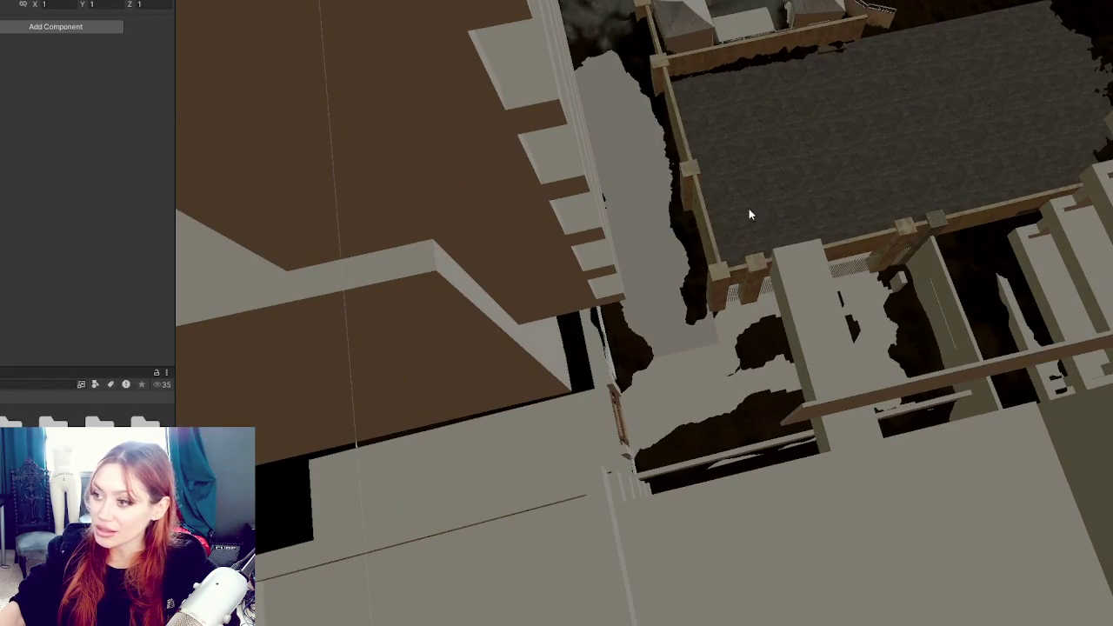
pyautogui.press('s')
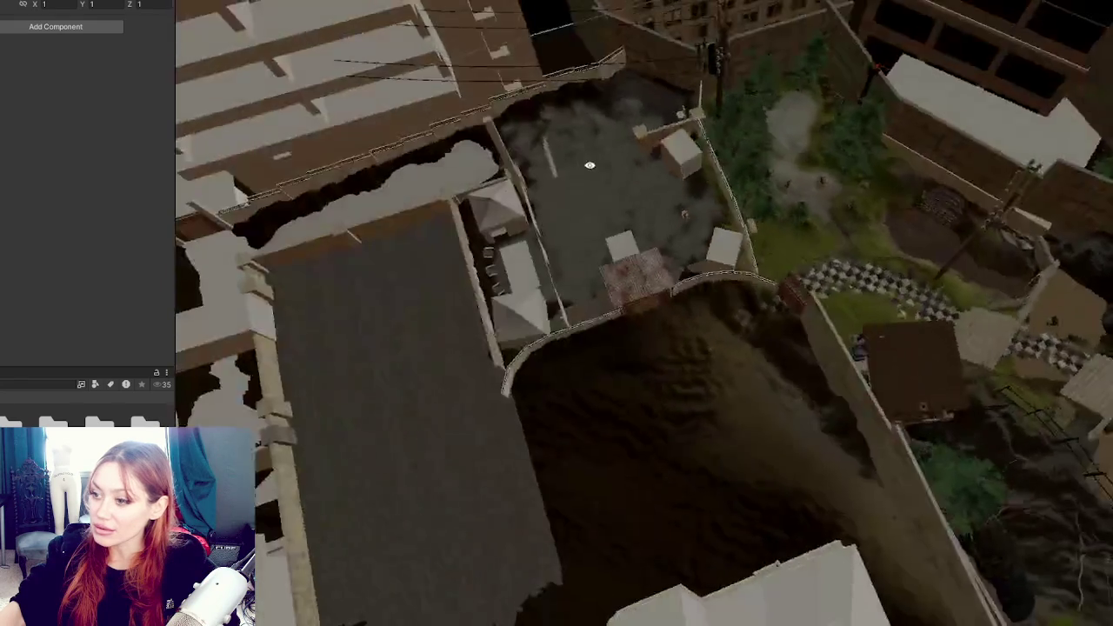
pyautogui.press('w')
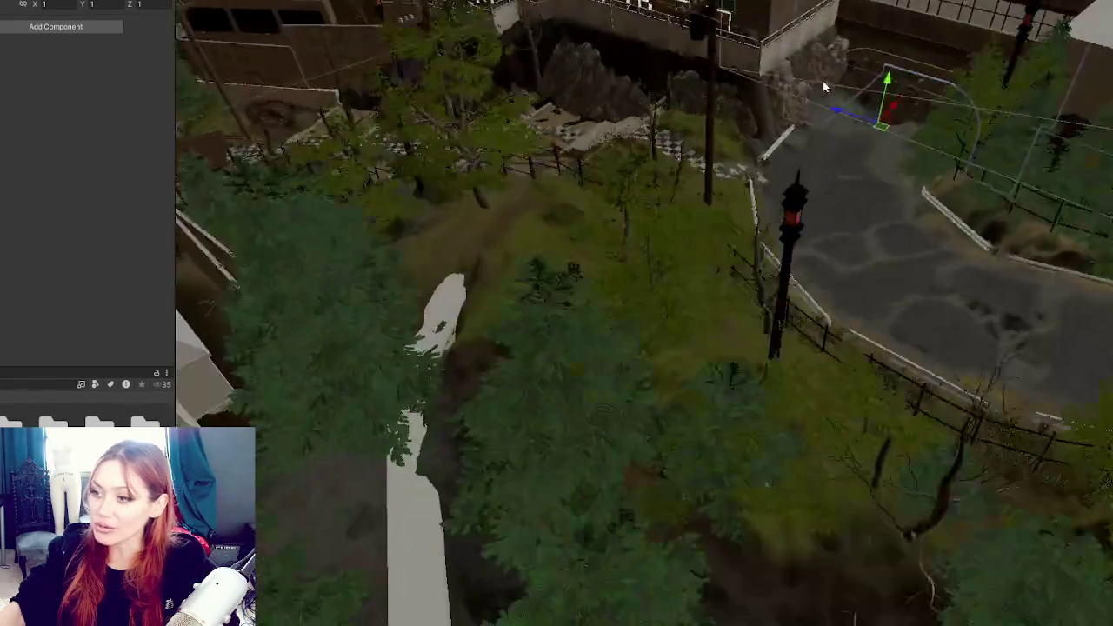
pyautogui.press('s')
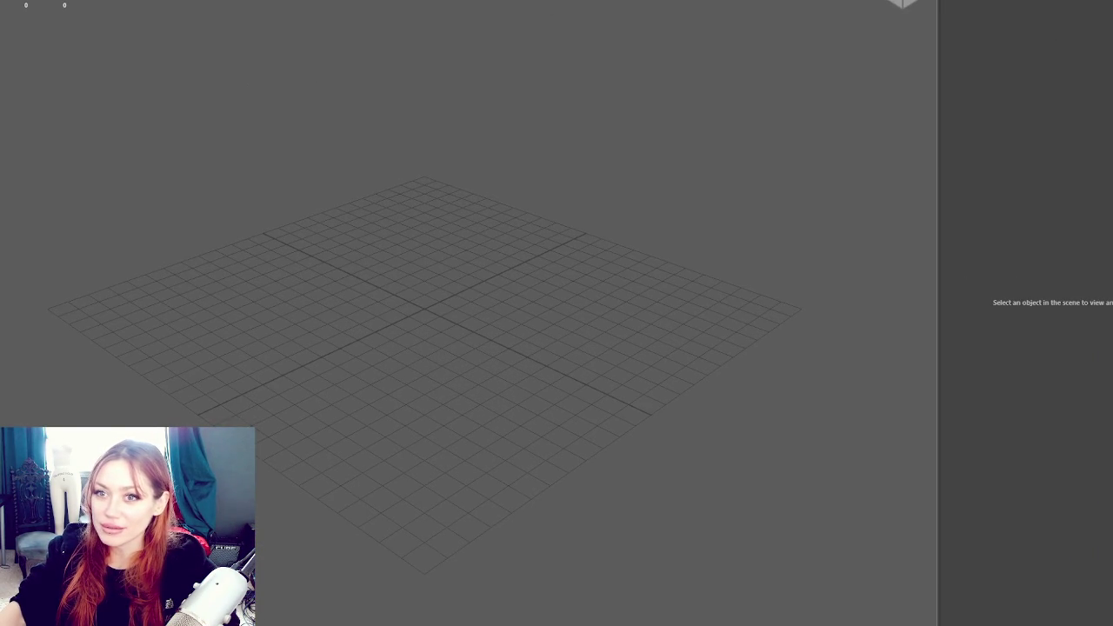
# Add a cube at the grid centre and scale it into a large, wide, flattened box
pyautogui.keyDown('shift'); pyautogui.rightClick(537, 288); pyautogui.keyUp('shift')
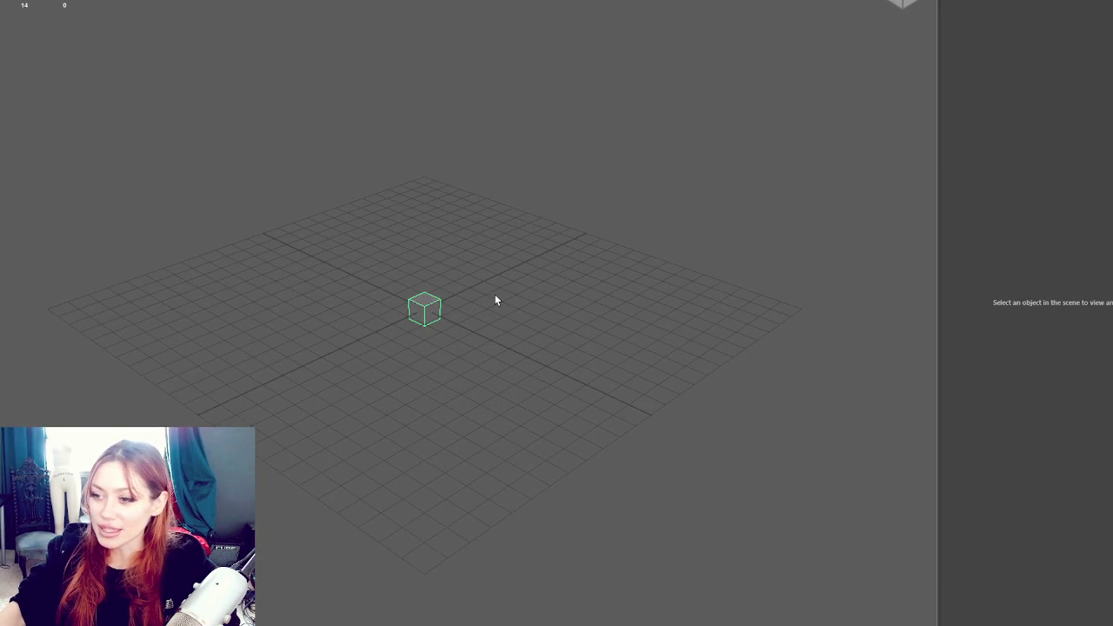
pyautogui.press('f')
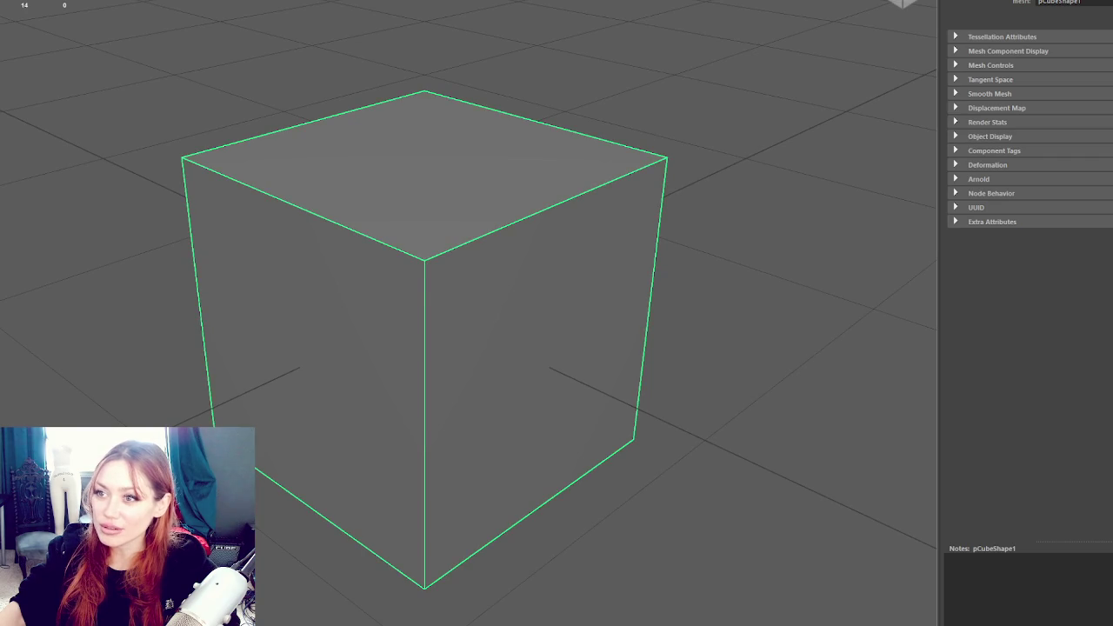
pyautogui.scroll(-5, 496, 199)
pyautogui.press('w')
pyautogui.moveTo(540, 306)
pyautogui.mouseDown()
pyautogui.moveTo(877, 241)
pyautogui.moveTo(661, 286)
pyautogui.mouseUp()
pyautogui.moveTo(424, 163)
pyautogui.mouseDown()
pyautogui.moveTo(422, 266)
pyautogui.moveTo(432, 173)
pyautogui.moveTo(449, 157)
pyautogui.moveTo(416, 143)
pyautogui.mouseUp()
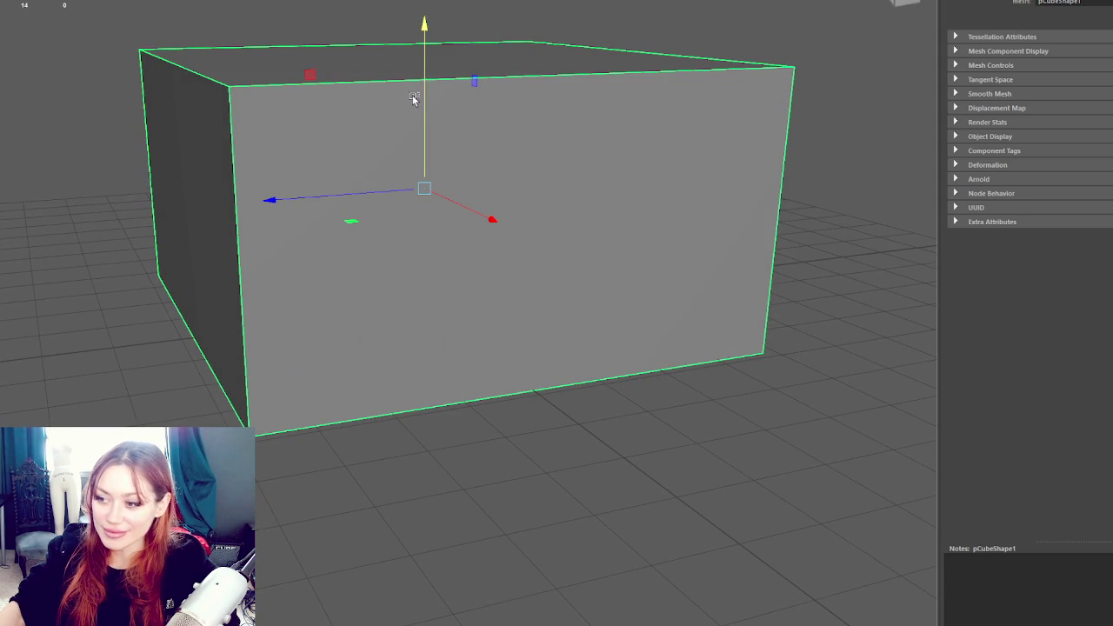
pyautogui.moveTo(412, 97); pyautogui.dragTo(417, 88)
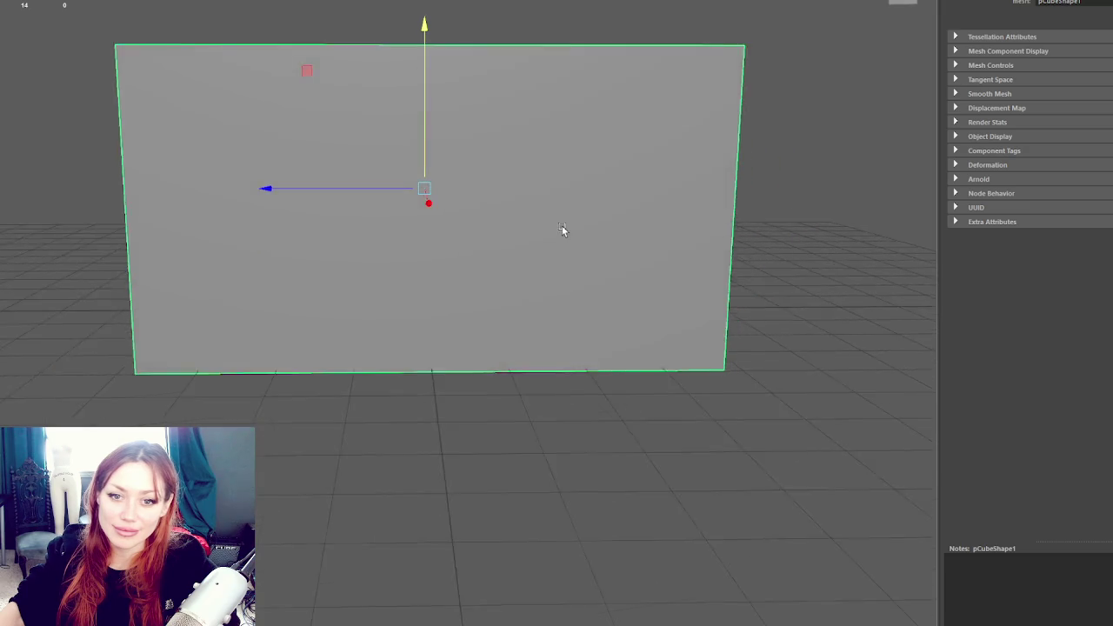
pyautogui.moveTo(391, 231); pyautogui.dragTo(612, 236)
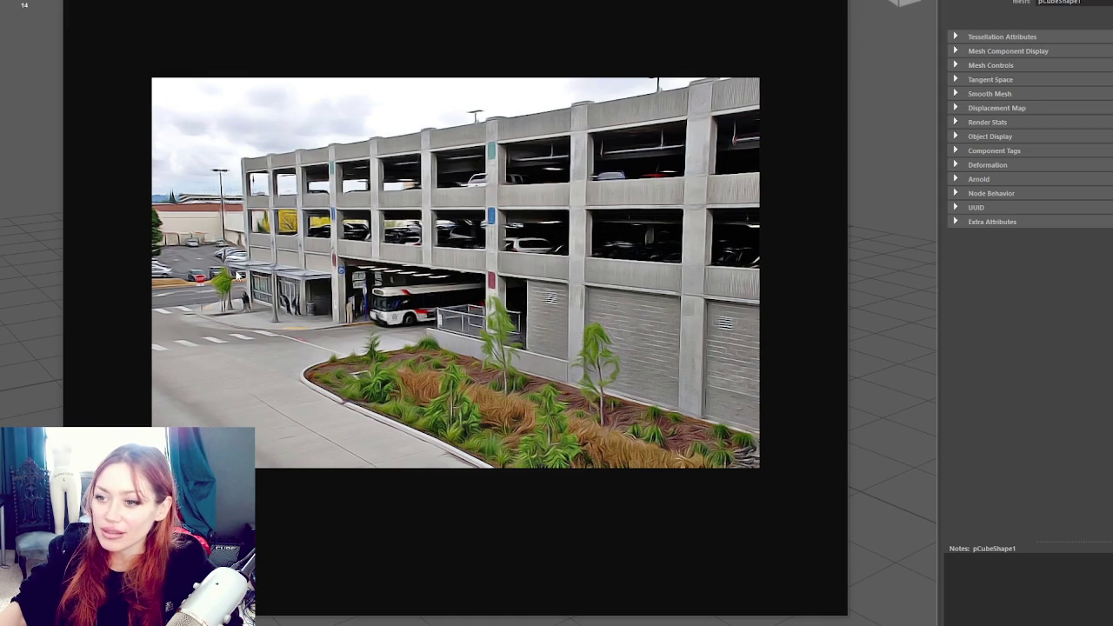
# Step through the reference images to the construction-site parking structure photo
pyautogui.press('Right')
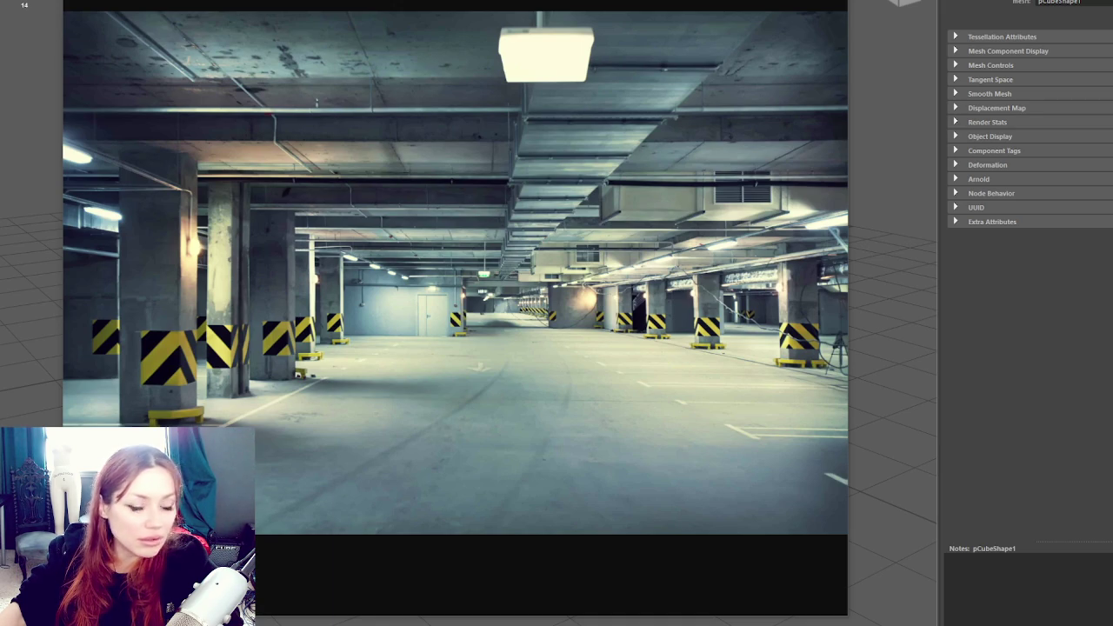
pyautogui.press('Right')
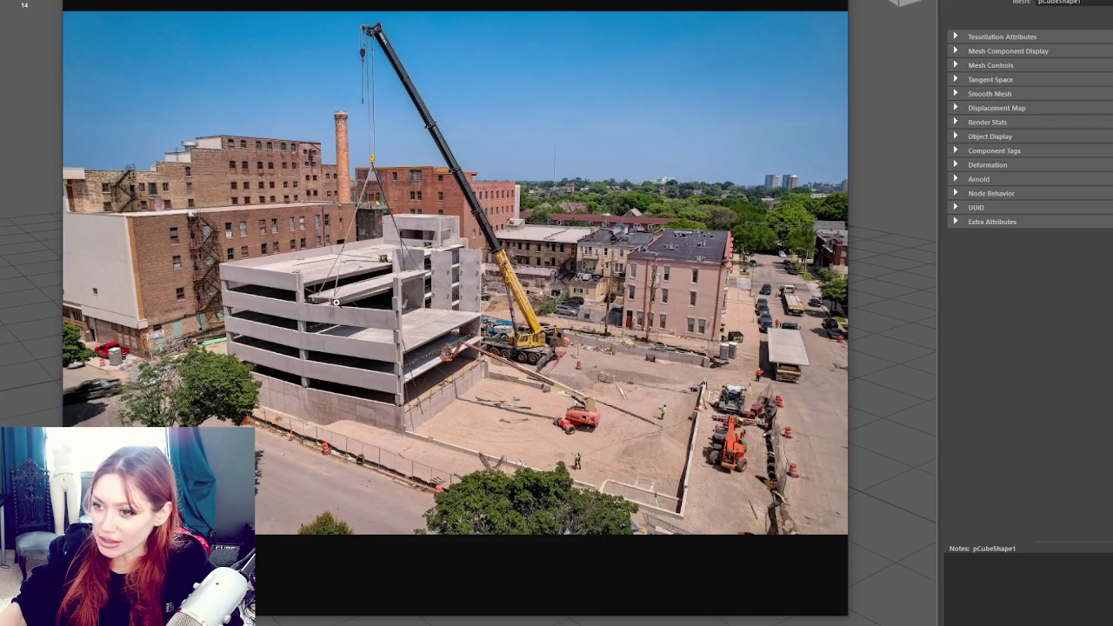
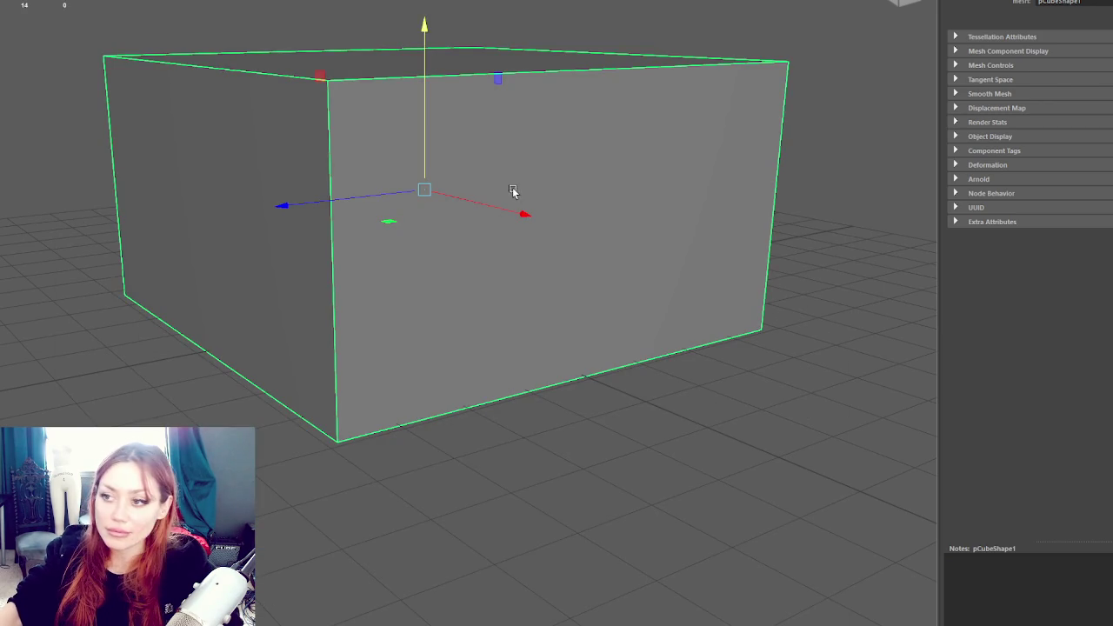
# Scale the polygon cube into a long, thin wall slab
pyautogui.scroll(-3, 512, 191)
pyautogui.moveTo(589, 184); pyautogui.dragTo(497, 216)
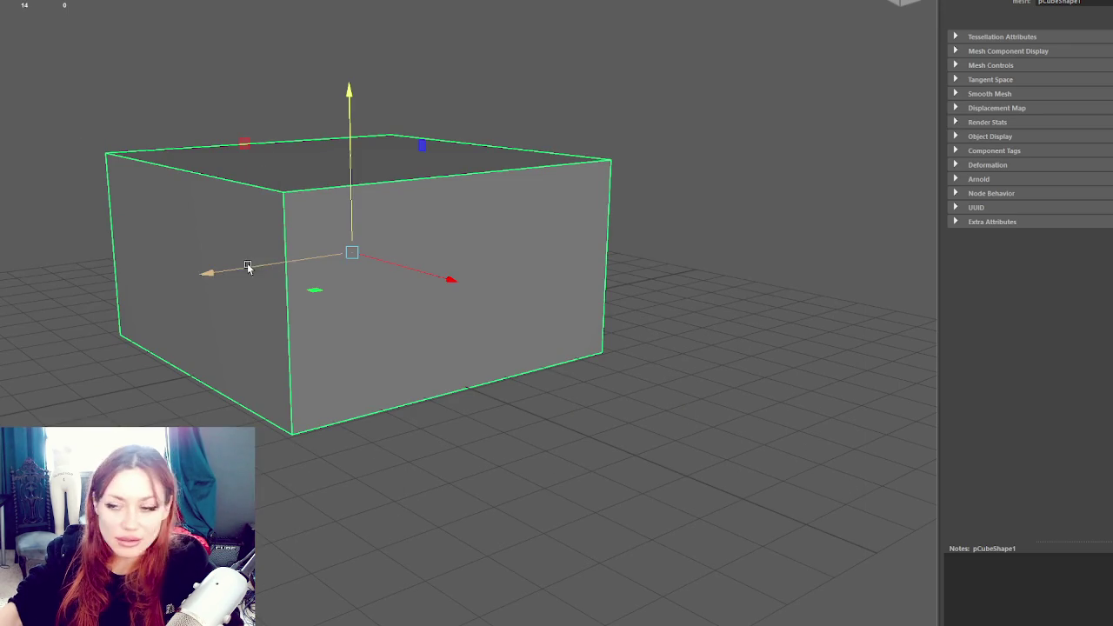
pyautogui.moveTo(264, 269)
pyautogui.mouseDown()
pyautogui.moveTo(312, 315)
pyautogui.moveTo(417, 377)
pyautogui.mouseUp()
pyautogui.moveTo(455, 410)
pyautogui.mouseDown()
pyautogui.moveTo(471, 407)
pyautogui.moveTo(506, 437)
pyautogui.moveTo(397, 330)
pyautogui.moveTo(372, 363)
pyautogui.moveTo(259, 430)
pyautogui.moveTo(310, 422)
pyautogui.mouseUp()
pyautogui.press('r')
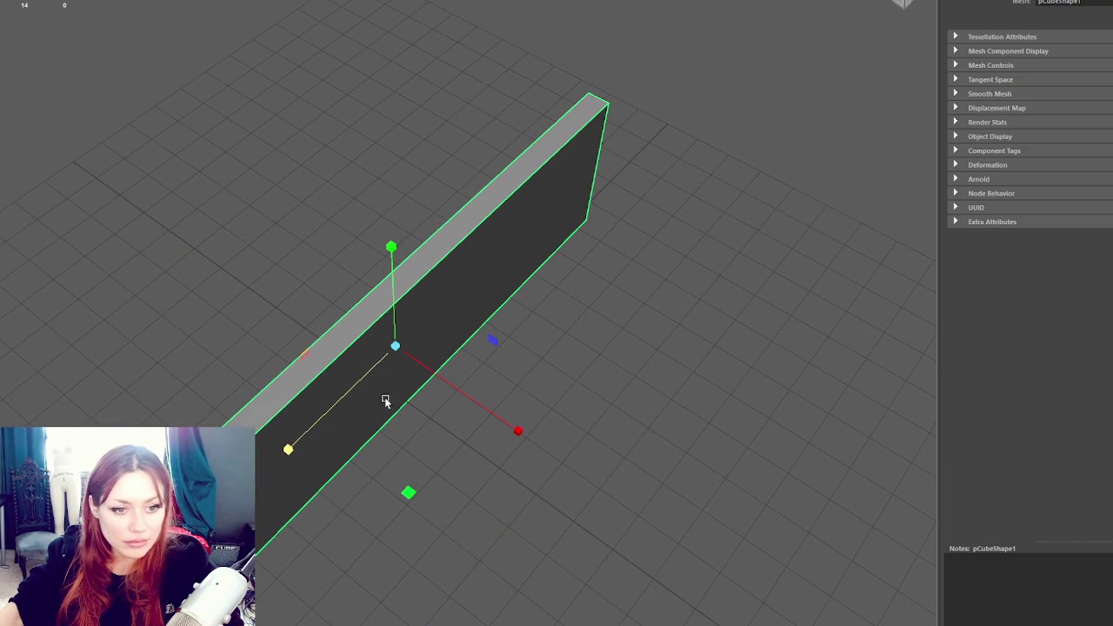
pyautogui.moveTo(467, 406)
pyautogui.mouseDown()
pyautogui.moveTo(452, 389)
pyautogui.moveTo(461, 356)
pyautogui.moveTo(392, 336)
pyautogui.moveTo(356, 365)
pyautogui.moveTo(388, 362)
pyautogui.mouseUp()
# Duplicate the slab and raise the copy above the original
pyautogui.hotkey('ctrl', 'd')
pyautogui.press('w')
pyautogui.moveTo(379, 283); pyautogui.dragTo(378, 16)
pyautogui.scroll(-5, 391, 35)
pyautogui.moveTo(409, 53)
pyautogui.mouseDown()
pyautogui.moveTo(365, 92)
pyautogui.moveTo(470, 128)
pyautogui.mouseUp()
# Make another copy, squeeze it into a narrow vertical panel, then delete that panel
pyautogui.press('r')
pyautogui.hotkey('ctrl', 'd')
pyautogui.moveTo(422, 256); pyautogui.dragTo(534, 233)
pyautogui.moveTo(521, 310)
pyautogui.mouseDown()
pyautogui.moveTo(479, 293)
pyautogui.moveTo(525, 317)
pyautogui.moveTo(502, 285)
pyautogui.mouseUp()
pyautogui.press('Delete')
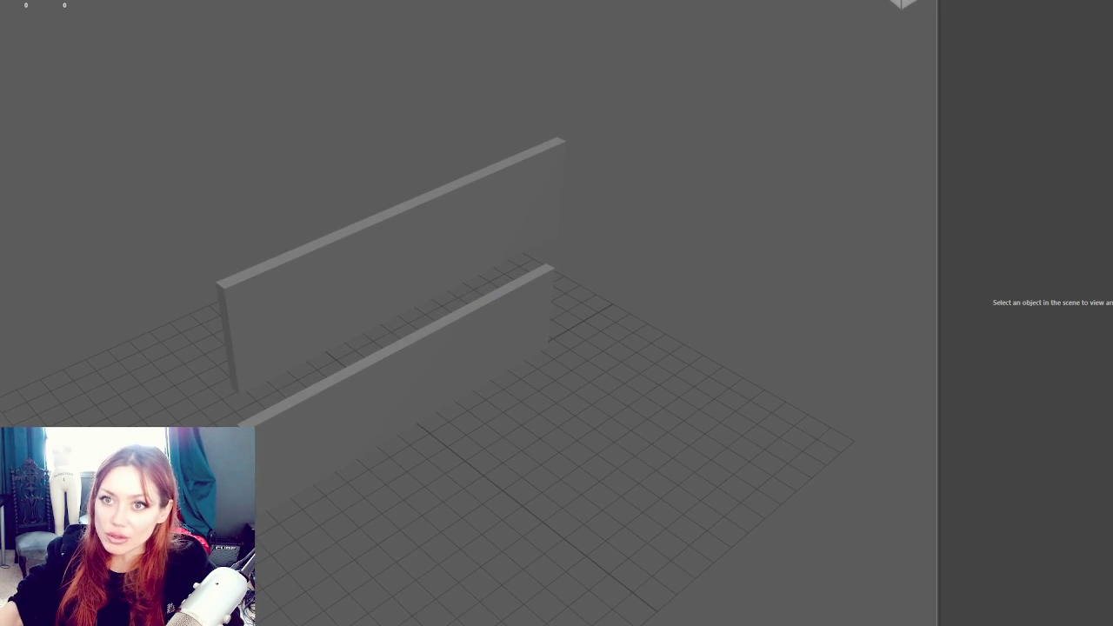
# Create a new cube, move it to the slabs' left end and raise it as an upright post
pyautogui.click(417, 422)
pyautogui.moveTo(417, 423)
pyautogui.mouseDown()
pyautogui.moveTo(287, 494)
pyautogui.moveTo(348, 603)
pyautogui.mouseUp()
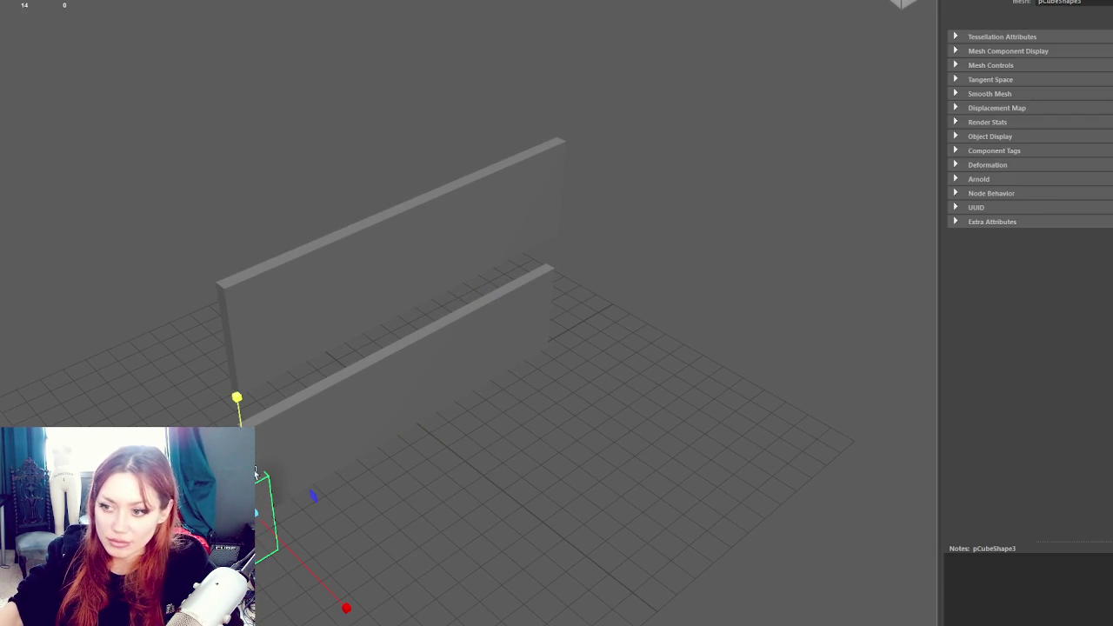
pyautogui.moveTo(239, 452); pyautogui.dragTo(217, 268)
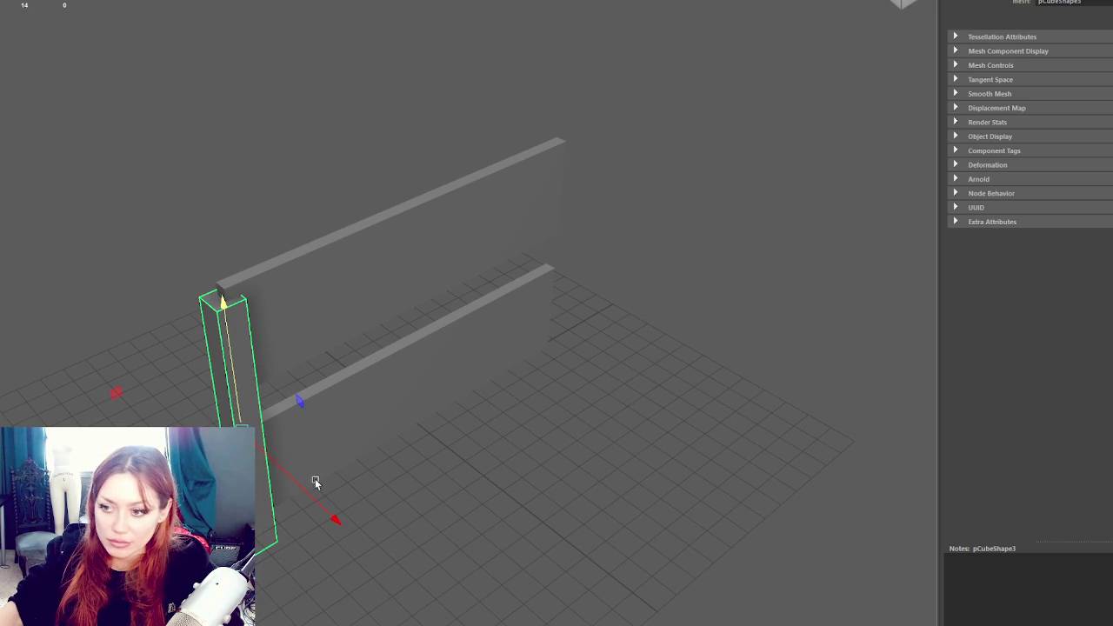
pyautogui.click(294, 473)
pyautogui.click(368, 484)
pyautogui.scroll(5, 369, 480)
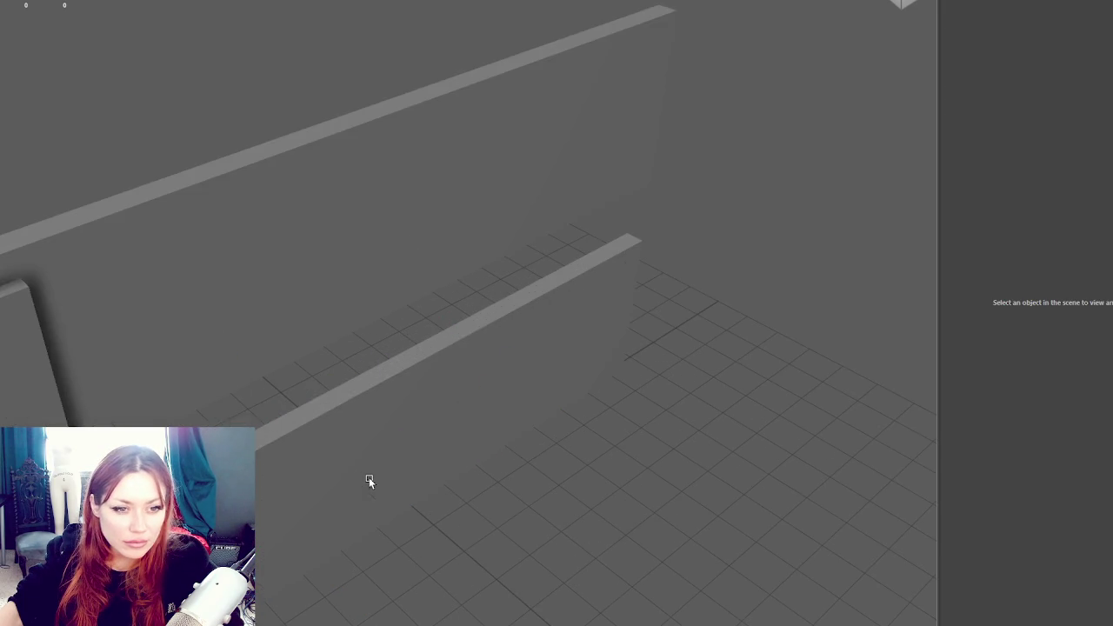
pyautogui.scroll(-3, 357, 402)
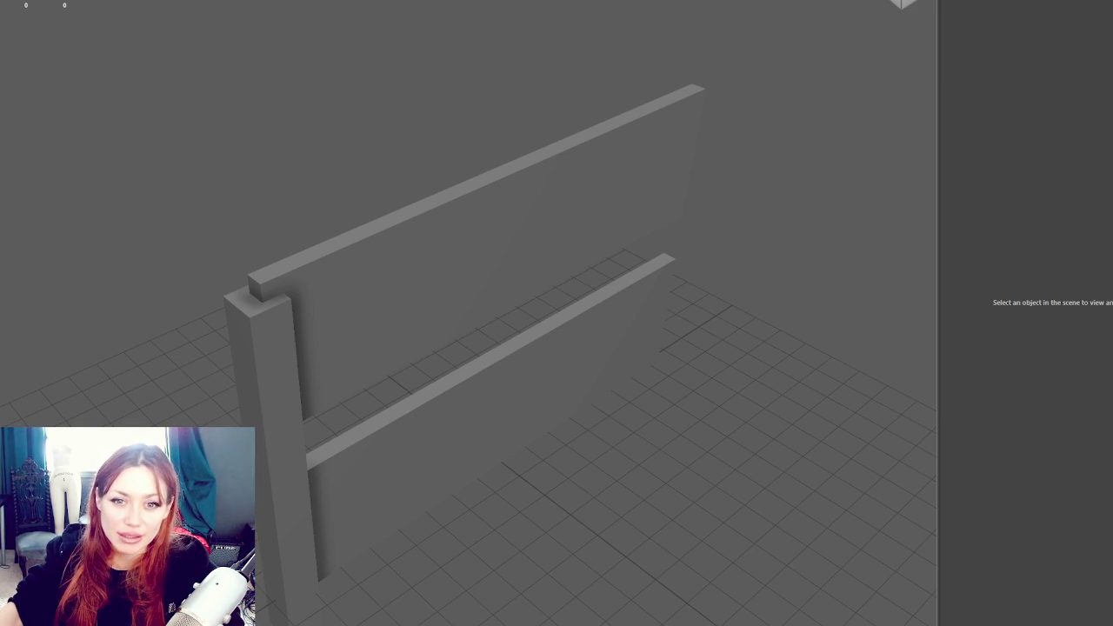
pyautogui.moveTo(79, 328)
pyautogui.mouseDown()
pyautogui.moveTo(266, 319)
pyautogui.moveTo(189, 323)
pyautogui.moveTo(261, 261)
pyautogui.moveTo(390, 248)
pyautogui.moveTo(339, 259)
pyautogui.moveTo(340, 218)
pyautogui.moveTo(338, 283)
pyautogui.moveTo(360, 273)
pyautogui.moveTo(320, 259)
pyautogui.mouseUp()
# Shorten the back board's height, then duplicate it and raise the copy above it
pyautogui.click(284, 240)
pyautogui.click(144, 261)
pyautogui.click(339, 259)
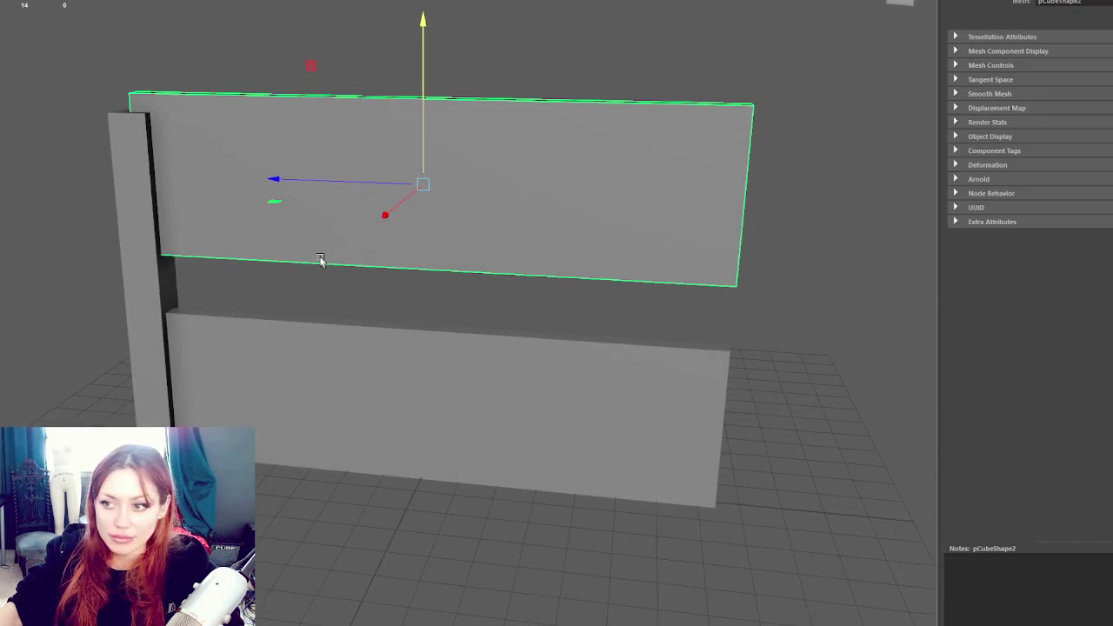
pyautogui.scroll(-5, 320, 259)
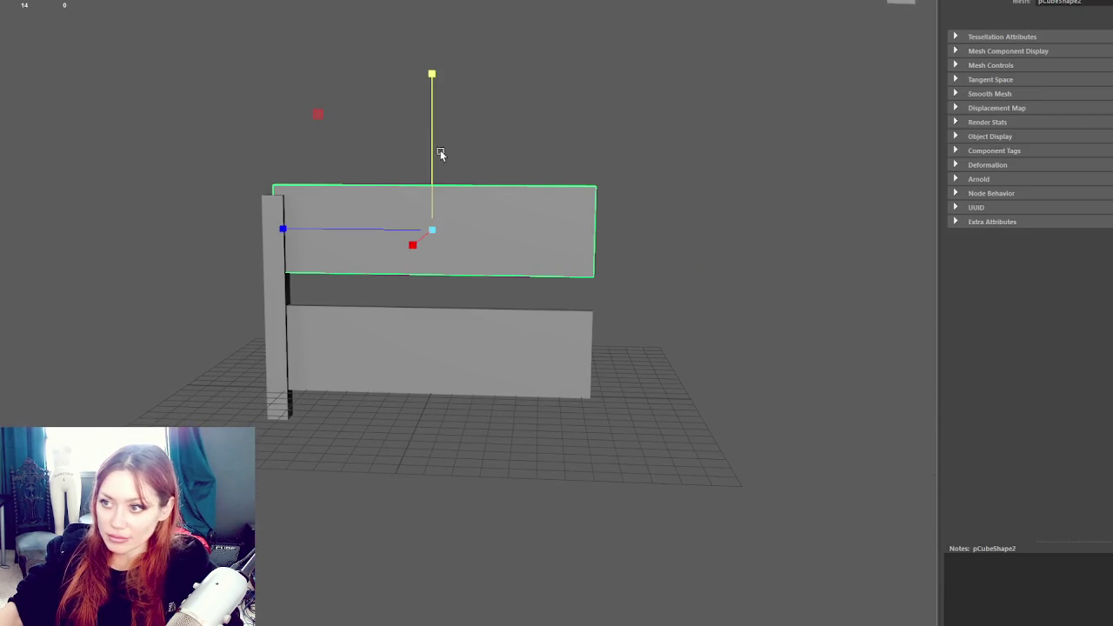
pyautogui.moveTo(429, 179); pyautogui.dragTo(425, 216)
pyautogui.press('w')
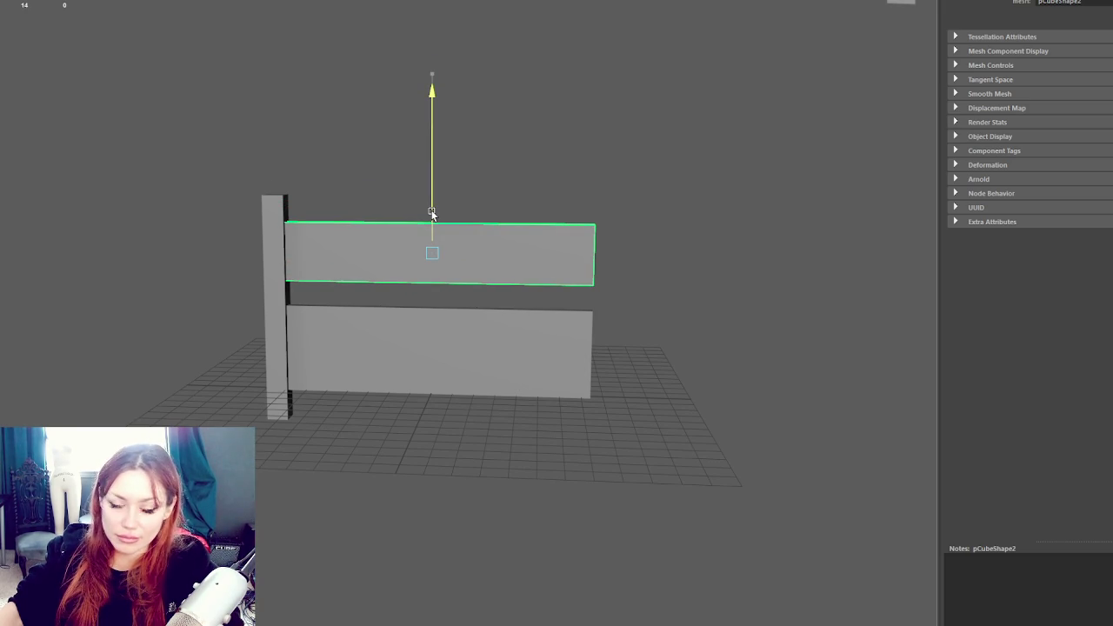
pyautogui.hotkey('ctrl', 'd')
pyautogui.moveTo(430, 209); pyautogui.dragTo(451, 126)
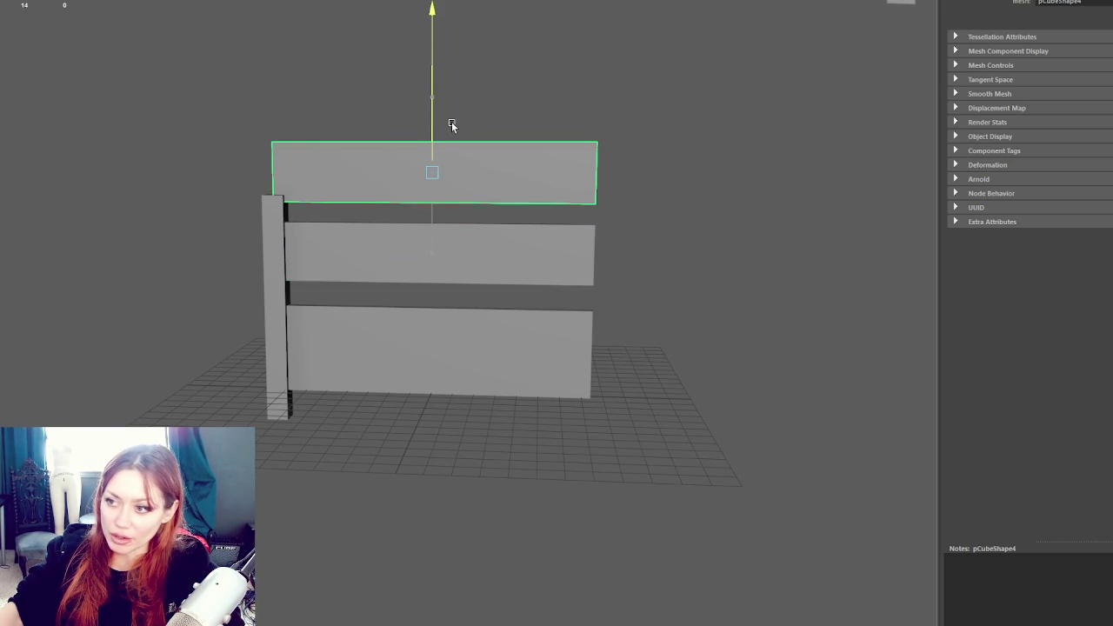
# In vertex mode, pull the post's top vertices upward so the post stands taller
pyautogui.click(281, 213)
pyautogui.rightClick(291, 75)
pyautogui.click(239, 75)
pyautogui.moveTo(187, 55); pyautogui.dragTo(331, 203)
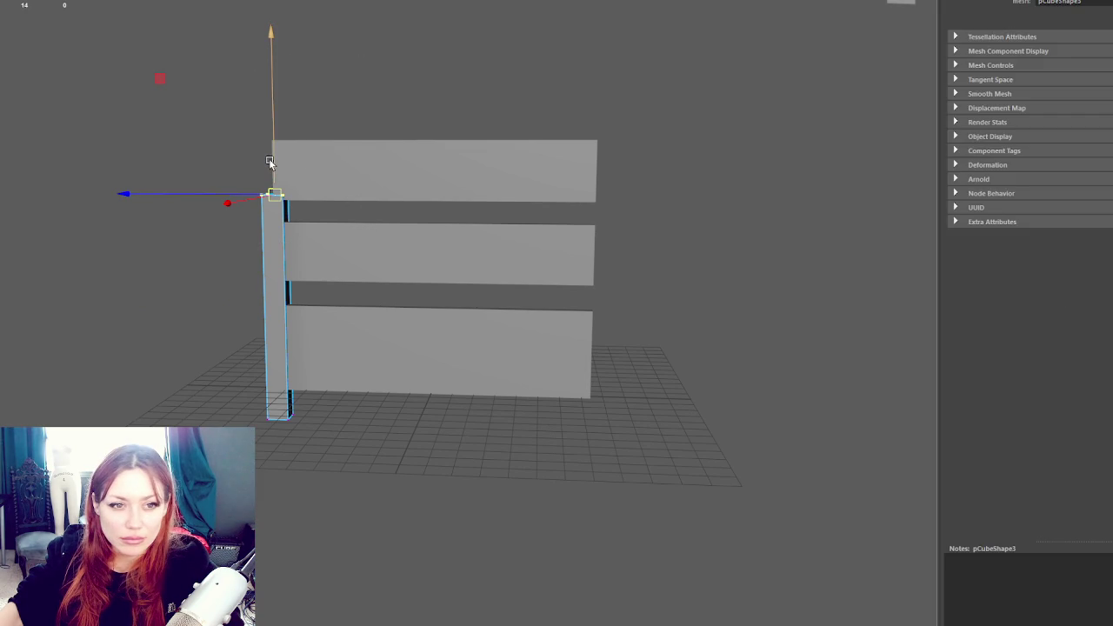
pyautogui.moveTo(273, 164); pyautogui.dragTo(284, 114)
pyautogui.click(334, 102)
pyautogui.click(374, 174)
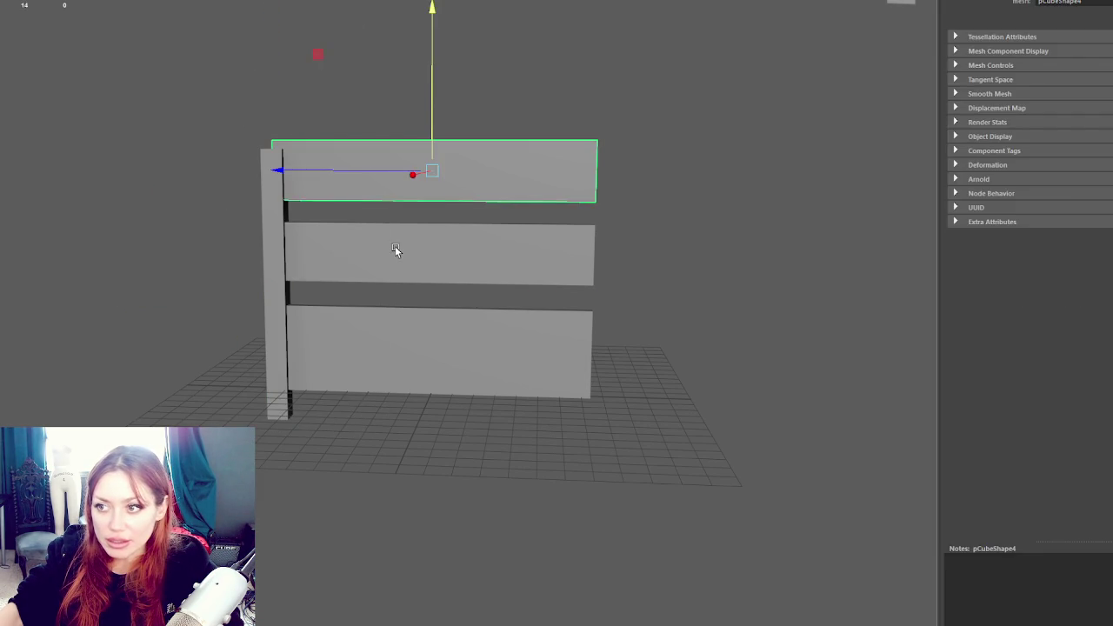
pyautogui.click(386, 342)
pyautogui.moveTo(385, 342)
pyautogui.mouseDown()
pyautogui.moveTo(390, 318)
pyautogui.moveTo(391, 377)
pyautogui.moveTo(363, 412)
pyautogui.moveTo(330, 405)
pyautogui.moveTo(387, 357)
pyautogui.mouseUp()
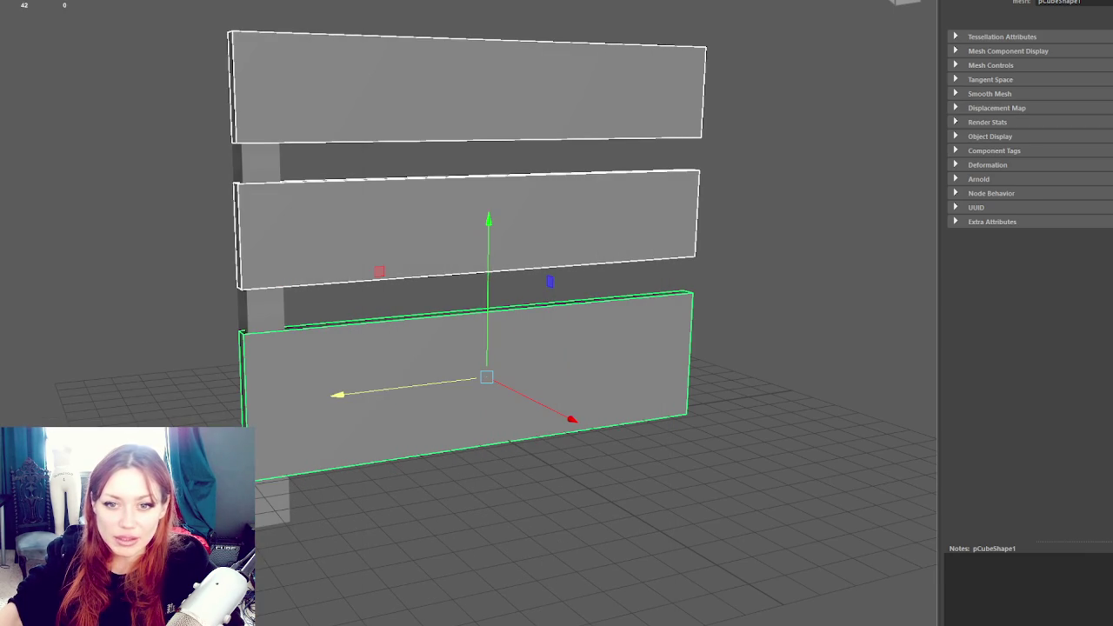
pyautogui.moveTo(435, 246)
pyautogui.mouseDown()
pyautogui.moveTo(467, 266)
pyautogui.moveTo(397, 276)
pyautogui.moveTo(462, 286)
pyautogui.moveTo(434, 223)
pyautogui.moveTo(452, 287)
pyautogui.mouseUp()
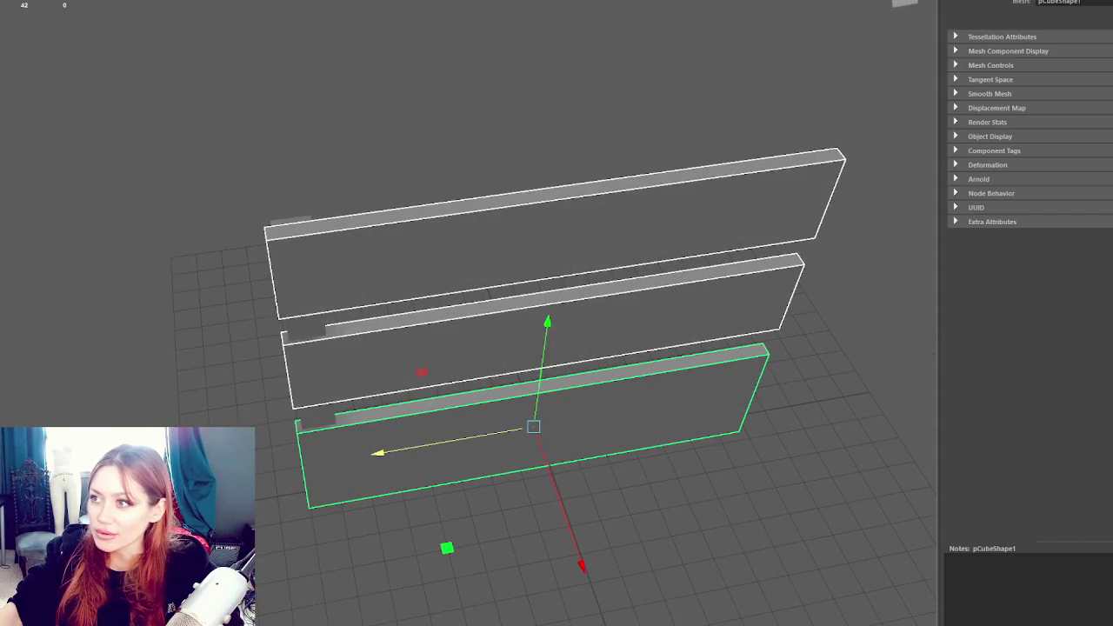
# Use Multi-Cut to add a new edge near the end of the top board
pyautogui.hotkey('ctrl', 'shift', 'x')
pyautogui.moveTo(281, 243); pyautogui.dragTo(368, 223)
pyautogui.rightClick(359, 223)
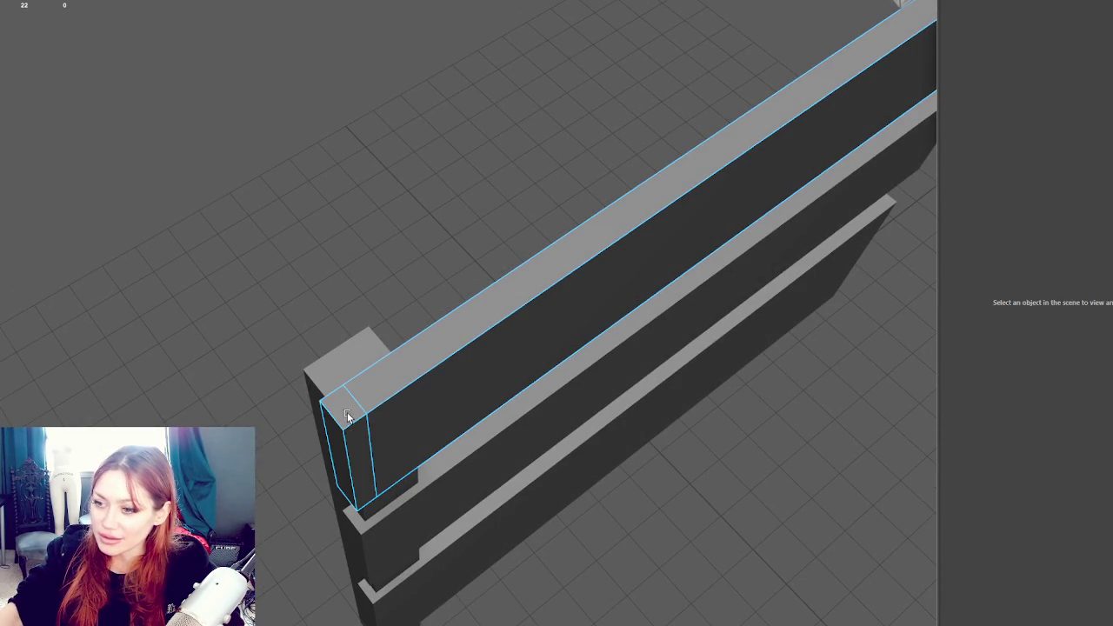
pyautogui.click(364, 422)
pyautogui.rightClick(367, 331)
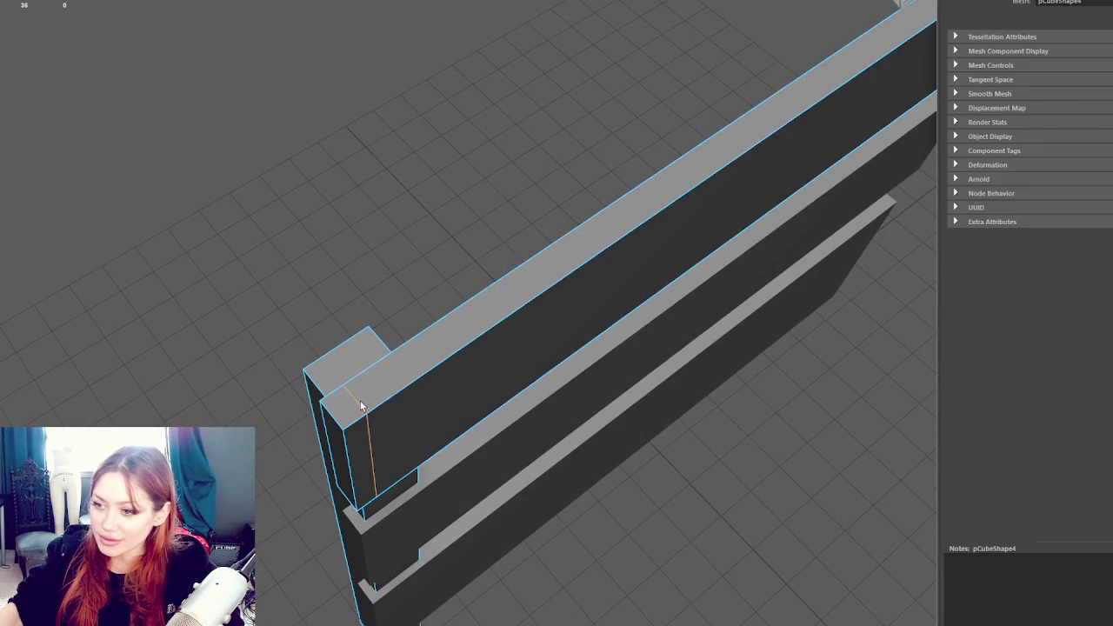
pyautogui.click(368, 440)
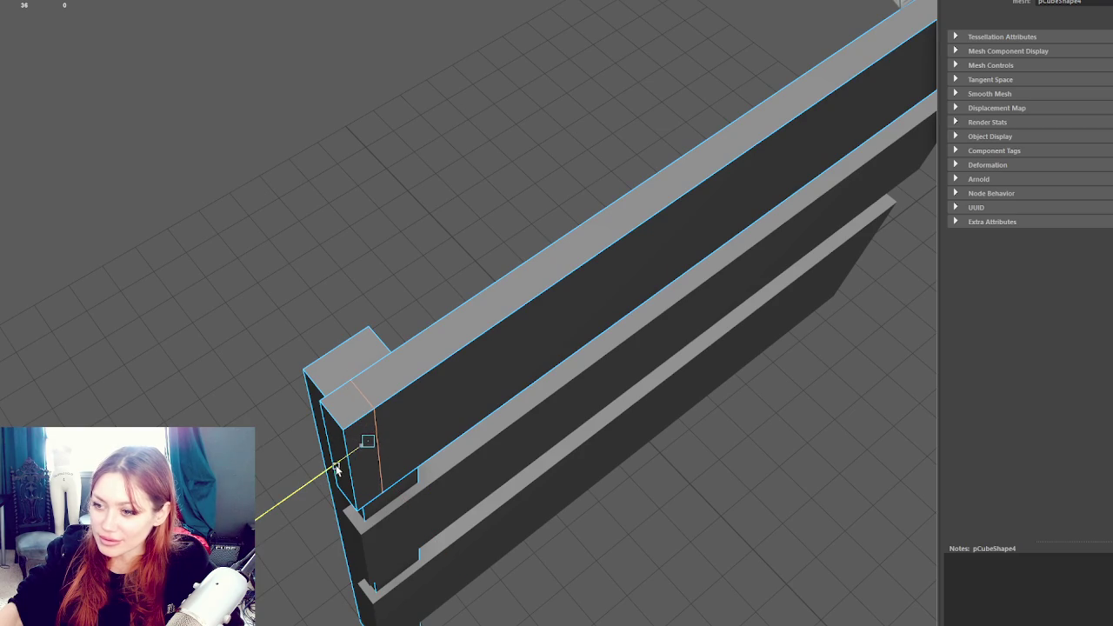
pyautogui.moveTo(408, 284); pyautogui.dragTo(509, 249)
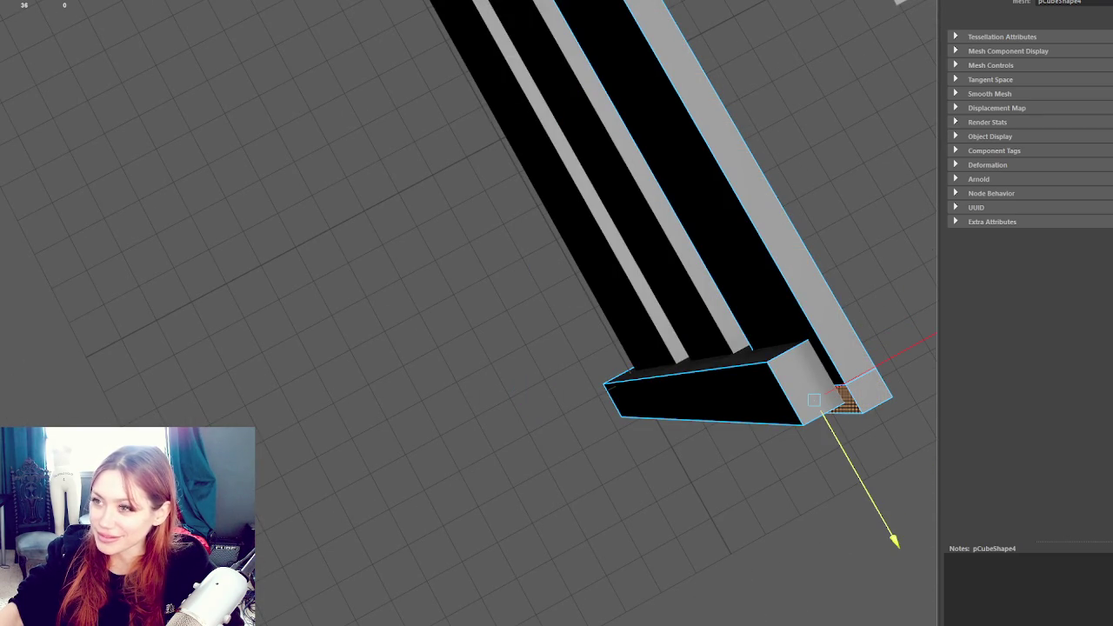
# Extrude the top board's end face sideways into a perpendicular corner arm
pyautogui.hotkey('ctrl', 'e')
pyautogui.moveTo(855, 380)
pyautogui.mouseDown()
pyautogui.moveTo(521, 565)
pyautogui.moveTo(498, 335)
pyautogui.moveTo(460, 293)
pyautogui.moveTo(427, 220)
pyautogui.moveTo(472, 159)
pyautogui.moveTo(550, 181)
pyautogui.moveTo(471, 283)
pyautogui.moveTo(470, 251)
pyautogui.moveTo(448, 239)
pyautogui.moveTo(431, 257)
pyautogui.moveTo(450, 309)
pyautogui.moveTo(471, 284)
pyautogui.moveTo(455, 233)
pyautogui.moveTo(512, 160)
pyautogui.moveTo(471, 156)
pyautogui.mouseUp()
pyautogui.press('w')
pyautogui.click(444, 385)
pyautogui.click(367, 215)
pyautogui.moveTo(367, 215)
pyautogui.mouseDown()
pyautogui.moveTo(480, 197)
pyautogui.moveTo(454, 186)
pyautogui.moveTo(499, 315)
pyautogui.moveTo(425, 211)
pyautogui.moveTo(312, 348)
pyautogui.mouseUp()
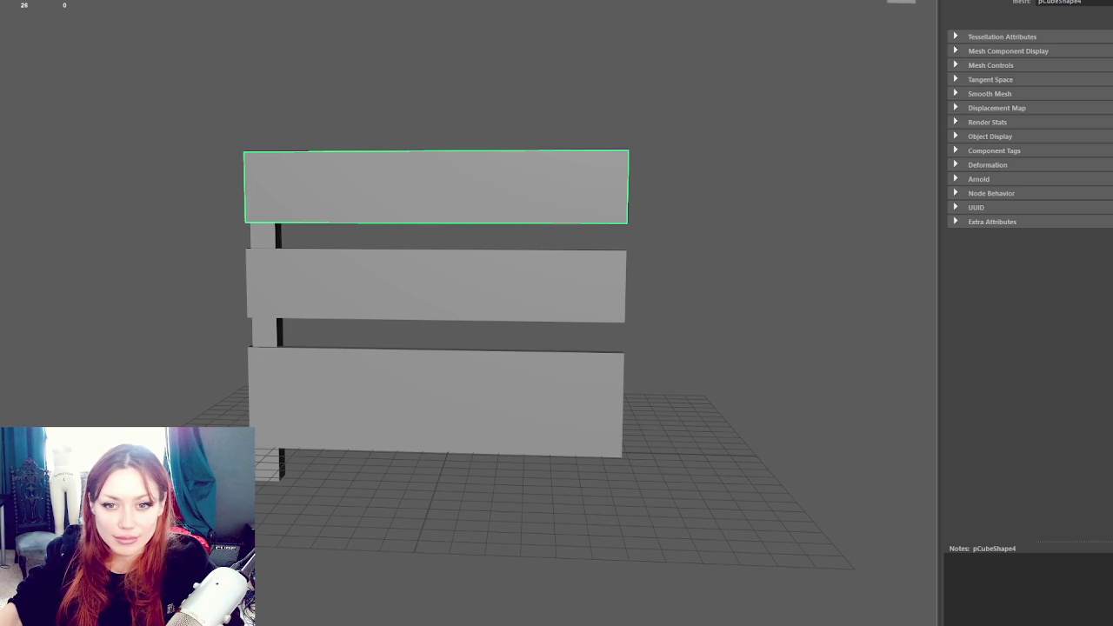
# Move the middle L-shaped board slightly lower along Y
pyautogui.scroll(5, 78, 350)
pyautogui.scroll(-3, 91, 346)
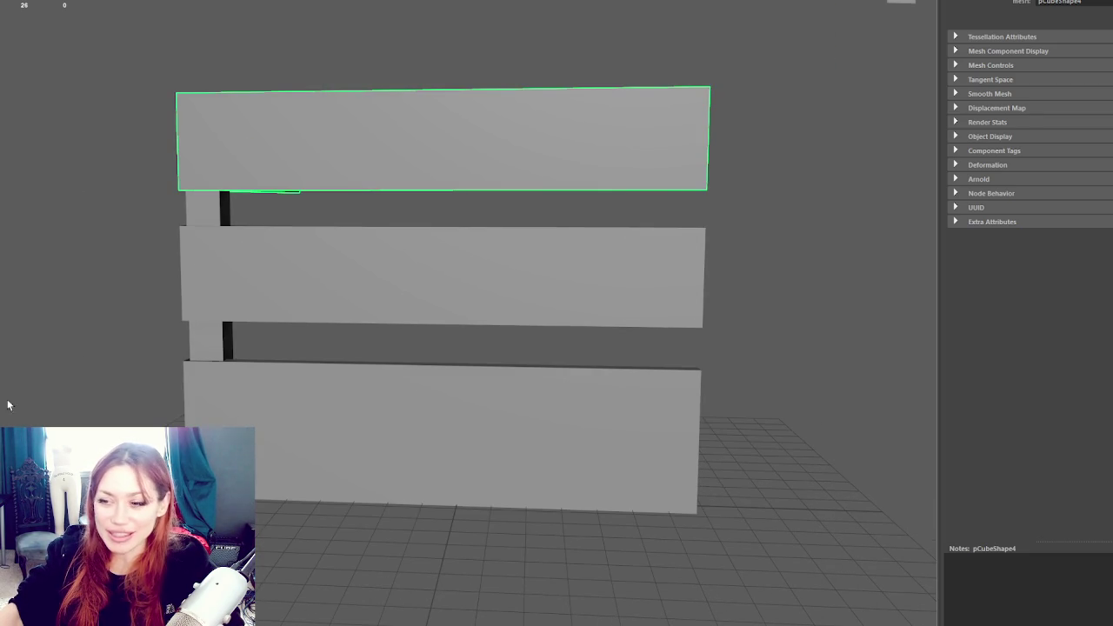
pyautogui.click(77, 151)
pyautogui.rightClick(77, 151)
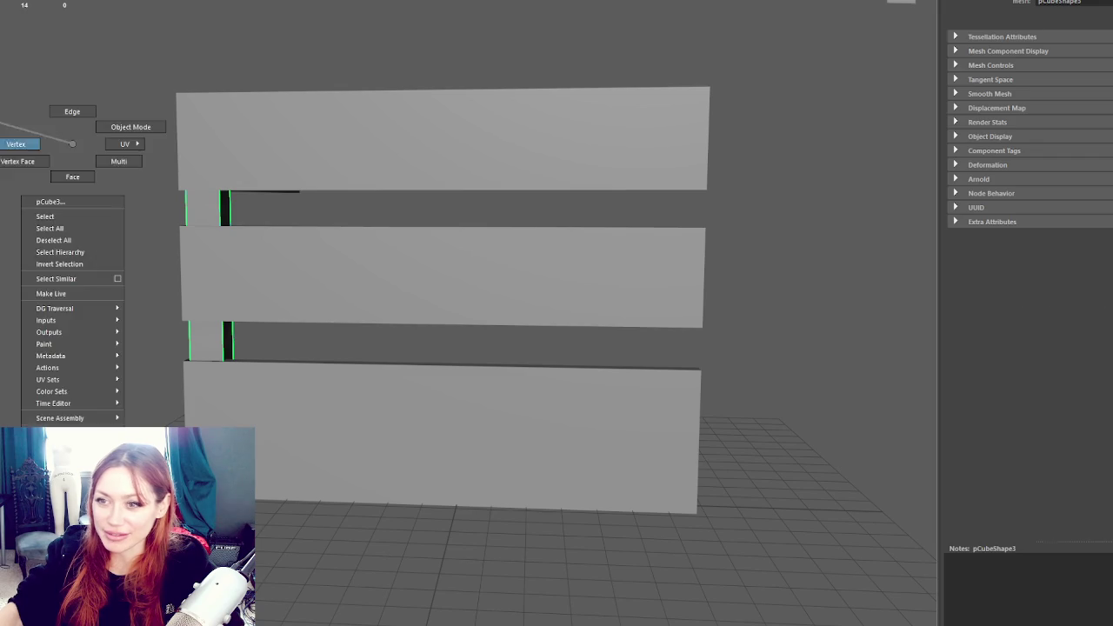
pyautogui.moveTo(313, 287)
pyautogui.mouseDown()
pyautogui.moveTo(304, 361)
pyautogui.moveTo(182, 380)
pyautogui.moveTo(313, 440)
pyautogui.moveTo(79, 142)
pyautogui.mouseUp()
pyautogui.rightClick(79, 142)
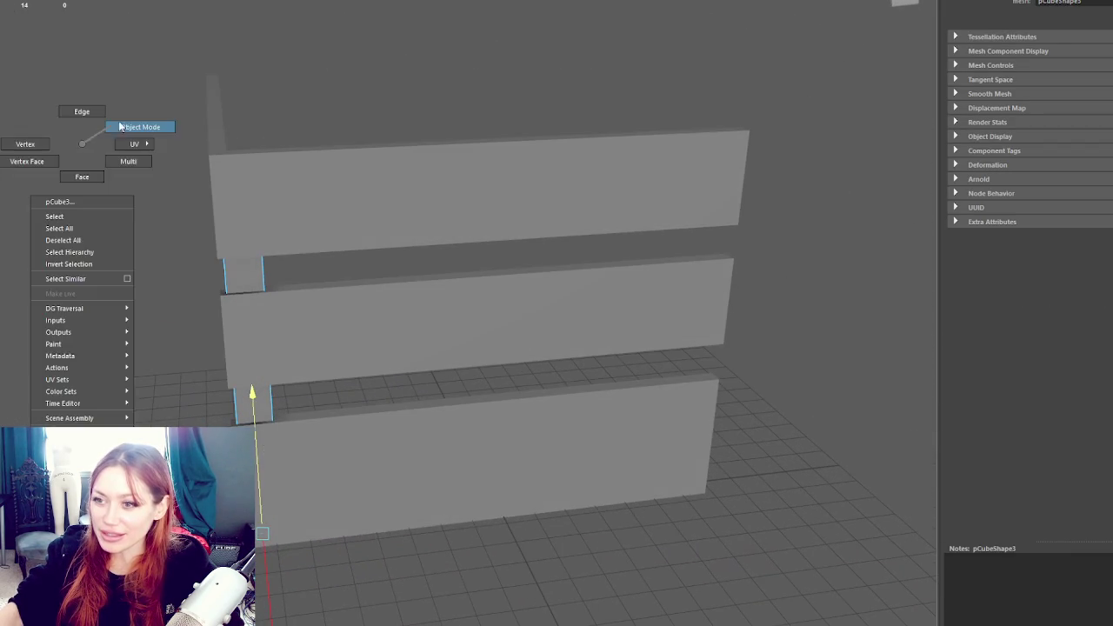
pyautogui.click(437, 172)
pyautogui.click(474, 263)
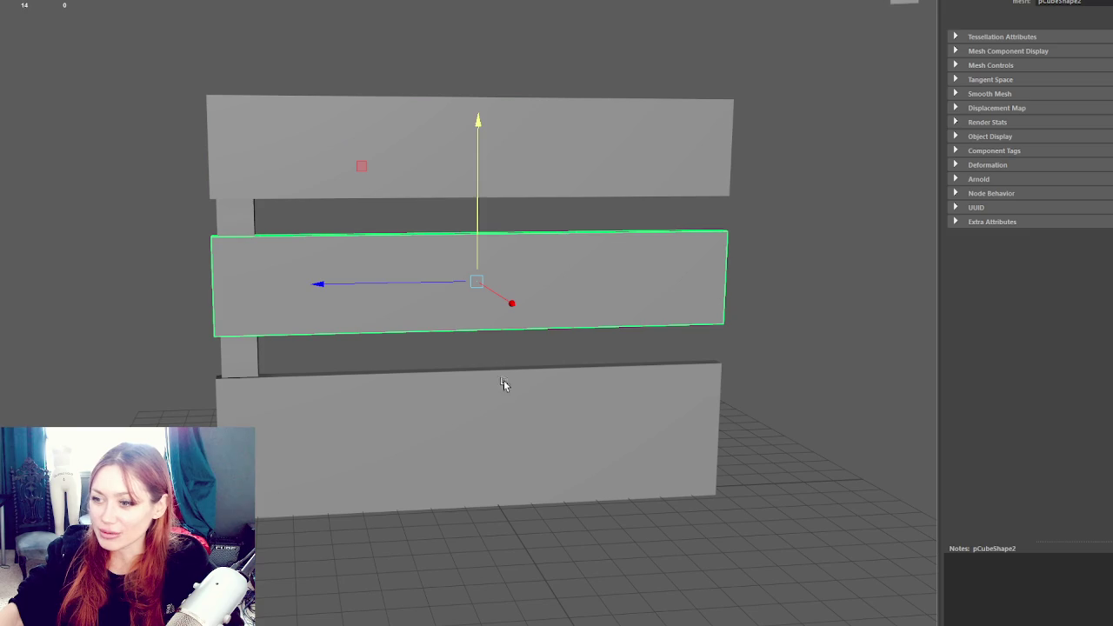
pyautogui.click(518, 162)
pyautogui.click(466, 261)
pyautogui.moveTo(462, 226)
pyautogui.mouseDown()
pyautogui.moveTo(462, 218)
pyautogui.moveTo(471, 244)
pyautogui.moveTo(488, 236)
pyautogui.moveTo(443, 248)
pyautogui.moveTo(440, 359)
pyautogui.moveTo(482, 322)
pyautogui.mouseUp()
# Duplicate the middle board and place the copy at the bottom board's level
pyautogui.click(455, 229)
pyautogui.click(457, 294)
pyautogui.hotkey('ctrl', 'd')
pyautogui.rightClick(768, 319)
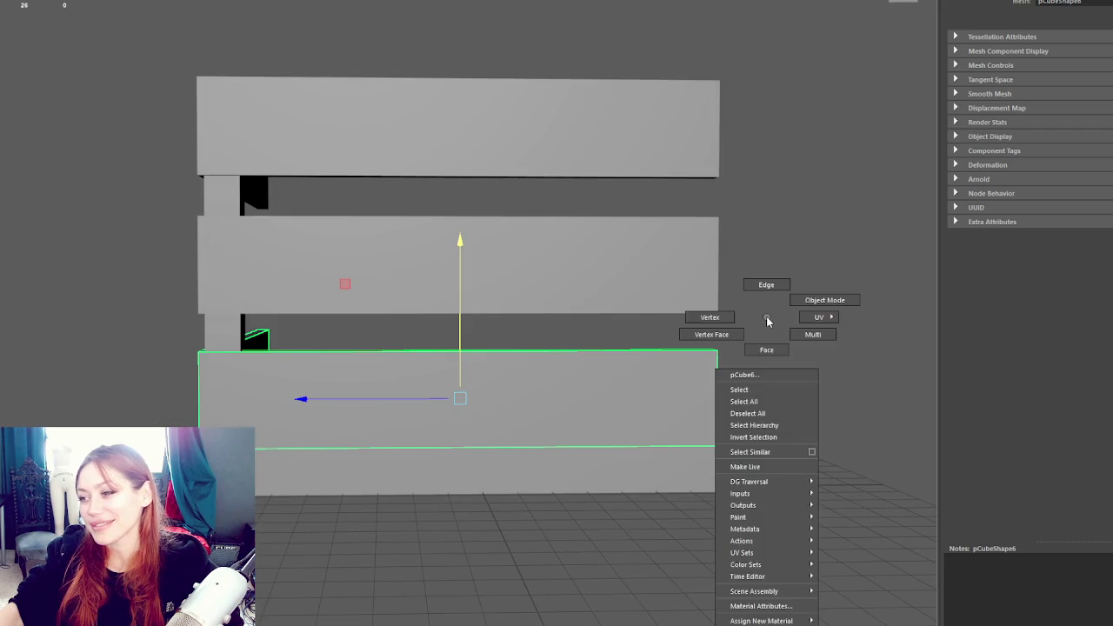
pyautogui.click(758, 294)
pyautogui.moveTo(838, 415); pyautogui.dragTo(87, 534)
pyautogui.moveTo(261, 522)
pyautogui.mouseDown()
pyautogui.moveTo(414, 504)
pyautogui.moveTo(464, 385)
pyautogui.mouseUp()
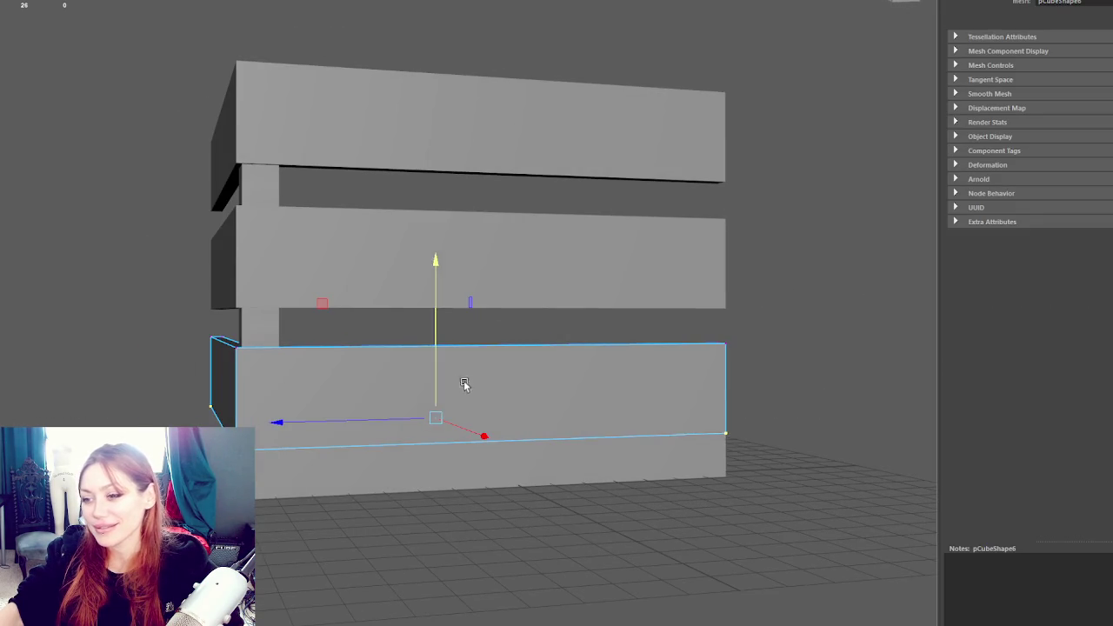
pyautogui.click(808, 105)
pyautogui.moveTo(807, 104); pyautogui.dragTo(592, 451)
pyautogui.click(592, 452)
pyautogui.click(662, 410)
pyautogui.moveTo(659, 414)
pyautogui.mouseDown()
pyautogui.moveTo(447, 415)
pyautogui.moveTo(464, 409)
pyautogui.moveTo(266, 293)
pyautogui.moveTo(218, 298)
pyautogui.moveTo(273, 280)
pyautogui.moveTo(263, 283)
pyautogui.mouseUp()
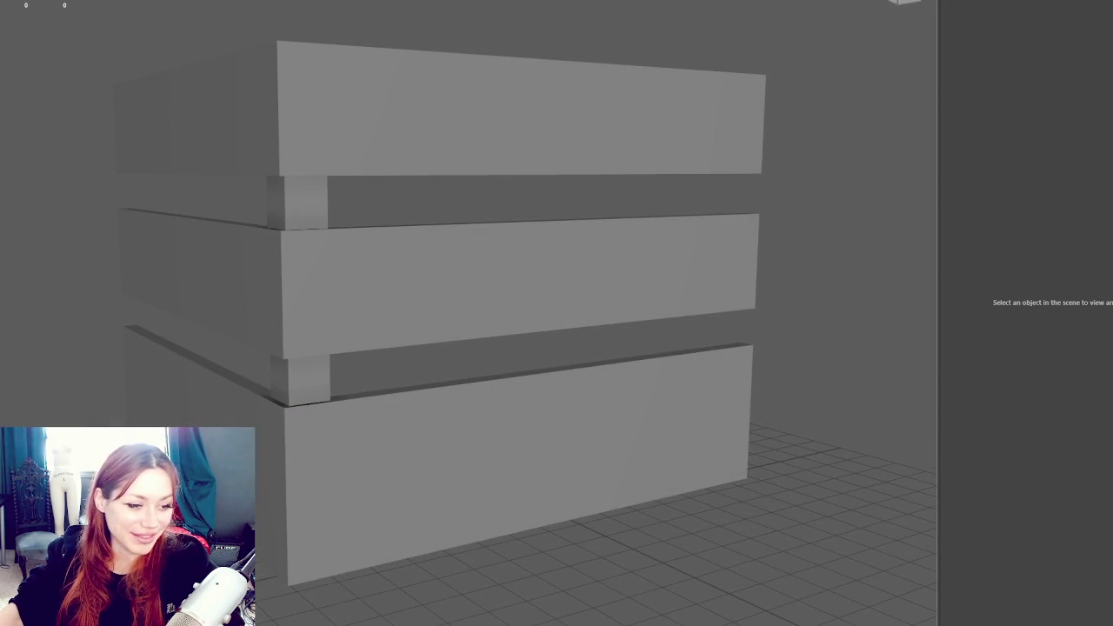
pyautogui.moveTo(305, 60)
pyautogui.mouseDown()
pyautogui.moveTo(452, 79)
pyautogui.moveTo(547, 77)
pyautogui.moveTo(365, 78)
pyautogui.mouseUp()
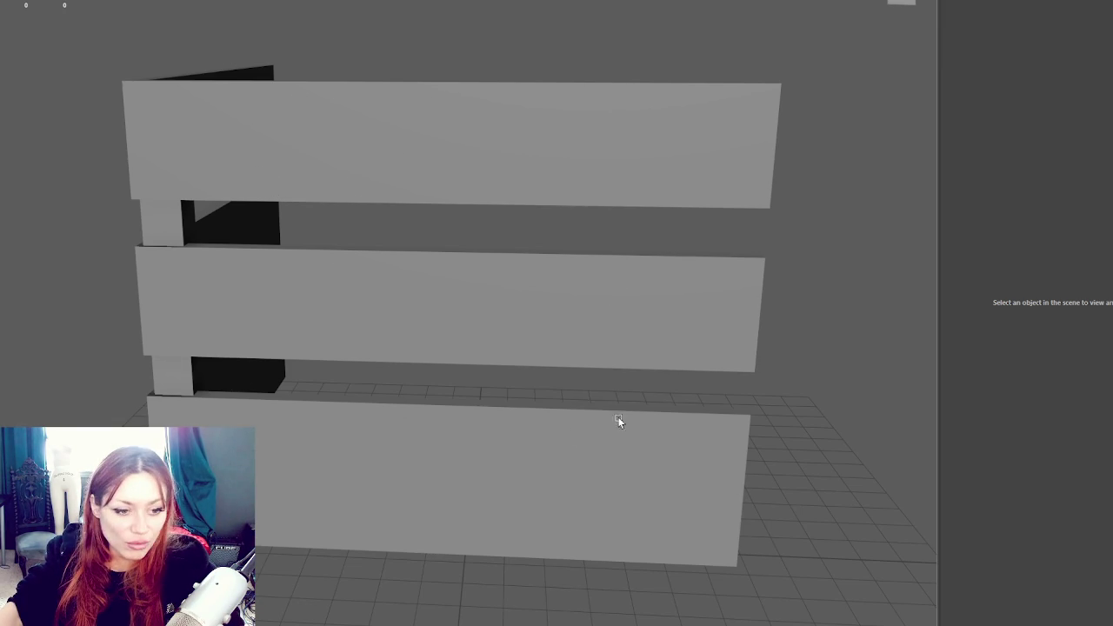
# Rotate the middle board 90° on Y and move it along X to the box's front-right corner
pyautogui.click(316, 278)
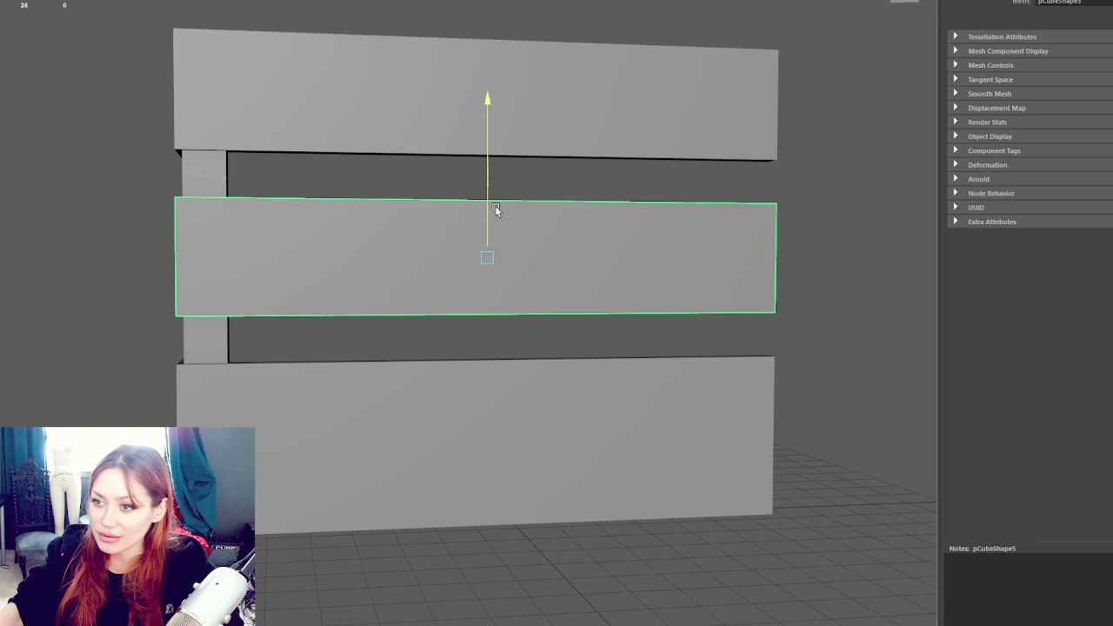
pyautogui.moveTo(779, 218)
pyautogui.mouseDown()
pyautogui.moveTo(750, 226)
pyautogui.moveTo(849, 228)
pyautogui.moveTo(544, 243)
pyautogui.moveTo(612, 260)
pyautogui.mouseUp()
pyautogui.press('e')
pyautogui.moveTo(334, 340)
pyautogui.mouseDown()
pyautogui.moveTo(217, 352)
pyautogui.moveTo(241, 296)
pyautogui.mouseUp()
pyautogui.press('w')
pyautogui.moveTo(222, 255)
pyautogui.mouseDown()
pyautogui.moveTo(517, 308)
pyautogui.moveTo(666, 349)
pyautogui.mouseUp()
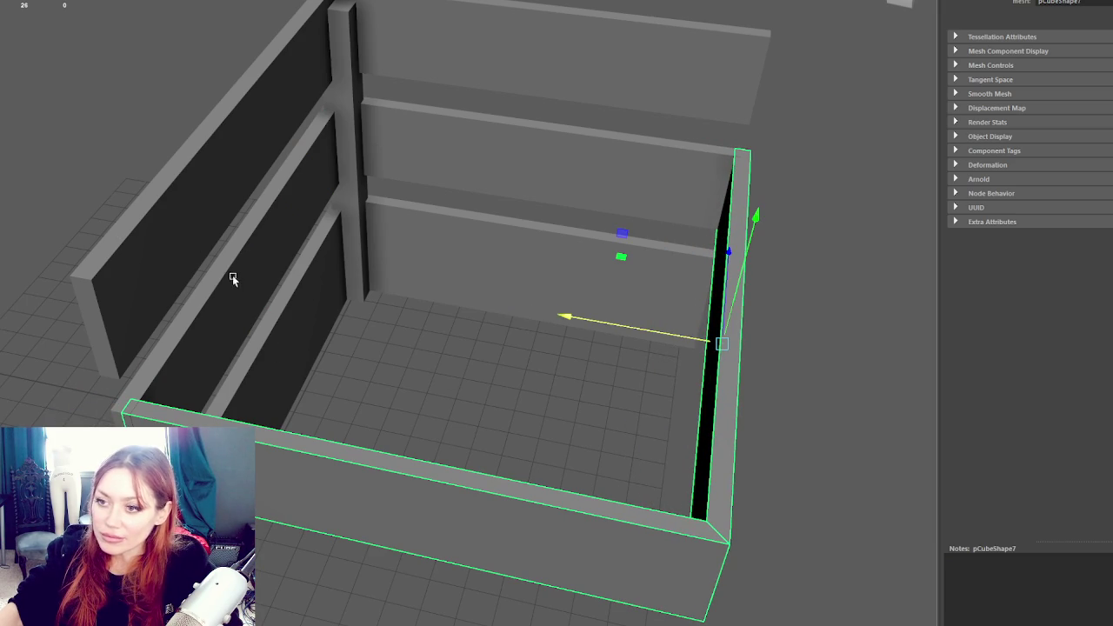
# Slide the front wall's corner vertices to close the gap at the corner
pyautogui.click(253, 236)
pyautogui.scroll(-2, 256, 310)
pyautogui.scroll(5, 597, 280)
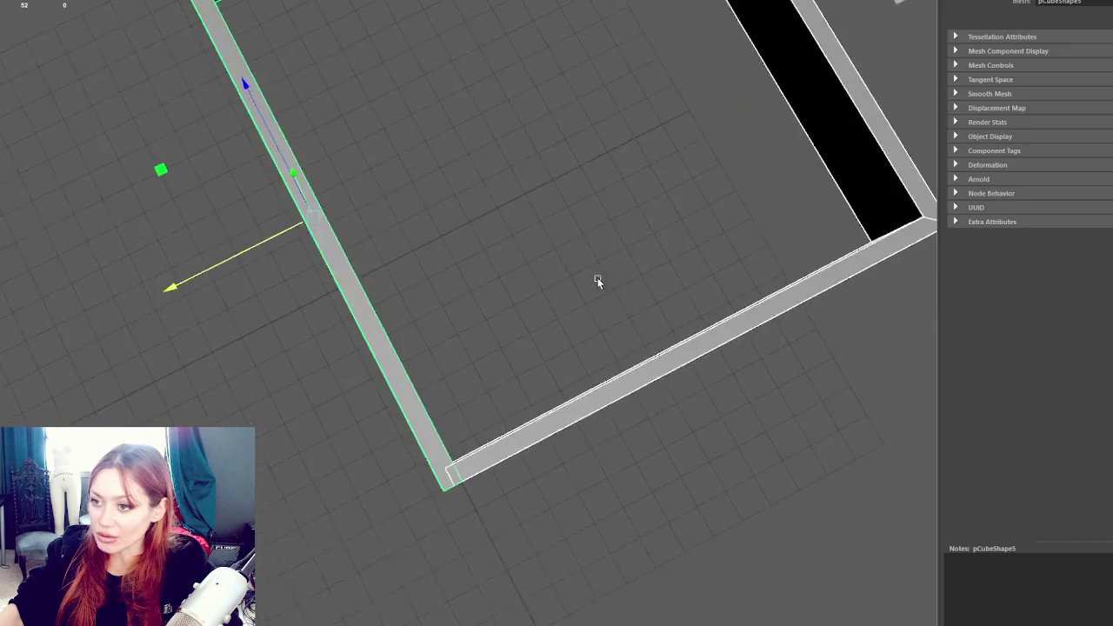
pyautogui.click(594, 353)
pyautogui.click(529, 239)
pyautogui.moveTo(528, 236); pyautogui.dragTo(495, 264)
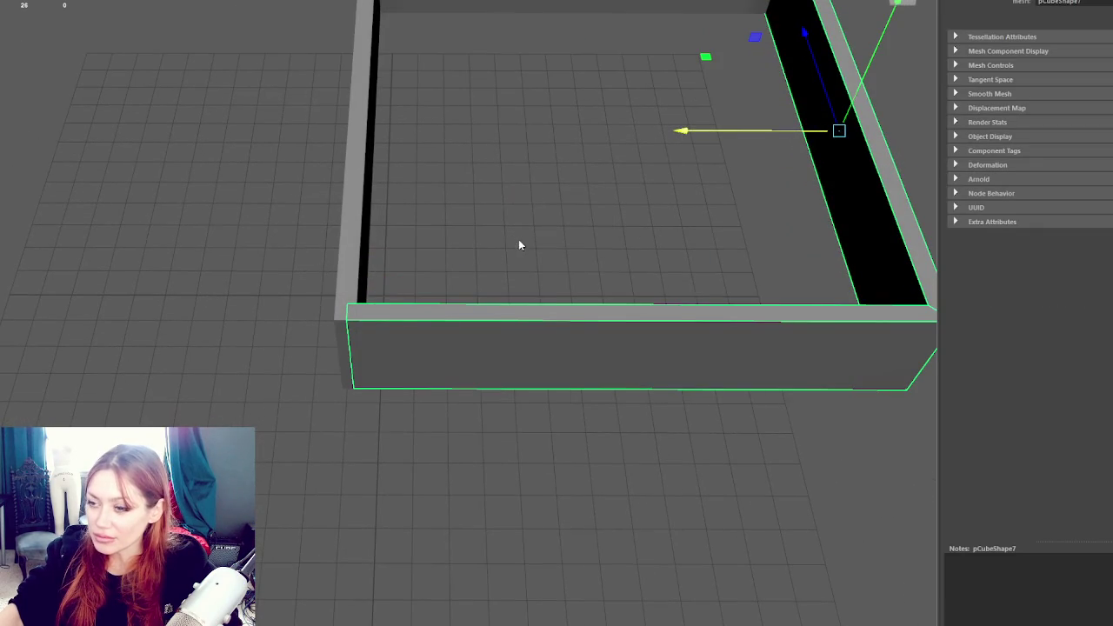
pyautogui.rightClick(519, 239)
pyautogui.moveTo(460, 226); pyautogui.dragTo(368, 353)
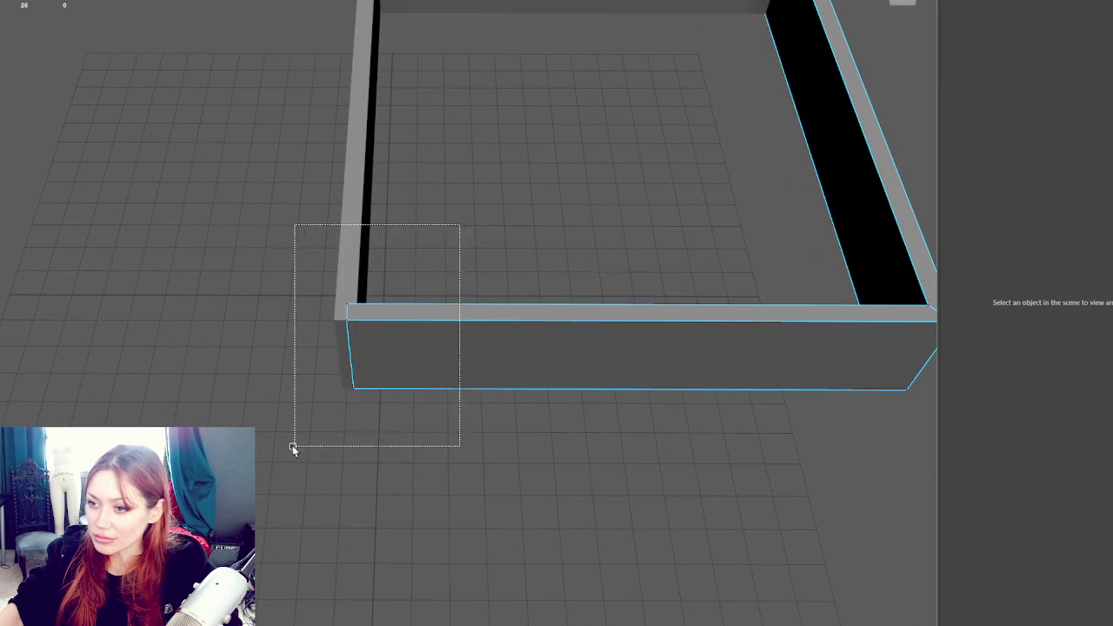
pyautogui.moveTo(261, 348)
pyautogui.mouseDown()
pyautogui.moveTo(298, 347)
pyautogui.moveTo(488, 127)
pyautogui.moveTo(648, 205)
pyautogui.mouseUp()
pyautogui.moveTo(609, 121)
pyautogui.mouseDown()
pyautogui.moveTo(609, 109)
pyautogui.moveTo(610, 122)
pyautogui.moveTo(233, 390)
pyautogui.mouseUp()
# Select the corner vertices of the left wall and the front wall's front-left corner
pyautogui.click(261, 388)
pyautogui.rightClick(426, 323)
pyautogui.click(355, 350)
pyautogui.moveTo(228, 299); pyautogui.dragTo(348, 551)
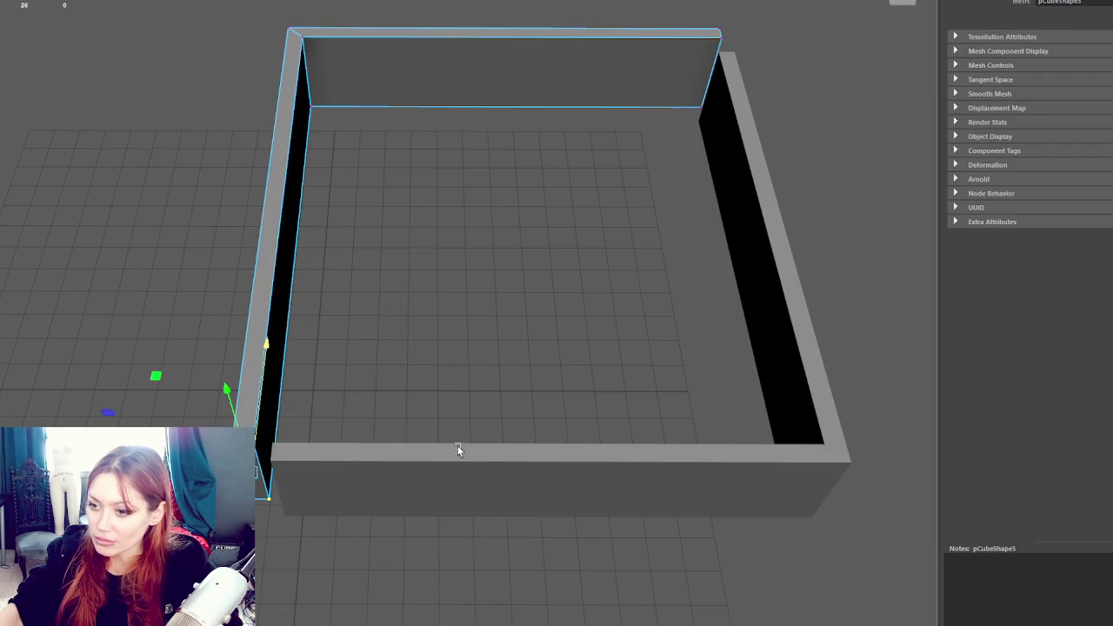
pyautogui.rightClick(435, 328)
pyautogui.click(380, 327)
pyautogui.moveTo(380, 375); pyautogui.dragTo(256, 531)
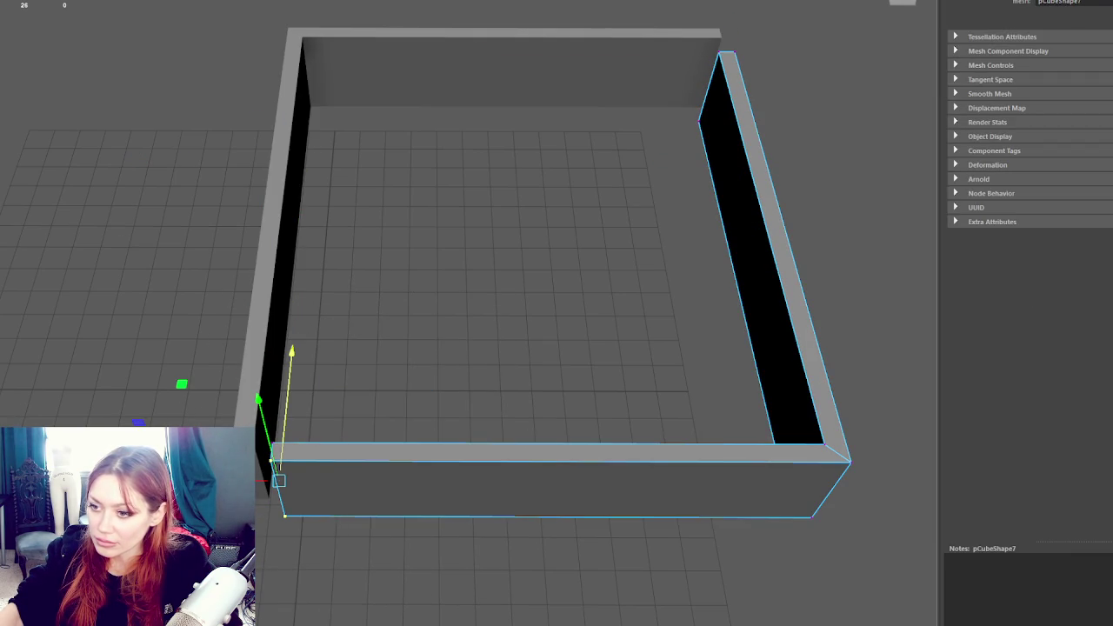
pyautogui.moveTo(596, 427)
pyautogui.mouseDown()
pyautogui.moveTo(482, 405)
pyautogui.moveTo(621, 347)
pyautogui.moveTo(561, 304)
pyautogui.mouseUp()
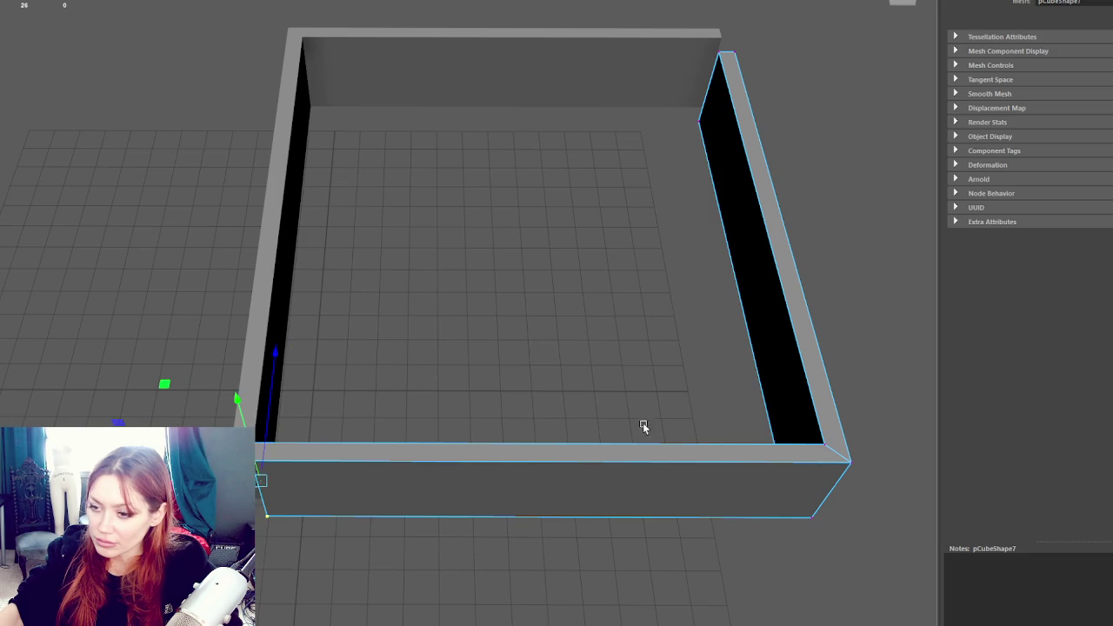
pyautogui.moveTo(560, 305); pyautogui.dragTo(703, 533)
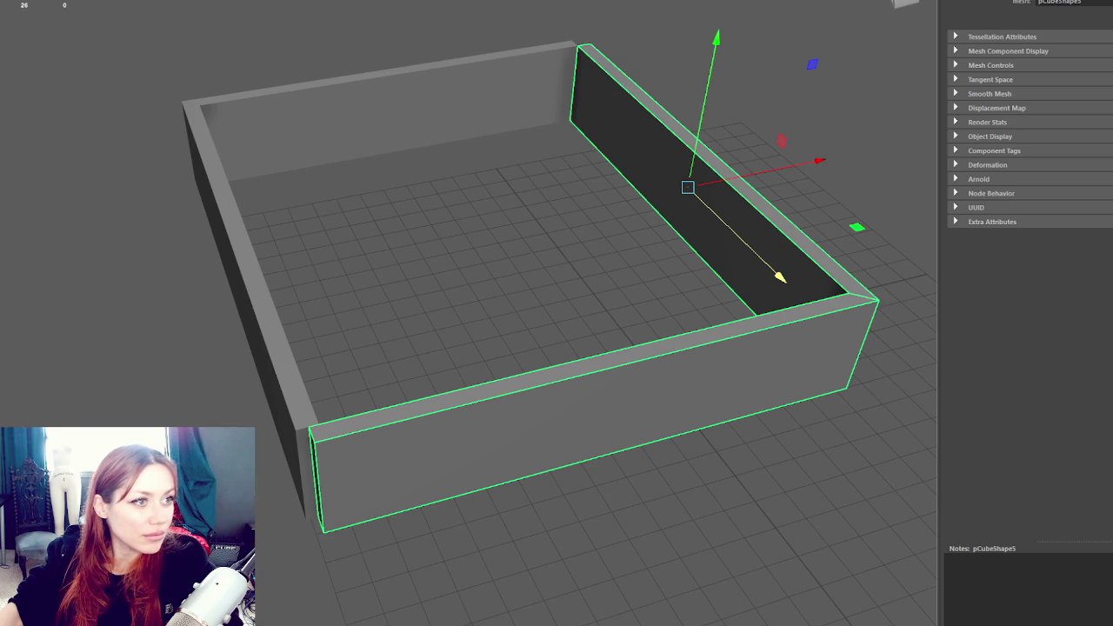
# Select the front-left vertical edge, then the left and back-right wall pieces
pyautogui.rightClick(398, 261)
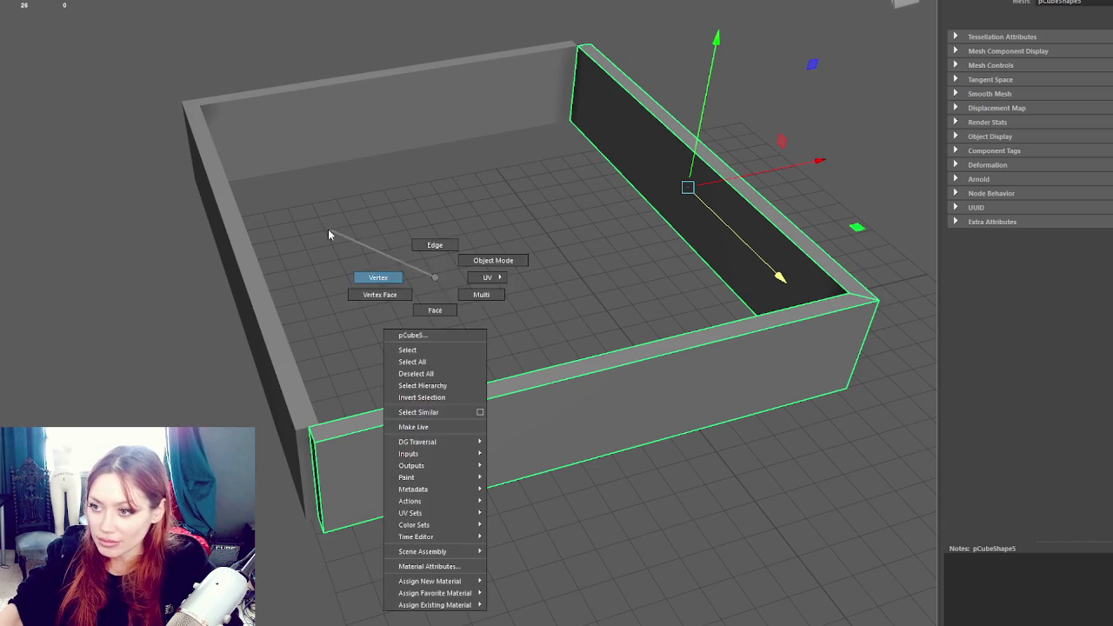
pyautogui.click(329, 228)
pyautogui.click(342, 498)
pyautogui.click(449, 401)
pyautogui.click(252, 286)
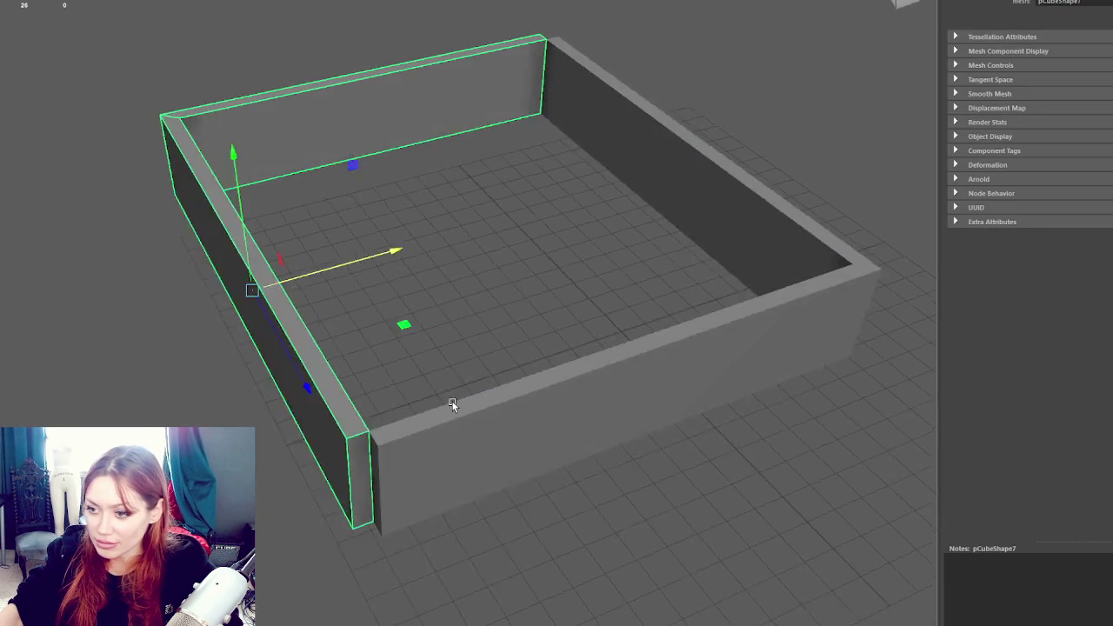
pyautogui.moveTo(448, 401); pyautogui.dragTo(480, 418)
pyautogui.click(529, 296)
pyautogui.hotkey('ctrl', 'z')
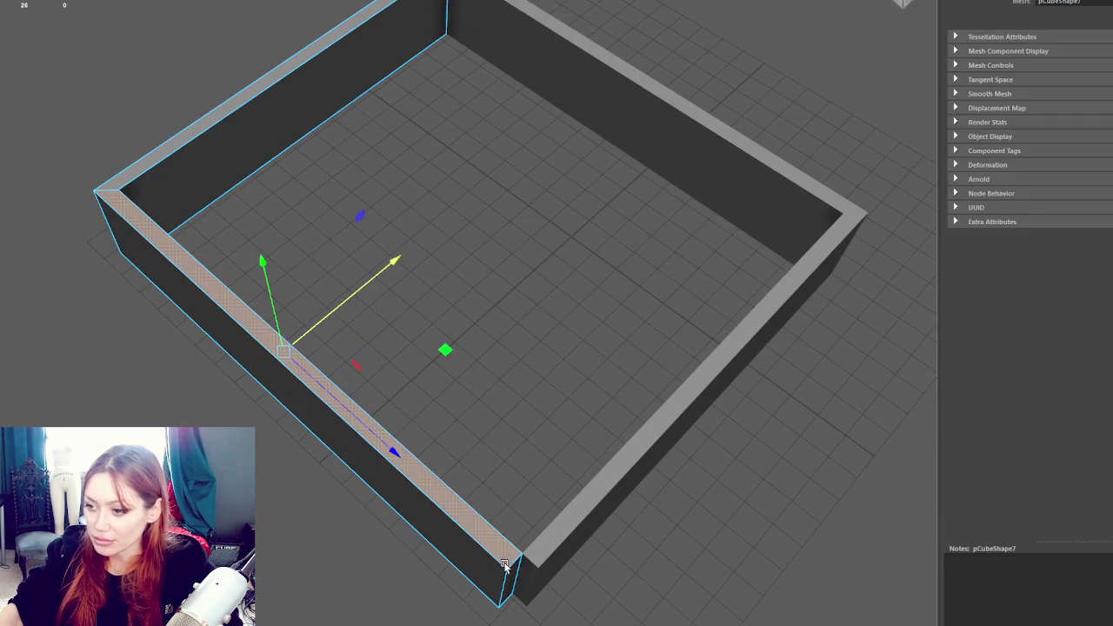
pyautogui.click(612, 135)
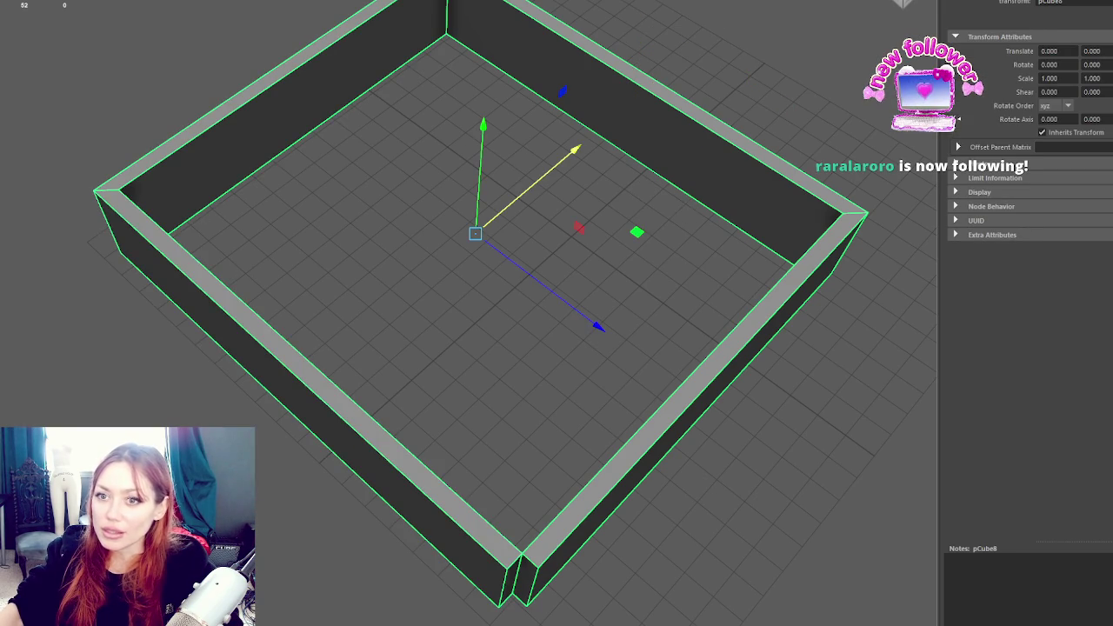
# Delete the overlapping end face where the combined walls meet at a corner
pyautogui.rightClick(369, 232)
pyautogui.click(544, 425)
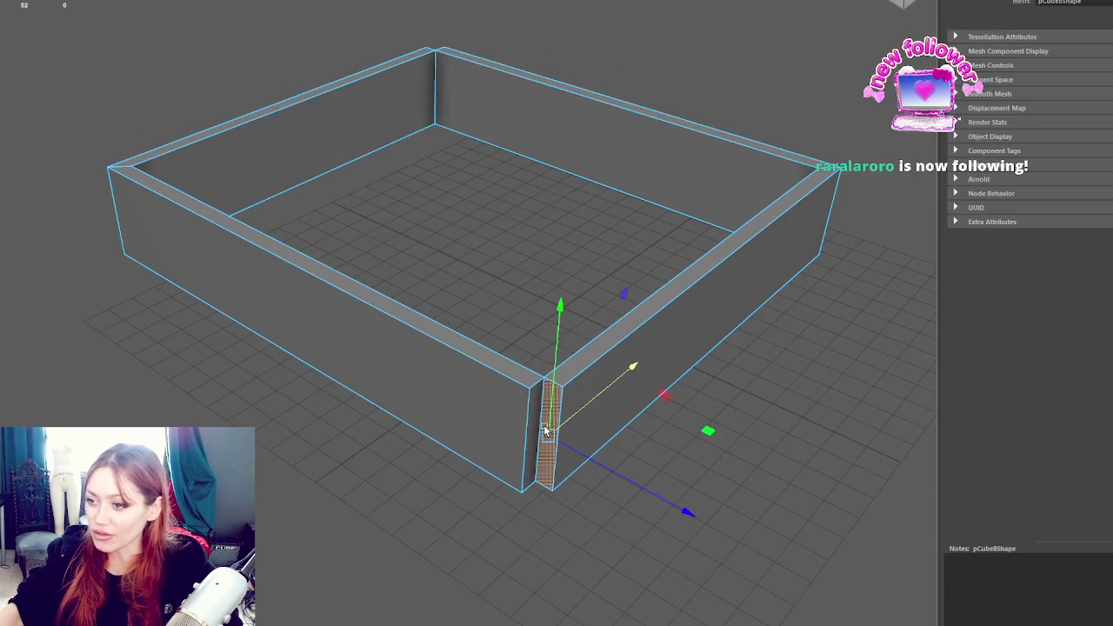
pyautogui.press('Delete')
pyautogui.moveTo(544, 424)
pyautogui.mouseDown()
pyautogui.moveTo(547, 286)
pyautogui.moveTo(615, 470)
pyautogui.mouseUp()
pyautogui.click(616, 471)
pyautogui.moveTo(685, 463); pyautogui.dragTo(383, 287)
pyautogui.click(379, 266)
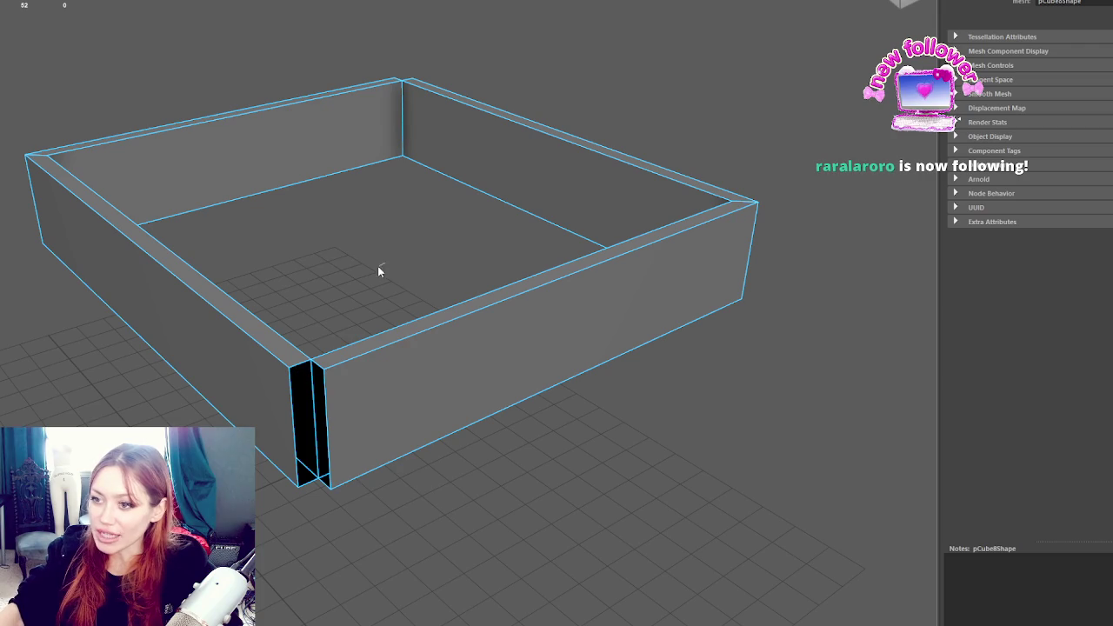
# Move the front corner vertices toward the adjacent wall
pyautogui.rightClick(378, 266)
pyautogui.click(323, 264)
pyautogui.click(288, 367)
pyautogui.keyDown('shift'); pyautogui.click(309, 480); pyautogui.keyUp('shift')
pyautogui.moveTo(303, 454); pyautogui.dragTo(330, 487)
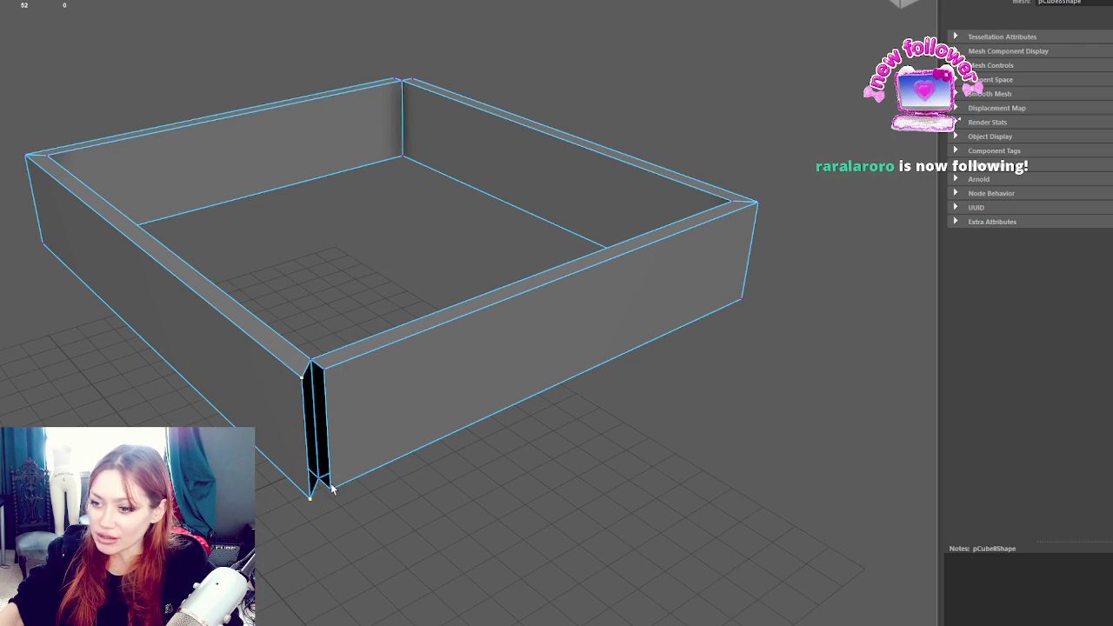
pyautogui.click(337, 374)
pyautogui.hotkey('ctrl', 'z')
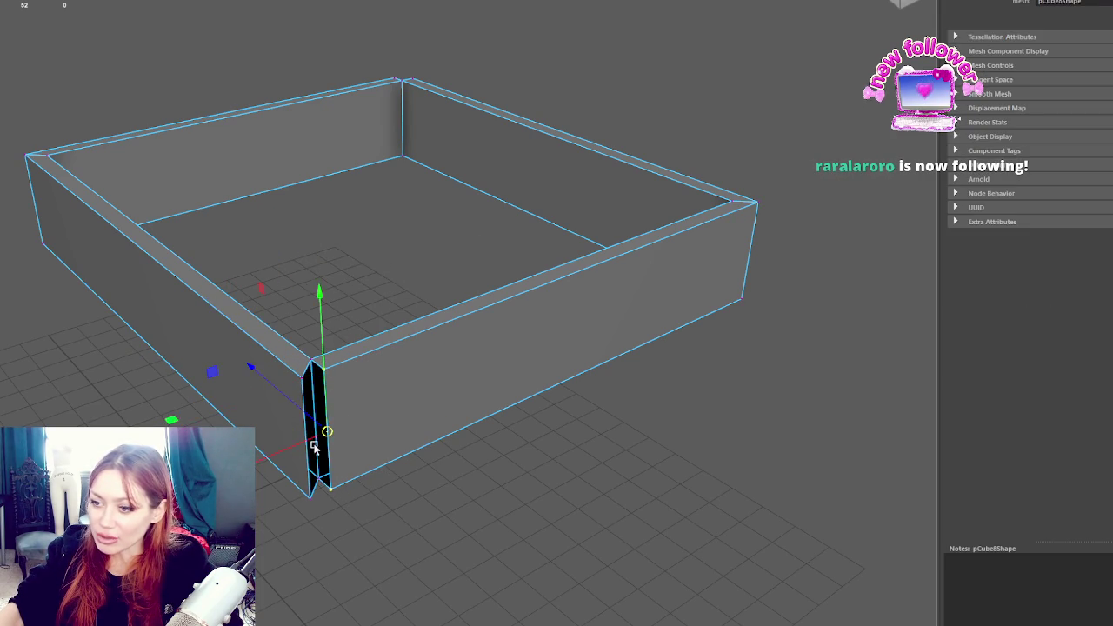
pyautogui.press('F8')
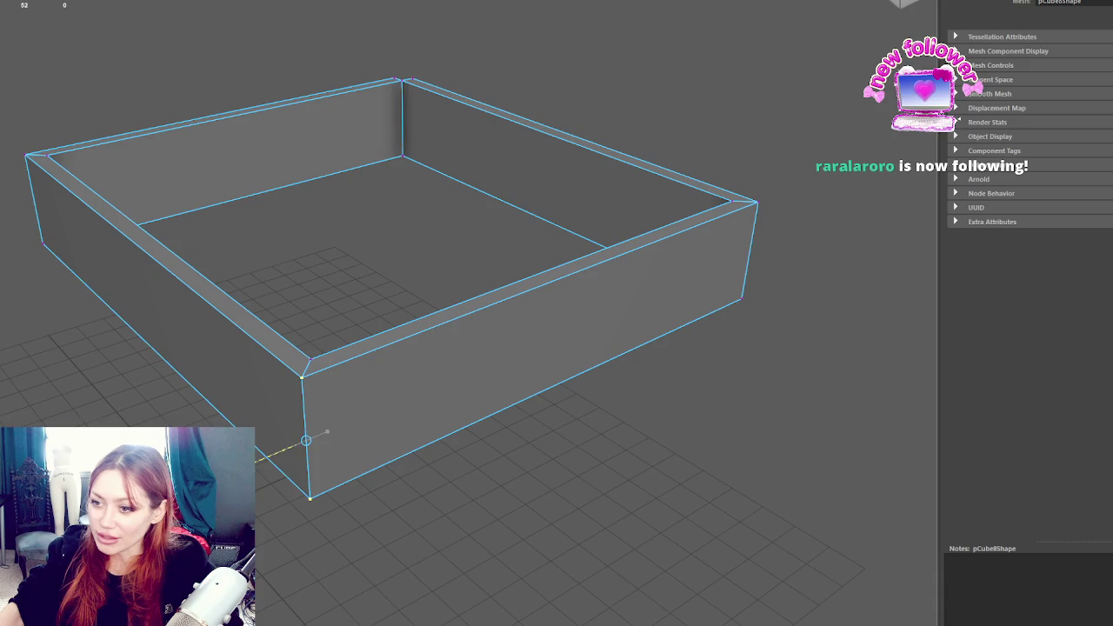
# Slide the near bottom corner vertex so the corner edge meets the adjacent wall
pyautogui.moveTo(626, 313)
pyautogui.mouseDown()
pyautogui.moveTo(553, 356)
pyautogui.moveTo(372, 384)
pyautogui.moveTo(311, 432)
pyautogui.mouseUp()
pyautogui.click(320, 496)
pyautogui.moveTo(333, 526)
pyautogui.mouseDown()
pyautogui.moveTo(333, 490)
pyautogui.moveTo(374, 535)
pyautogui.mouseUp()
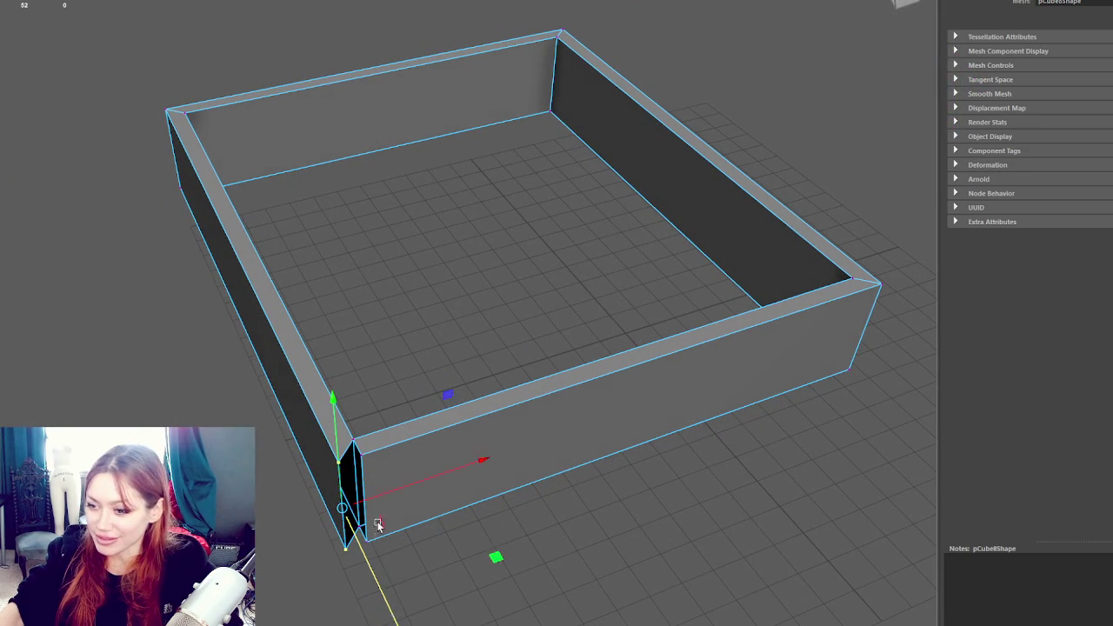
pyautogui.click(368, 530)
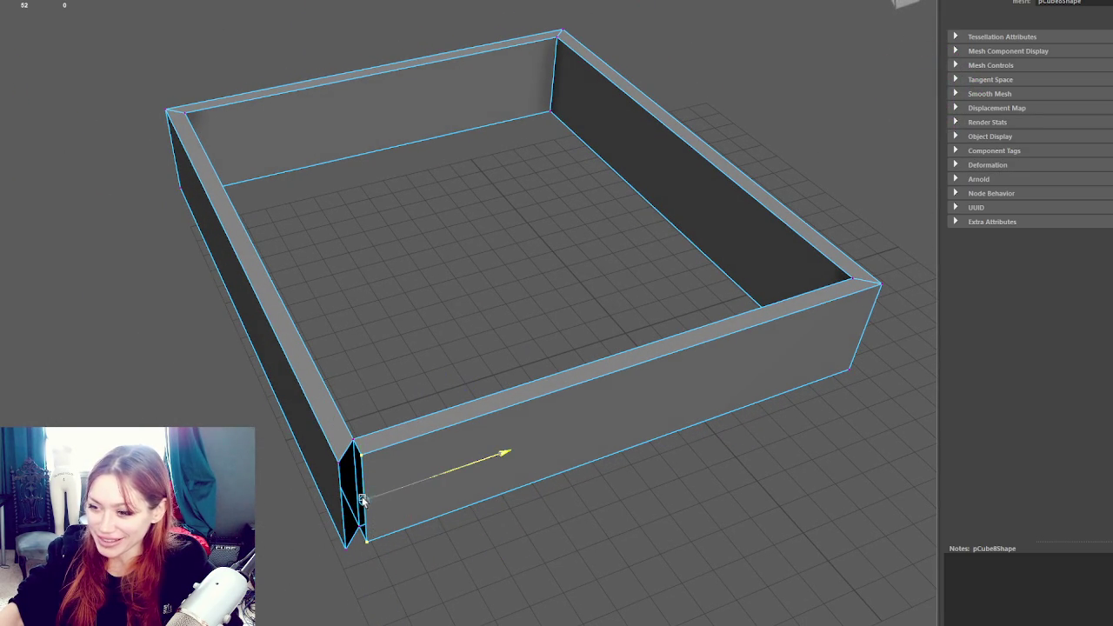
pyautogui.scroll(-5, 489, 304)
pyautogui.moveTo(488, 304)
pyautogui.mouseDown()
pyautogui.moveTo(501, 229)
pyautogui.moveTo(486, 258)
pyautogui.mouseUp()
pyautogui.scroll(5, 502, 229)
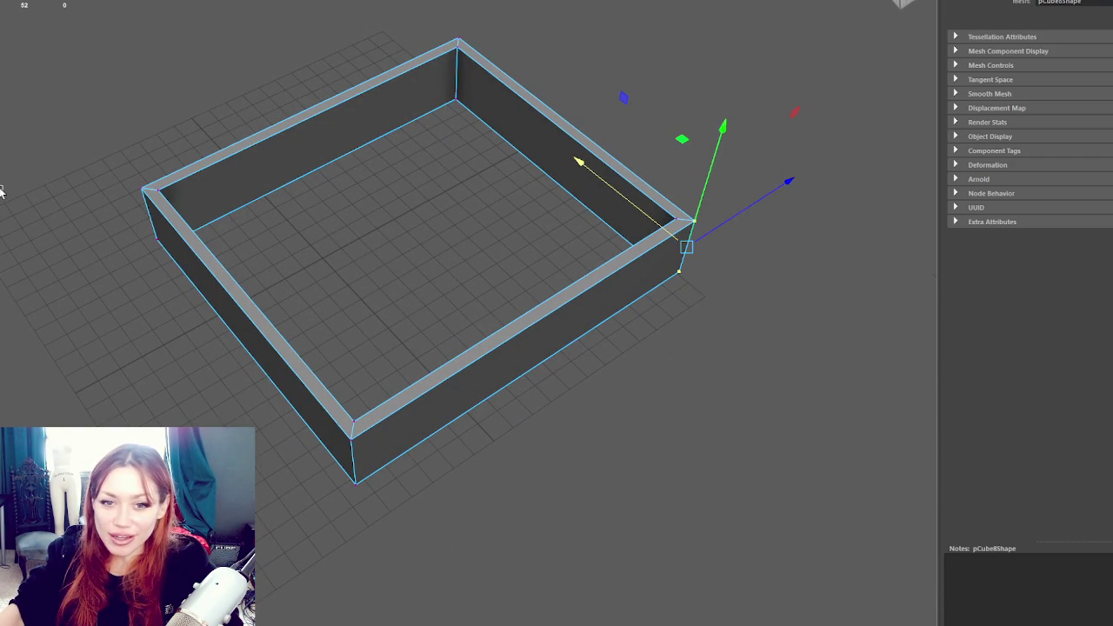
# Select all the frame's vertices and merge the overlapping ones
pyautogui.rightClick(336, 91)
pyautogui.moveTo(106, 17); pyautogui.dragTo(888, 534)
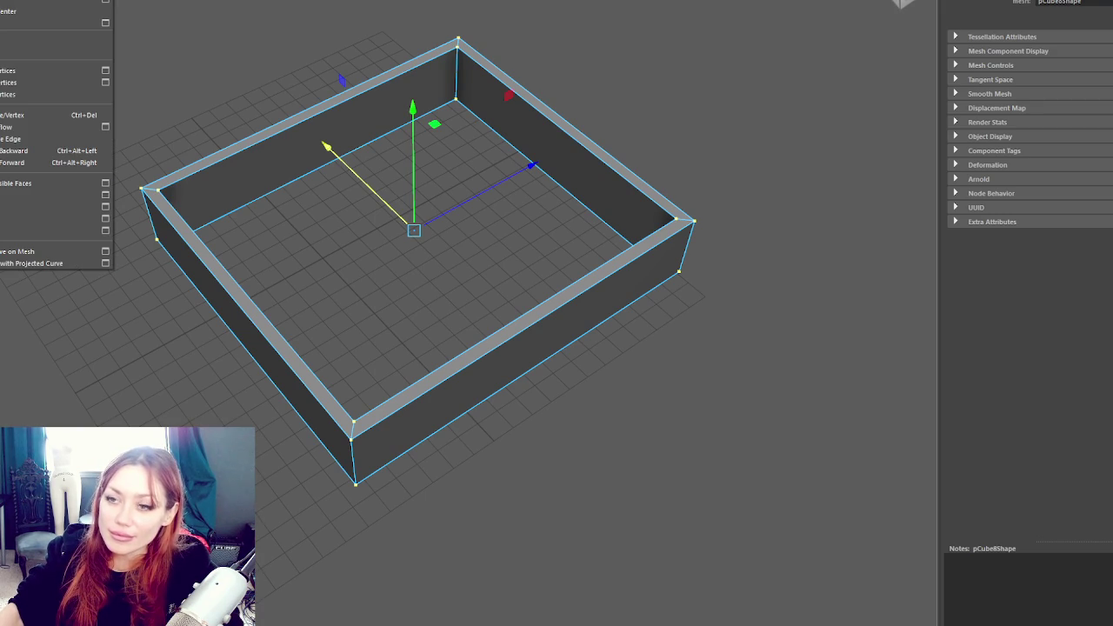
pyautogui.click(160, 60)
pyautogui.press('F8')
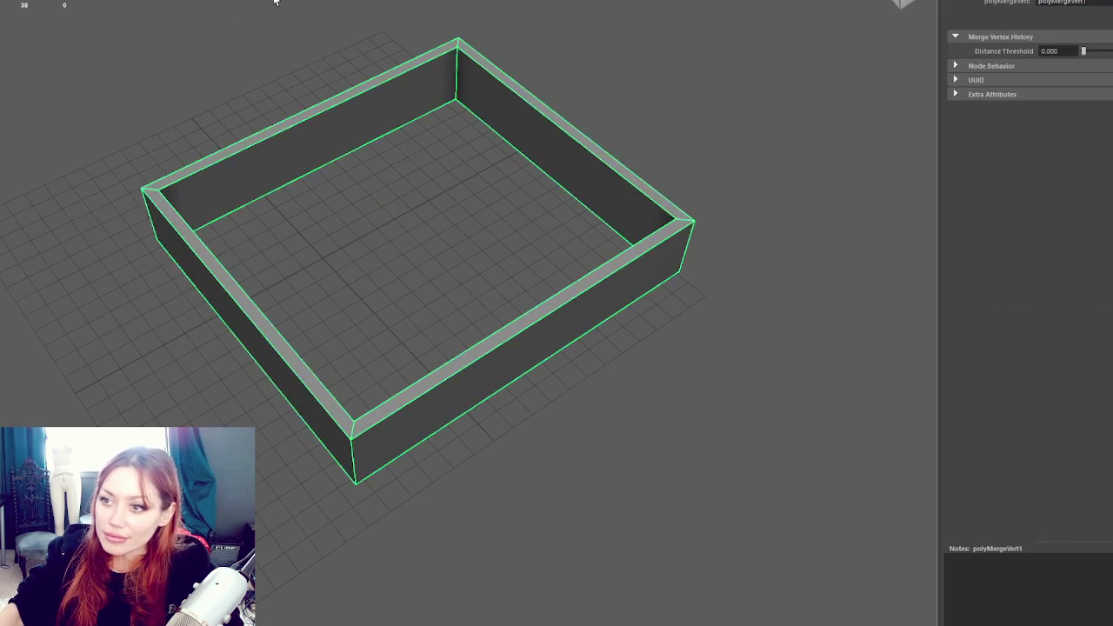
# Duplicate the drawer frame and raise the copy up to the top plank
pyautogui.click(582, 116)
pyautogui.moveTo(582, 116)
pyautogui.mouseDown()
pyautogui.moveTo(405, 104)
pyautogui.moveTo(497, 90)
pyautogui.mouseUp()
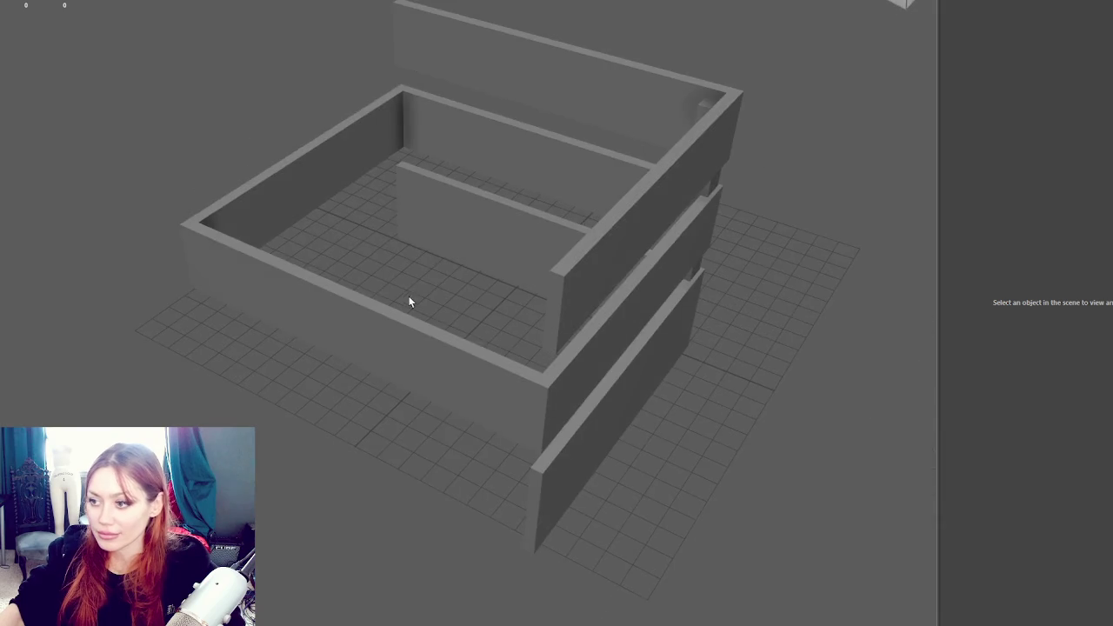
pyautogui.moveTo(408, 301); pyautogui.dragTo(331, 353)
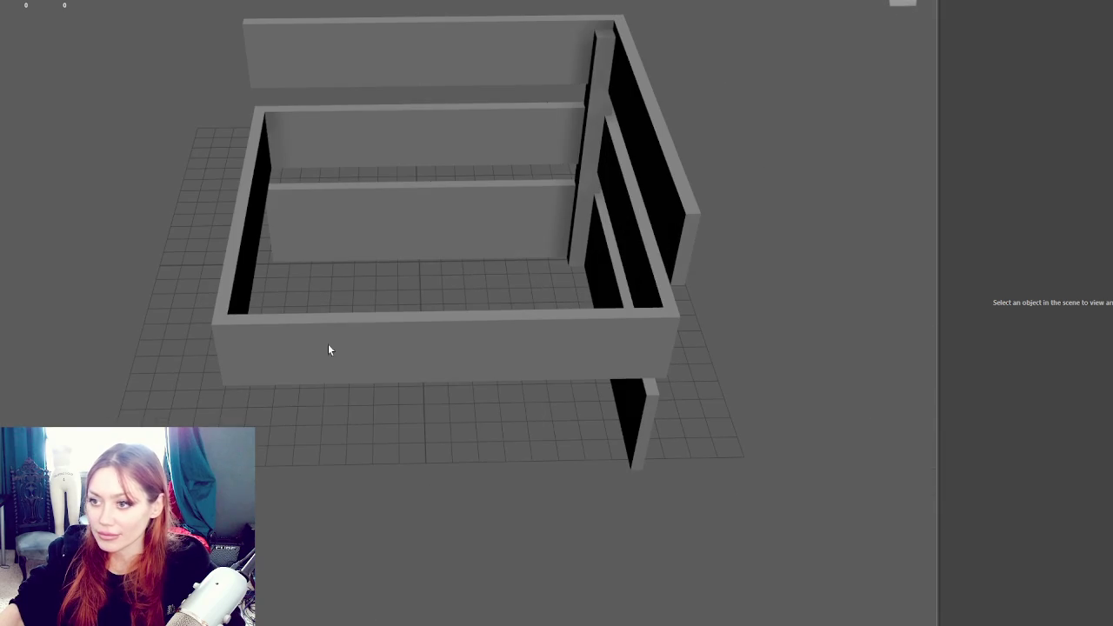
pyautogui.click(224, 344)
pyautogui.moveTo(224, 344); pyautogui.dragTo(390, 293)
pyautogui.scroll(5, 390, 293)
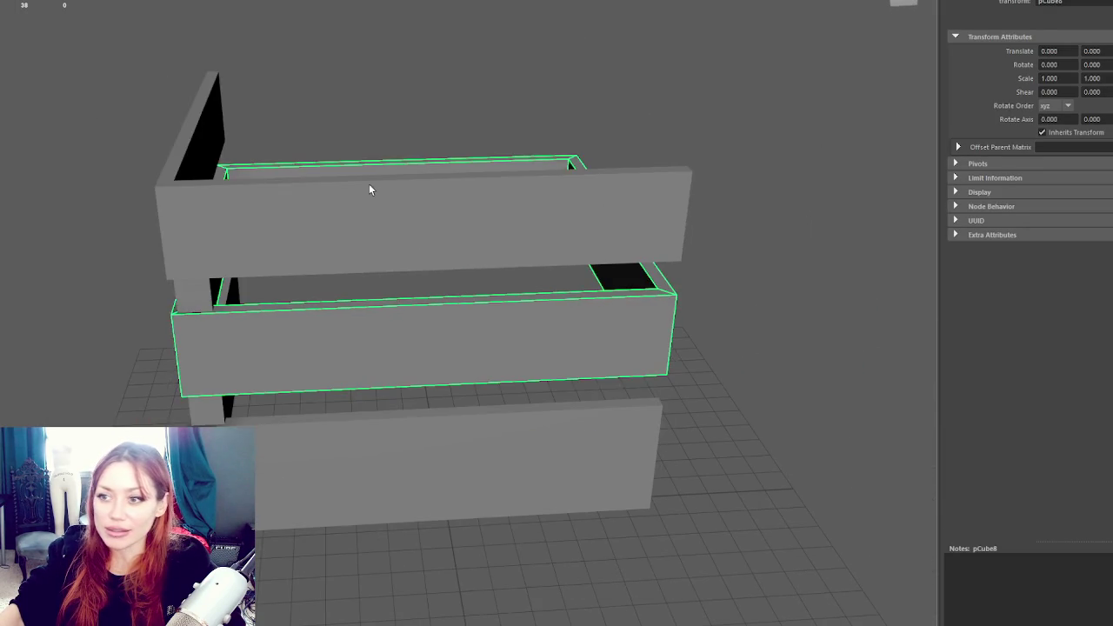
pyautogui.moveTo(368, 183); pyautogui.dragTo(532, 191)
pyautogui.click(461, 233)
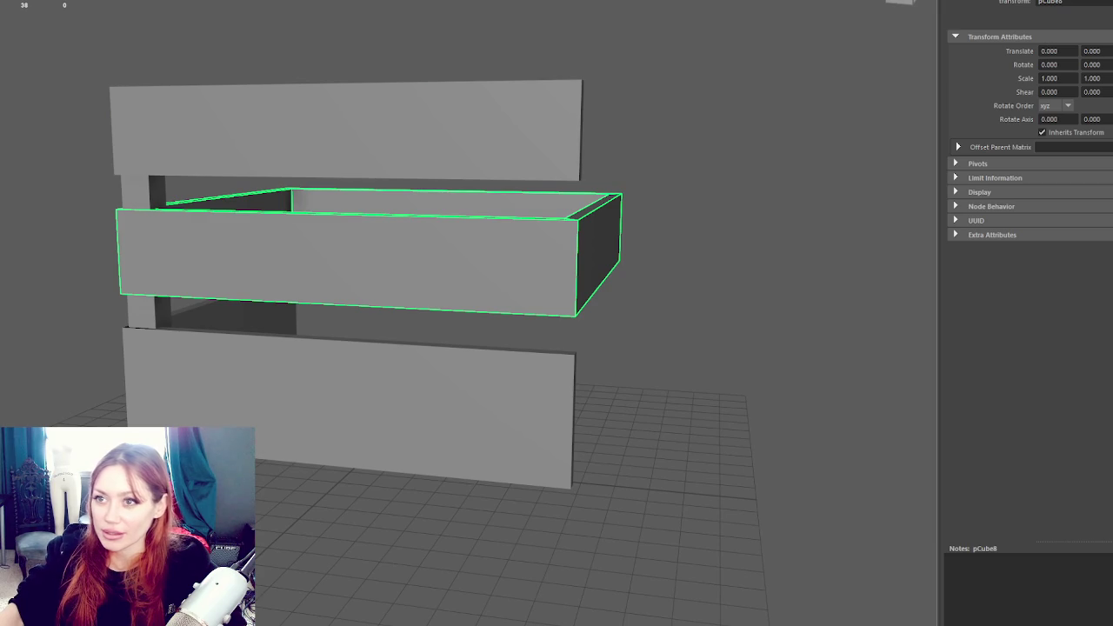
pyautogui.hotkey('ctrl', 'd')
pyautogui.press('w')
pyautogui.moveTo(399, 191); pyautogui.dragTo(413, 91)
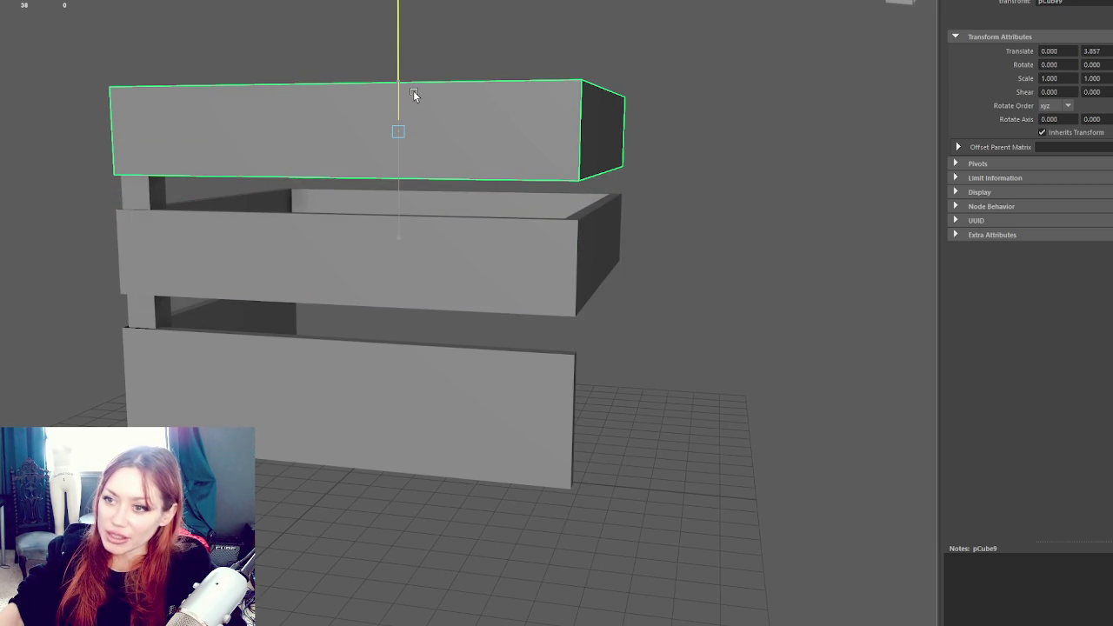
pyautogui.click(464, 95)
# Lower the middle drawer frame onto the bottom plank and push it back into place
pyautogui.click(457, 217)
pyautogui.moveTo(400, 186)
pyautogui.mouseDown()
pyautogui.moveTo(392, 309)
pyautogui.moveTo(402, 292)
pyautogui.mouseUp()
pyautogui.moveTo(402, 403); pyautogui.dragTo(365, 398)
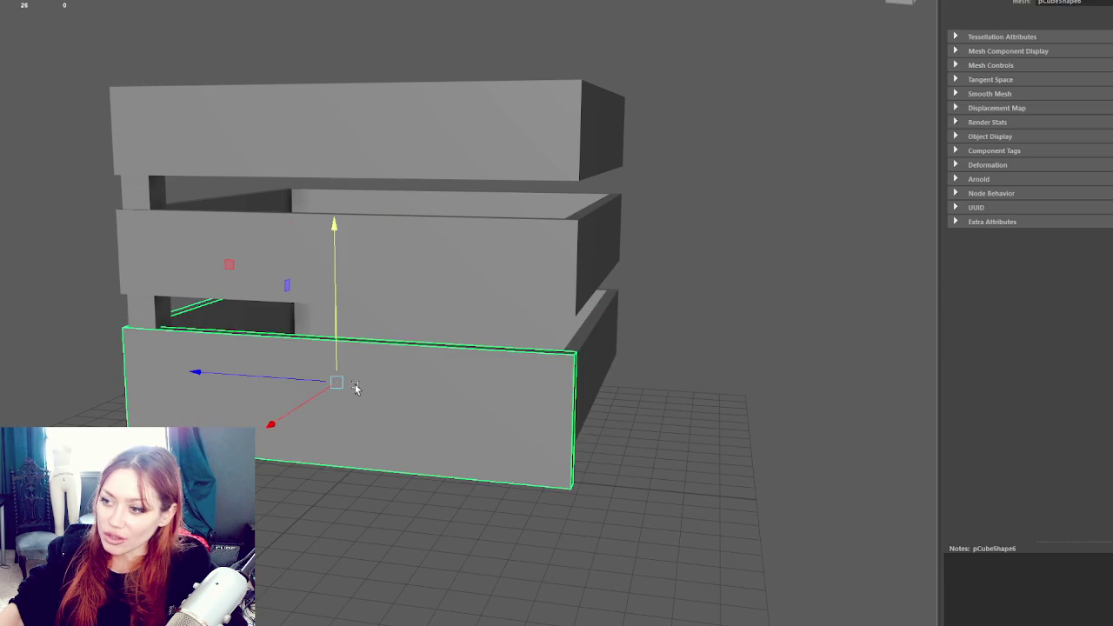
pyautogui.click(355, 388)
pyautogui.hotkey('ctrl', 'z')
pyautogui.hotkey('ctrl', 'z')
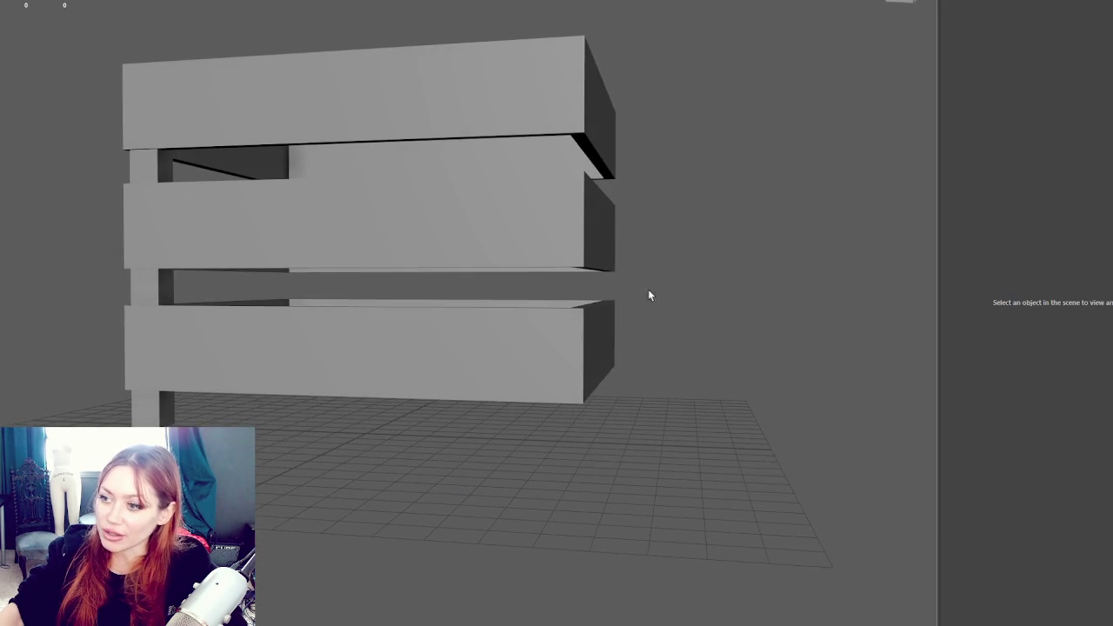
# Marquee-select the crate's bottom tier and move it down on Y
pyautogui.moveTo(666, 322); pyautogui.dragTo(9, 484)
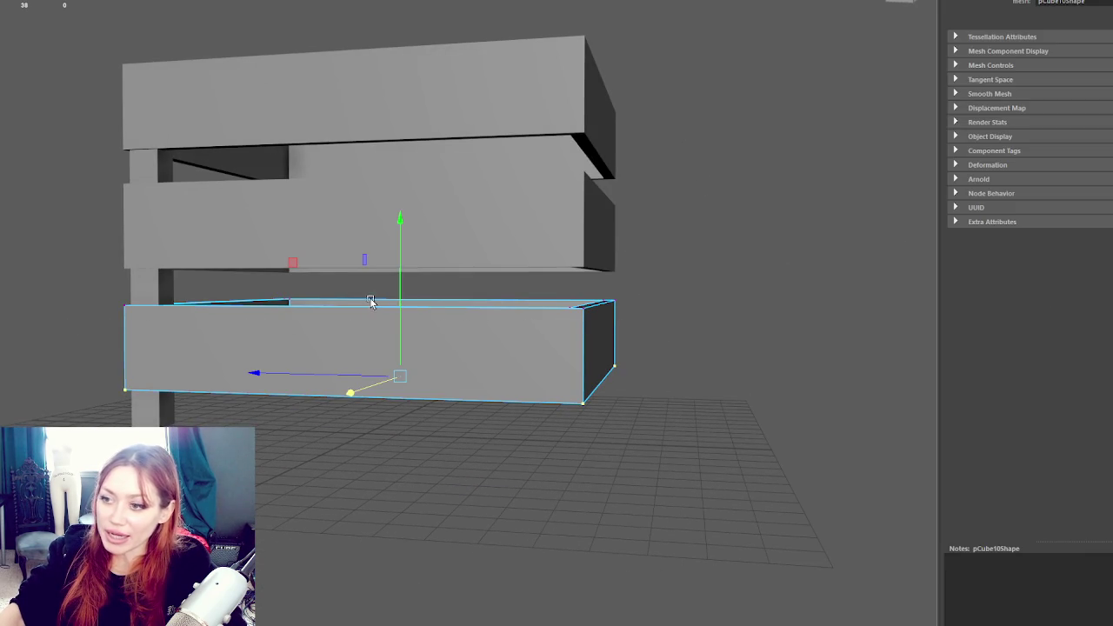
pyautogui.moveTo(391, 322)
pyautogui.mouseDown()
pyautogui.moveTo(400, 300)
pyautogui.moveTo(407, 323)
pyautogui.mouseUp()
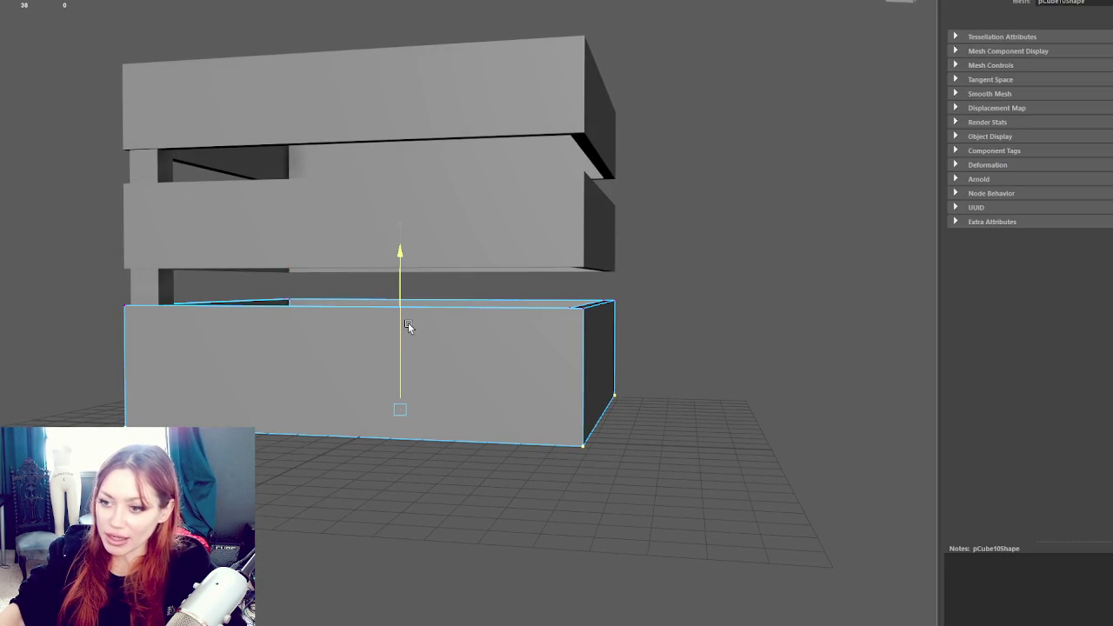
pyautogui.moveTo(469, 289)
pyautogui.mouseDown()
pyautogui.moveTo(472, 148)
pyautogui.moveTo(462, 297)
pyautogui.moveTo(407, 309)
pyautogui.moveTo(588, 353)
pyautogui.moveTo(452, 331)
pyautogui.mouseUp()
# Select the crate's corner edges and drag them outward along the Z axis
pyautogui.click(298, 62)
pyautogui.moveTo(298, 61)
pyautogui.mouseDown()
pyautogui.moveTo(186, 212)
pyautogui.moveTo(211, 266)
pyautogui.moveTo(365, 179)
pyautogui.moveTo(367, 197)
pyautogui.moveTo(403, 154)
pyautogui.moveTo(437, 147)
pyautogui.mouseUp()
pyautogui.click(186, 211)
pyautogui.scroll(5, 218, 231)
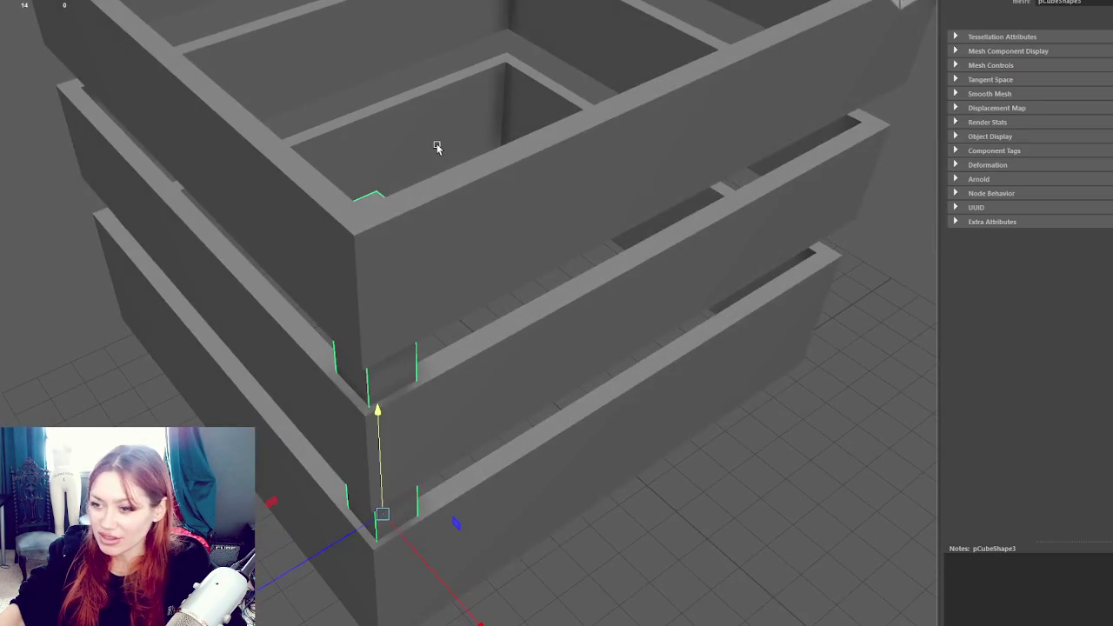
pyautogui.moveTo(354, 513)
pyautogui.mouseDown()
pyautogui.moveTo(345, 533)
pyautogui.moveTo(332, 448)
pyautogui.moveTo(287, 443)
pyautogui.moveTo(785, 249)
pyautogui.moveTo(573, 280)
pyautogui.mouseUp()
pyautogui.press('f')
pyautogui.moveTo(418, 293)
pyautogui.mouseDown()
pyautogui.moveTo(385, 308)
pyautogui.moveTo(541, 209)
pyautogui.moveTo(641, 226)
pyautogui.moveTo(390, 241)
pyautogui.moveTo(544, 232)
pyautogui.moveTo(476, 370)
pyautogui.moveTo(456, 365)
pyautogui.moveTo(603, 373)
pyautogui.moveTo(659, 405)
pyautogui.mouseUp()
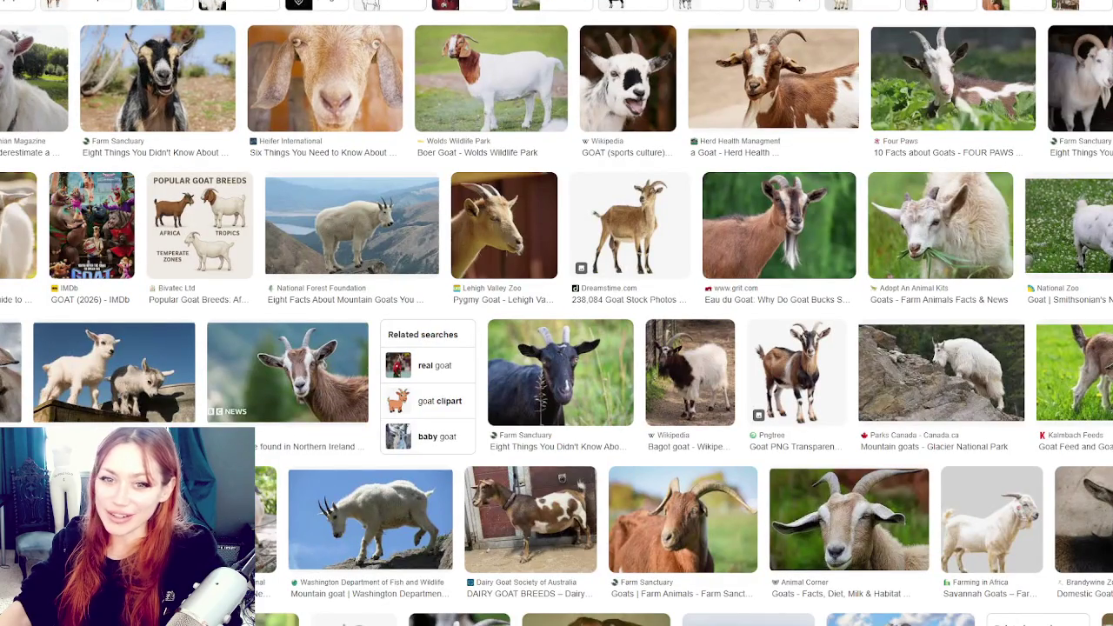
# Preview goat image results, ending on the Boer Goat - Wolds Wildlife Park photo
pyautogui.click(5, 80)
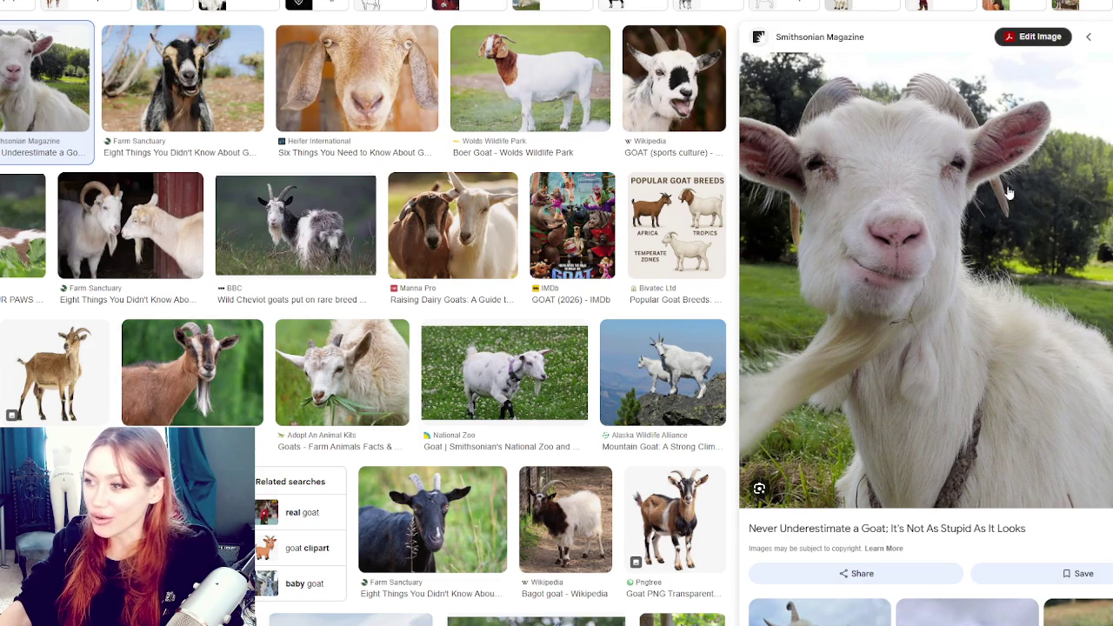
pyautogui.click(608, 103)
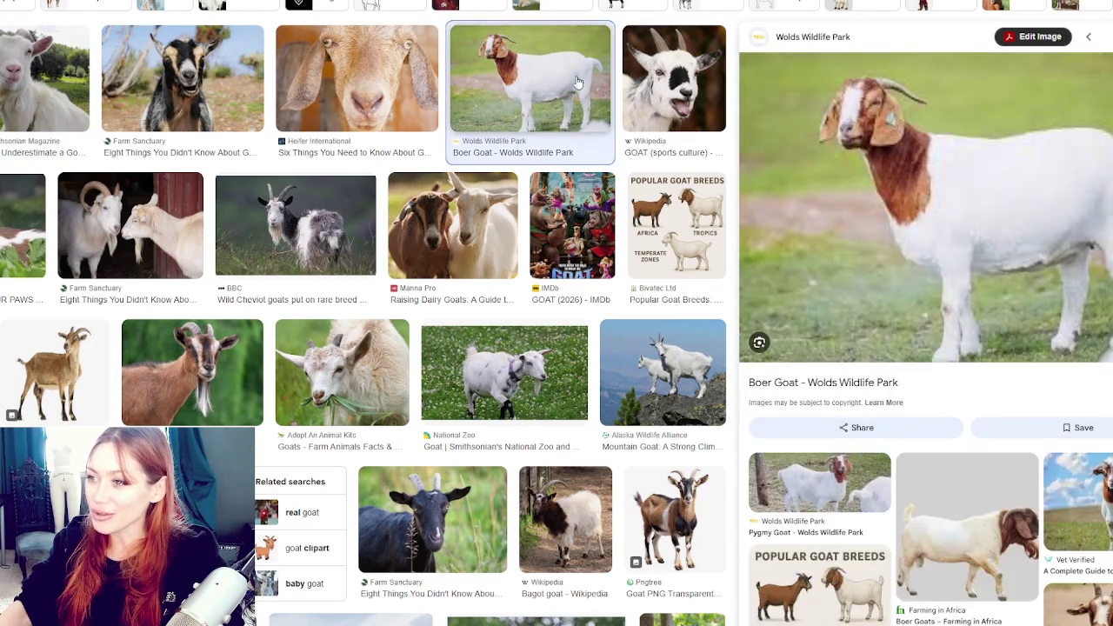
# Preview several more goat images, ending on the black goat from Farm Sanctuary
pyautogui.click(632, 96)
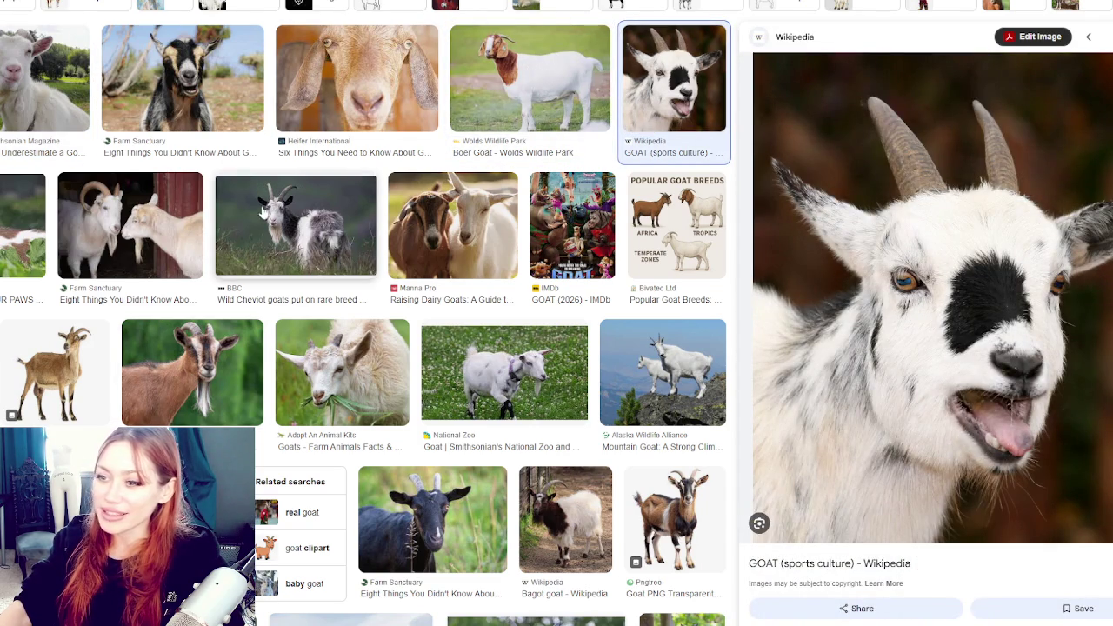
pyautogui.click(272, 246)
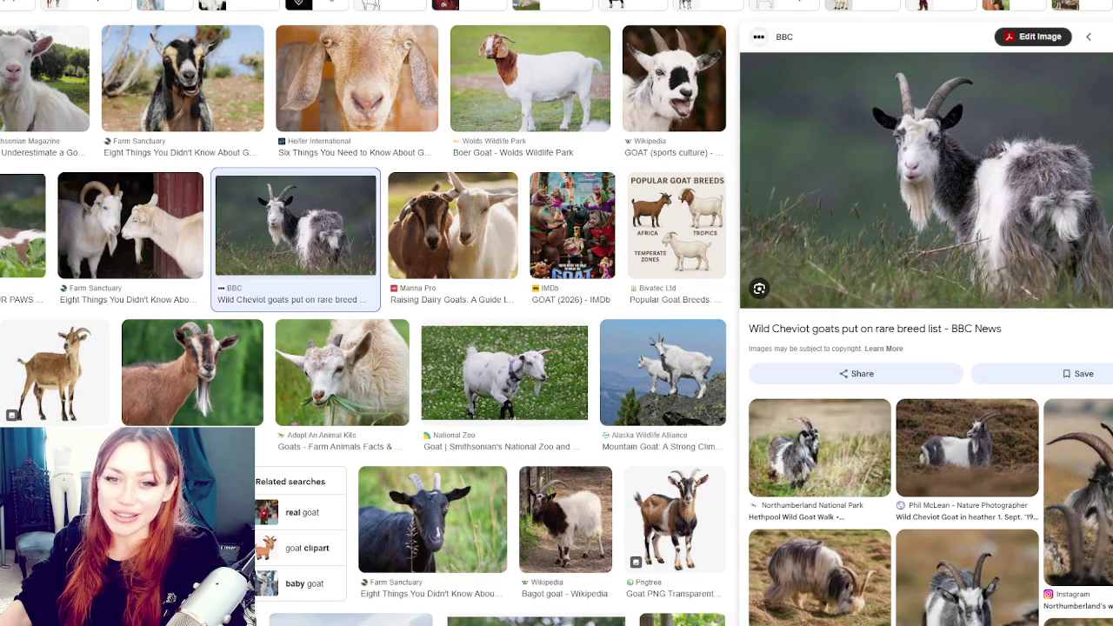
pyautogui.click(896, 189)
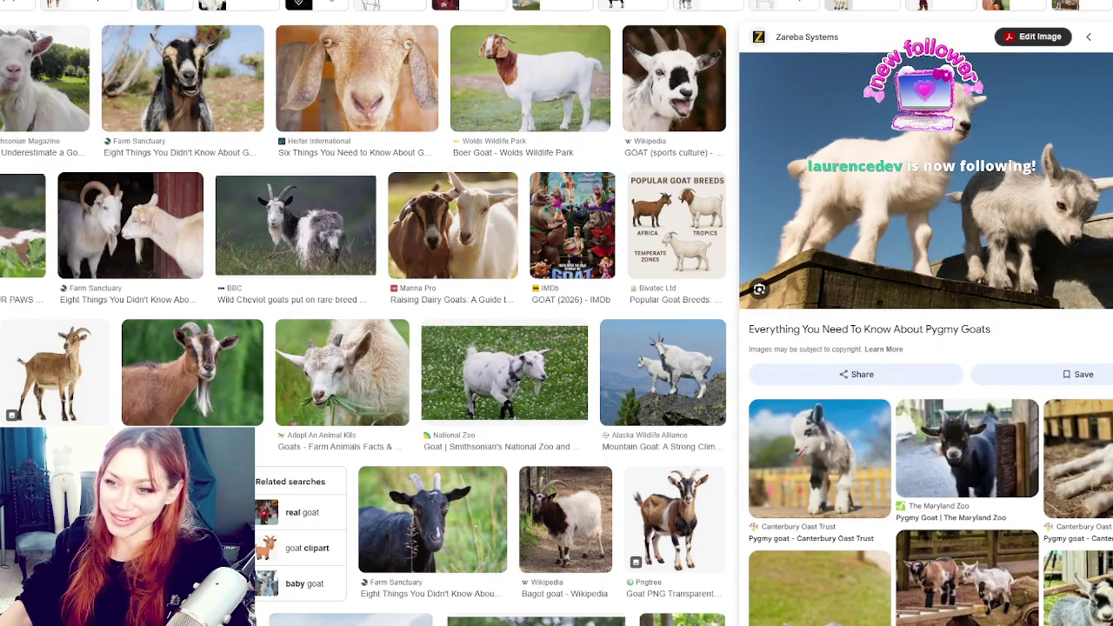
pyautogui.scroll(-2, 365, 347)
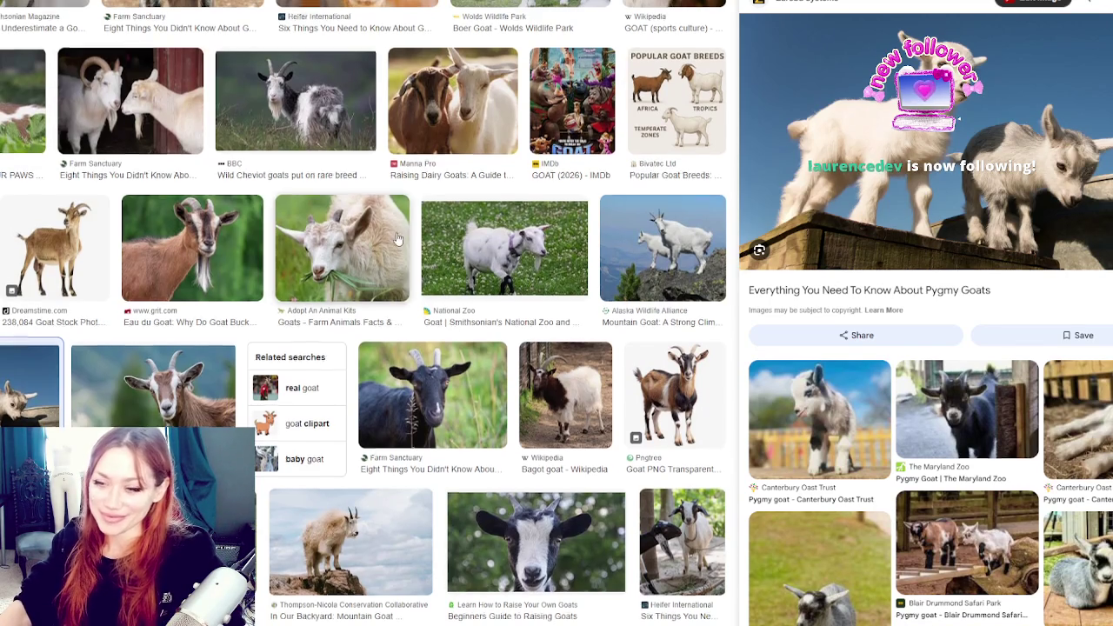
pyautogui.scroll(-2, 398, 239)
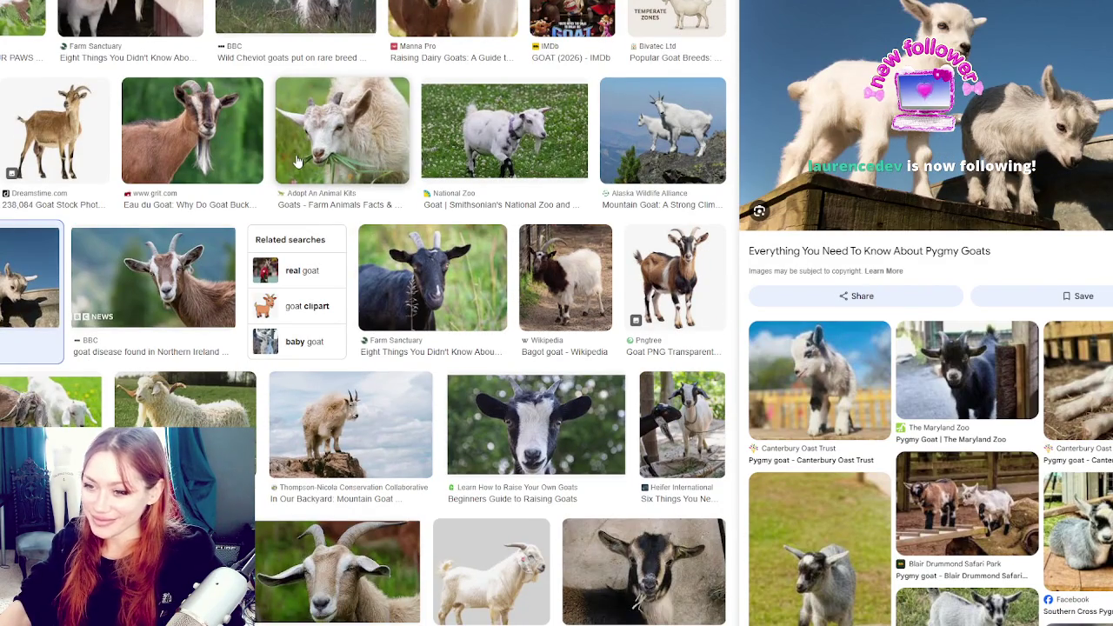
pyautogui.click(536, 424)
pyautogui.scroll(1, 284, 247)
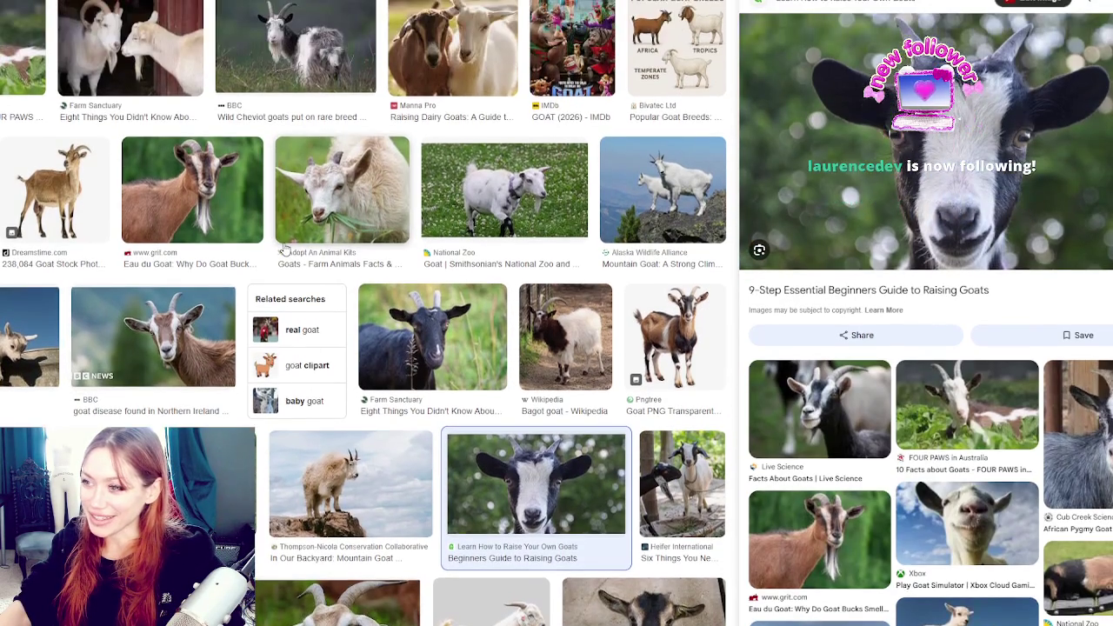
pyautogui.click(432, 300)
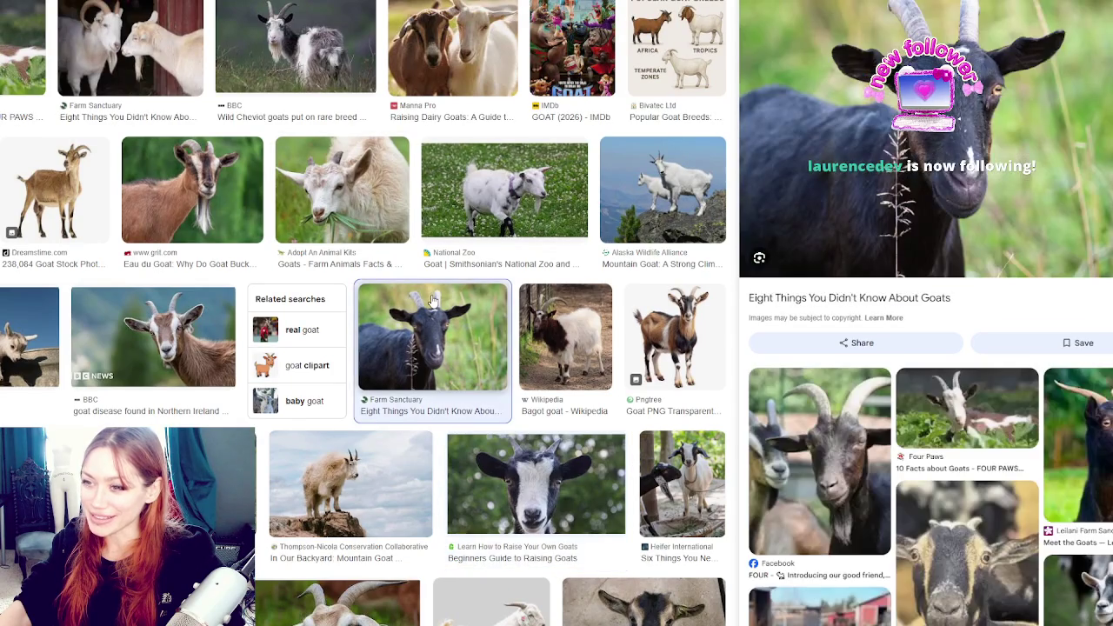
pyautogui.scroll(-4, 432, 300)
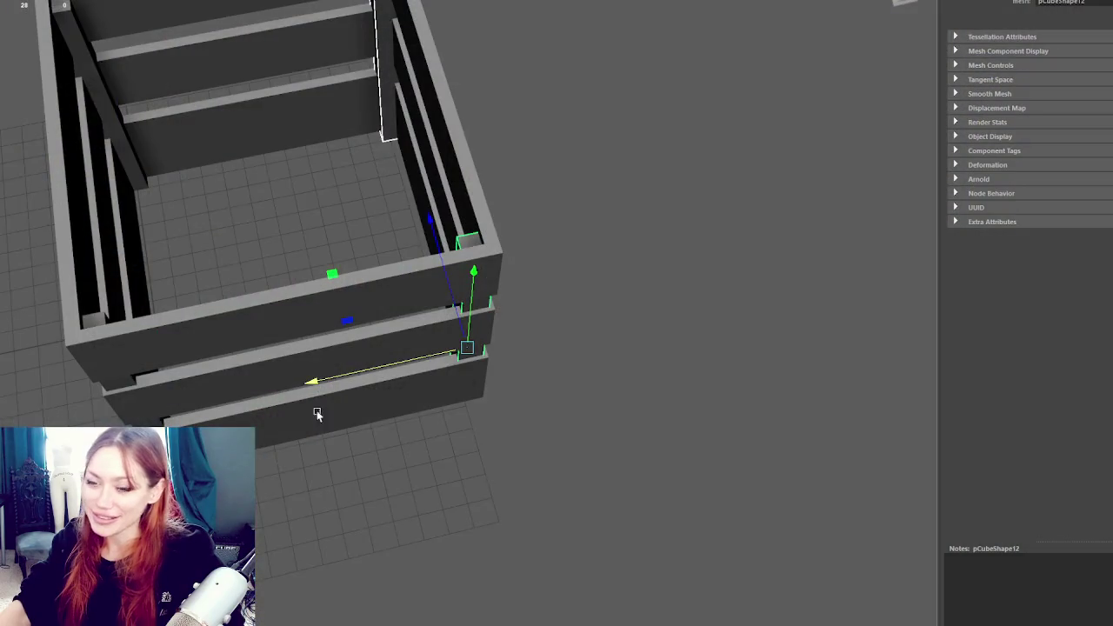
# Back in Maya, rotate to the crate's side and select its middle plank
pyautogui.moveTo(318, 409)
pyautogui.mouseDown()
pyautogui.moveTo(392, 336)
pyautogui.moveTo(273, 313)
pyautogui.moveTo(408, 366)
pyautogui.moveTo(414, 318)
pyautogui.mouseUp()
pyautogui.scroll(5, 343, 318)
pyautogui.click(378, 317)
pyautogui.scroll(-5, 435, 321)
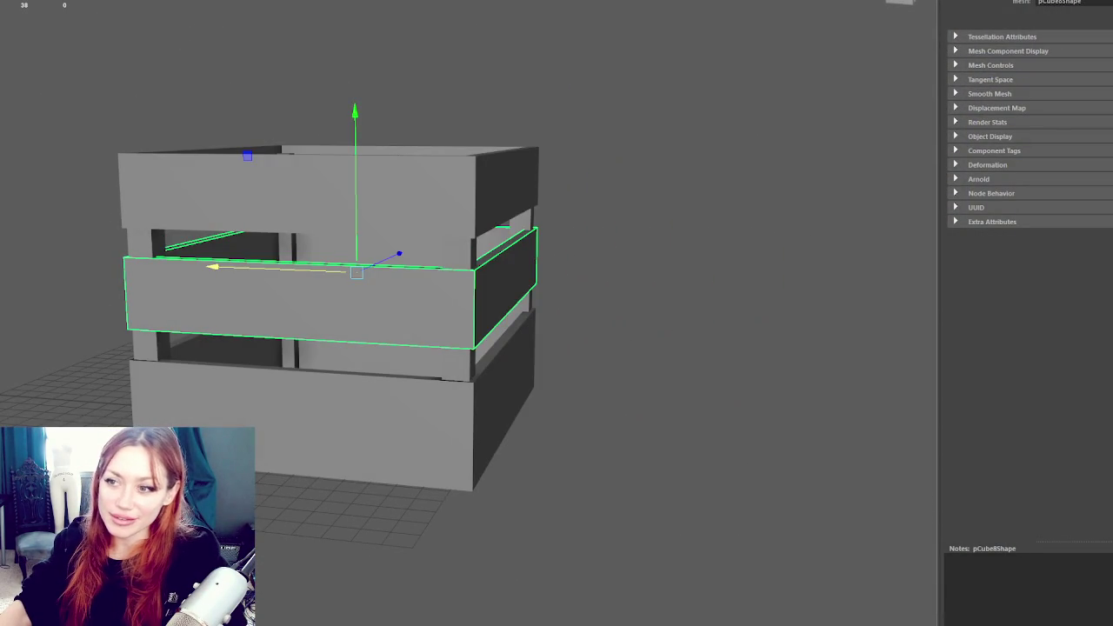
# Add a polygon cube, scale it into a thin wide board, and sink it onto the posts
pyautogui.keyDown('shift'); pyautogui.rightClick(367, 324); pyautogui.keyUp('shift')
pyautogui.moveTo(223, 286); pyautogui.dragTo(237, 82)
pyautogui.press('r')
pyautogui.press('f')
pyautogui.moveTo(427, 180)
pyautogui.mouseDown()
pyautogui.moveTo(434, 279)
pyautogui.moveTo(431, 205)
pyautogui.moveTo(409, 236)
pyautogui.mouseUp()
pyautogui.scroll(-10, 434, 278)
pyautogui.moveTo(407, 294); pyautogui.dragTo(666, 296)
pyautogui.press('w')
pyautogui.moveTo(655, 255)
pyautogui.mouseDown()
pyautogui.moveTo(617, 358)
pyautogui.moveTo(686, 325)
pyautogui.moveTo(621, 336)
pyautogui.moveTo(397, 311)
pyautogui.moveTo(565, 313)
pyautogui.moveTo(617, 266)
pyautogui.mouseUp()
pyautogui.press('f')
pyautogui.scroll(-5, 565, 313)
# Slide one of the crate's planks sideways
pyautogui.rightClick(525, 216)
pyautogui.moveTo(525, 216)
pyautogui.mouseDown()
pyautogui.moveTo(593, 312)
pyautogui.moveTo(544, 226)
pyautogui.mouseUp()
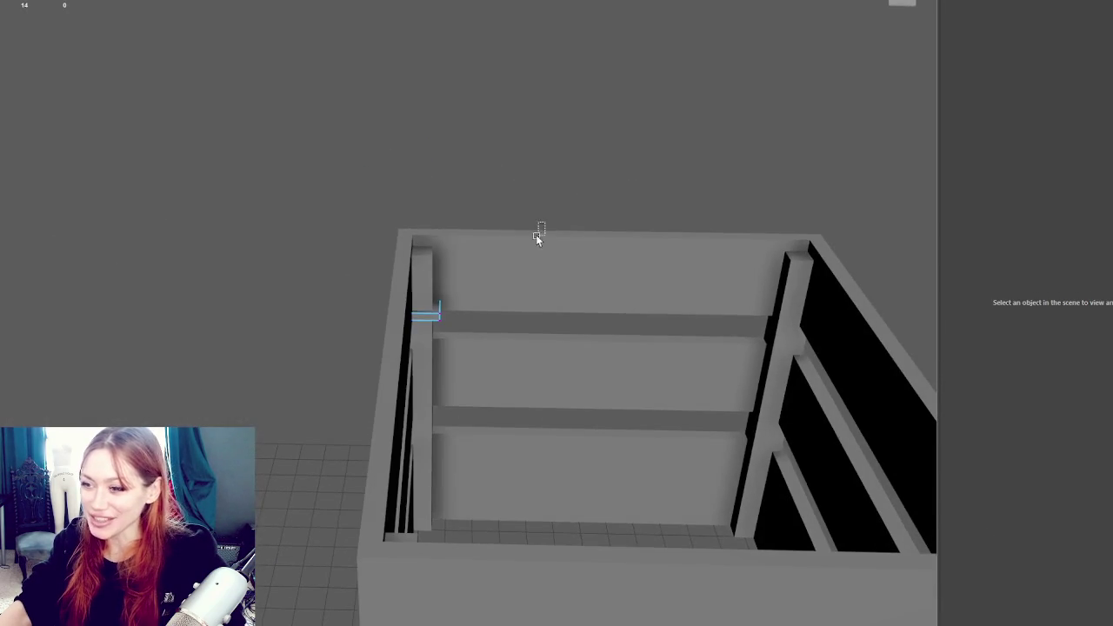
pyautogui.click(437, 315)
pyautogui.moveTo(439, 308)
pyautogui.mouseDown()
pyautogui.moveTo(793, 323)
pyautogui.moveTo(653, 312)
pyautogui.mouseUp()
# Use wireframe display to select a plank by its top end, then select a top slat
pyautogui.press('4')
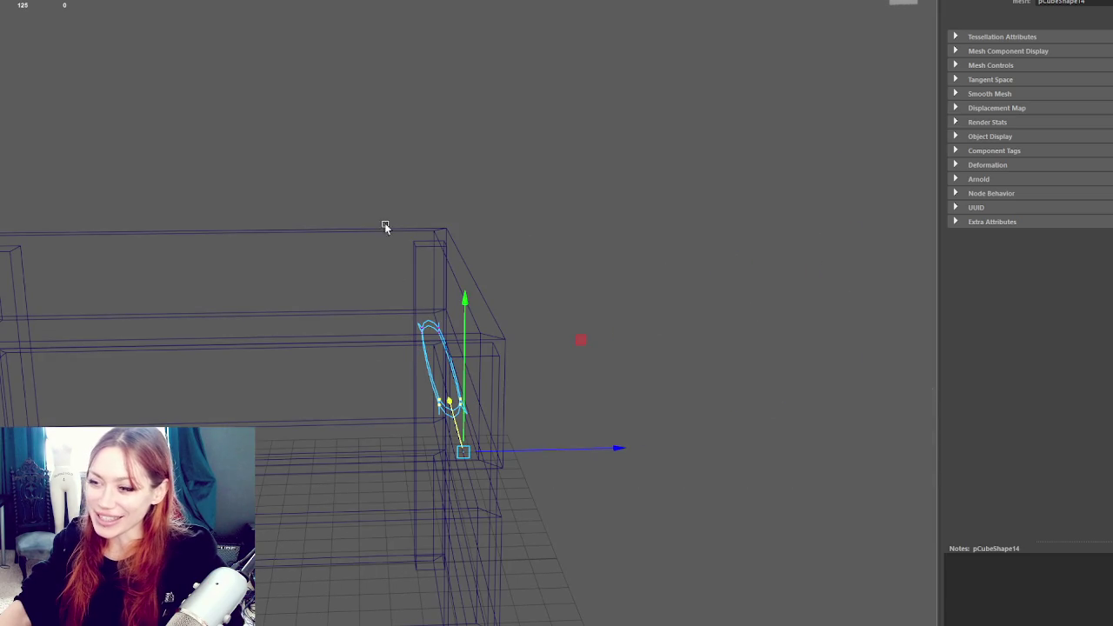
pyautogui.click(407, 280)
pyautogui.moveTo(313, 120)
pyautogui.mouseDown()
pyautogui.moveTo(392, 310)
pyautogui.moveTo(423, 337)
pyautogui.mouseUp()
pyautogui.press('5')
pyautogui.click(571, 362)
pyautogui.scroll(-3, 102, 361)
pyautogui.click(290, 409)
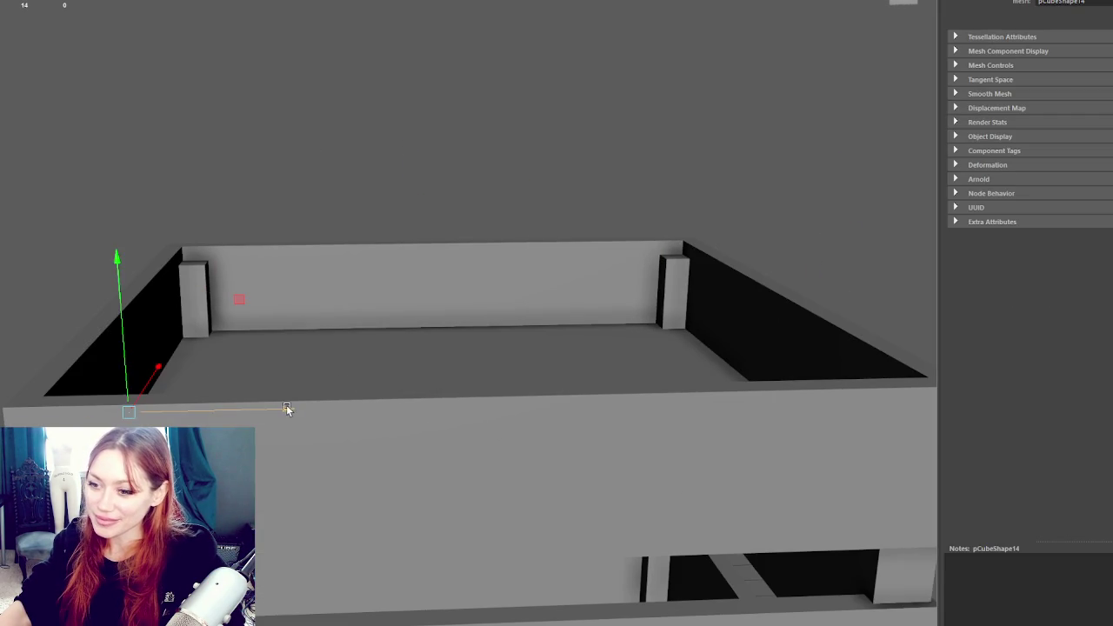
pyautogui.scroll(-3, 287, 405)
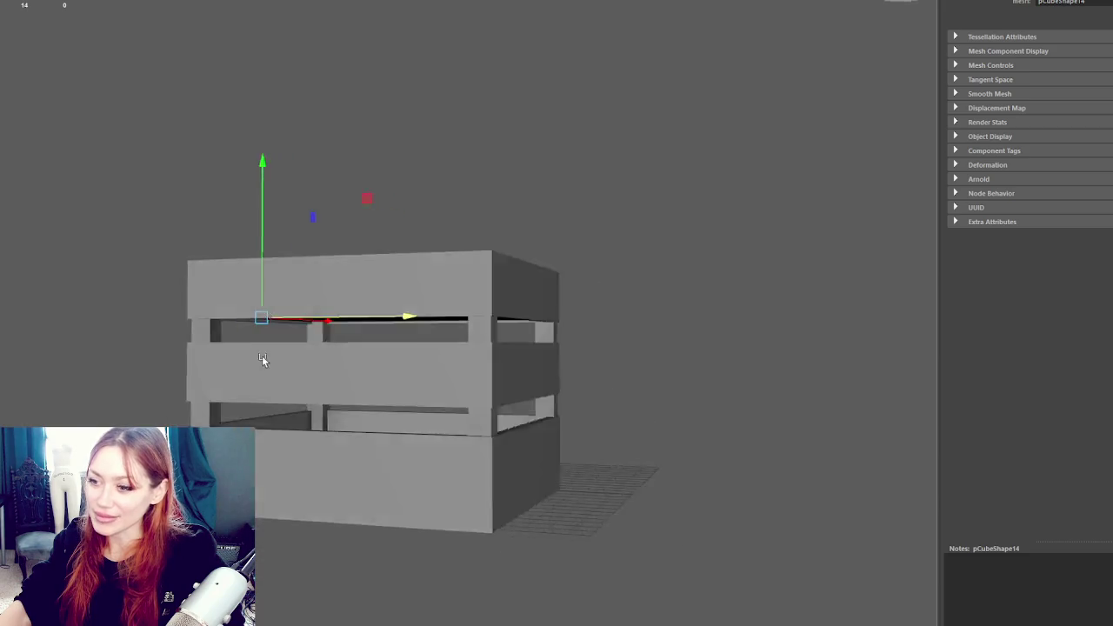
pyautogui.moveTo(262, 356)
pyautogui.mouseDown()
pyautogui.moveTo(235, 371)
pyautogui.moveTo(273, 386)
pyautogui.mouseUp()
pyautogui.rightClick(471, 194)
pyautogui.moveTo(470, 194); pyautogui.dragTo(555, 131)
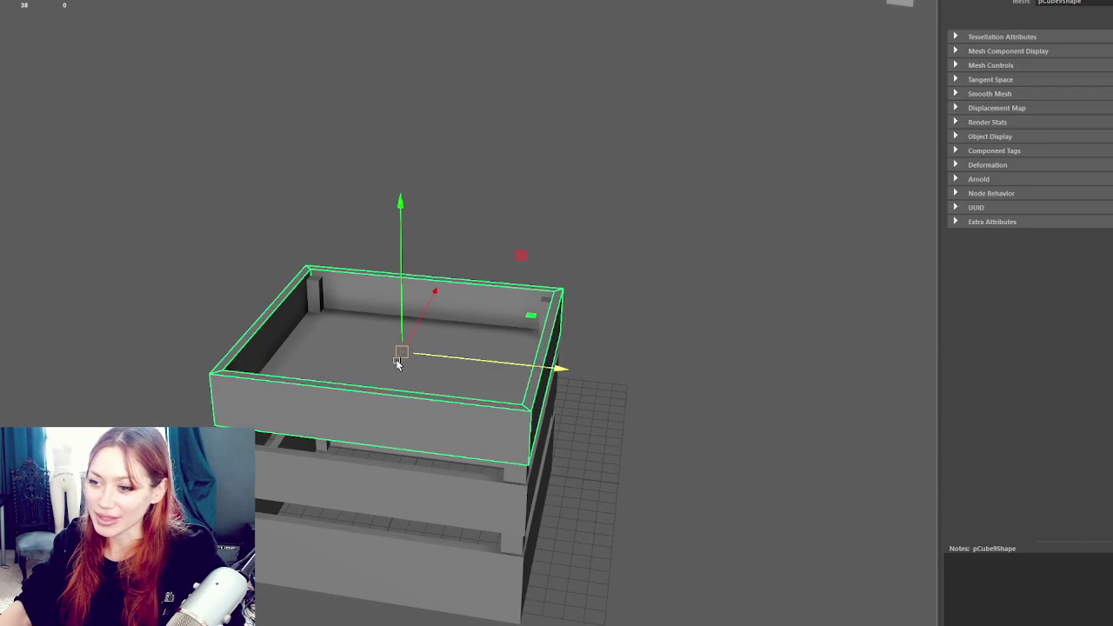
pyautogui.scroll(3, 338, 331)
pyautogui.press('4')
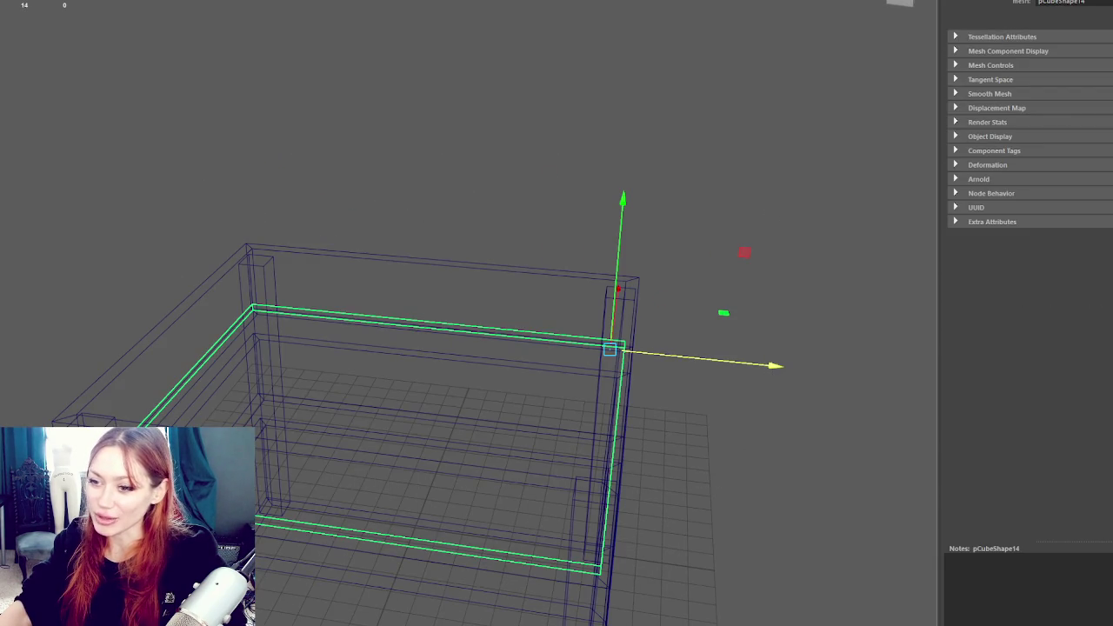
pyautogui.moveTo(670, 216); pyautogui.dragTo(327, 411)
pyautogui.click(470, 337)
pyautogui.click(467, 320)
pyautogui.rightClick(506, 116)
pyautogui.moveTo(67, 177); pyautogui.dragTo(787, 565)
pyautogui.click(474, 448)
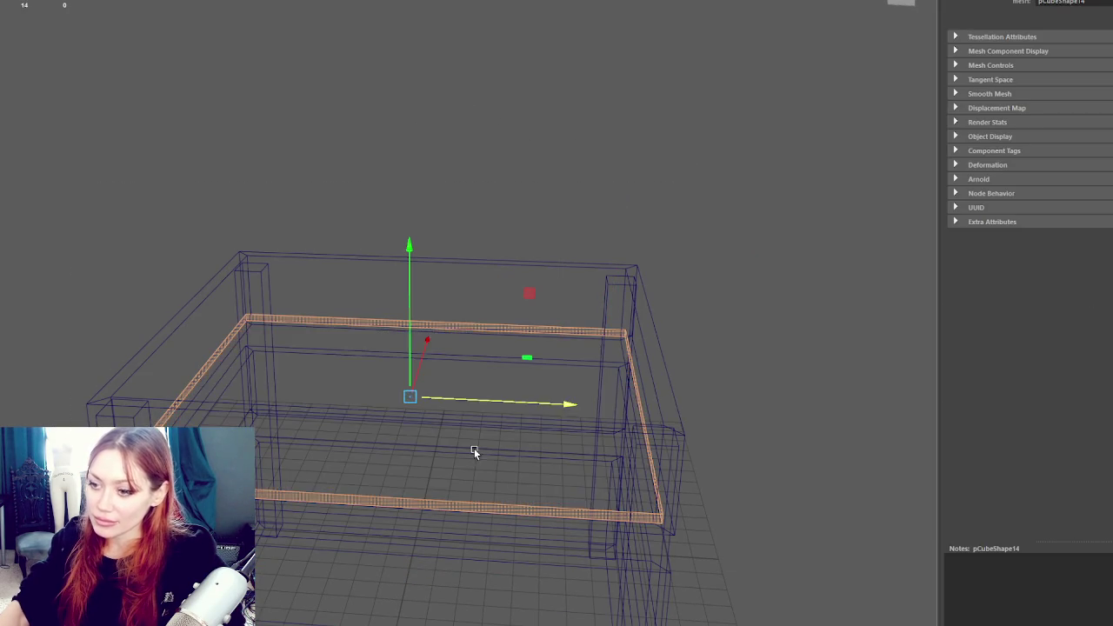
pyautogui.press('5')
pyautogui.click(576, 34)
pyautogui.moveTo(576, 35)
pyautogui.mouseDown()
pyautogui.moveTo(440, 124)
pyautogui.moveTo(514, 115)
pyautogui.moveTo(390, 284)
pyautogui.moveTo(397, 316)
pyautogui.mouseUp()
pyautogui.click(390, 284)
pyautogui.scroll(3, 497, 276)
pyautogui.moveTo(499, 279); pyautogui.dragTo(506, 306)
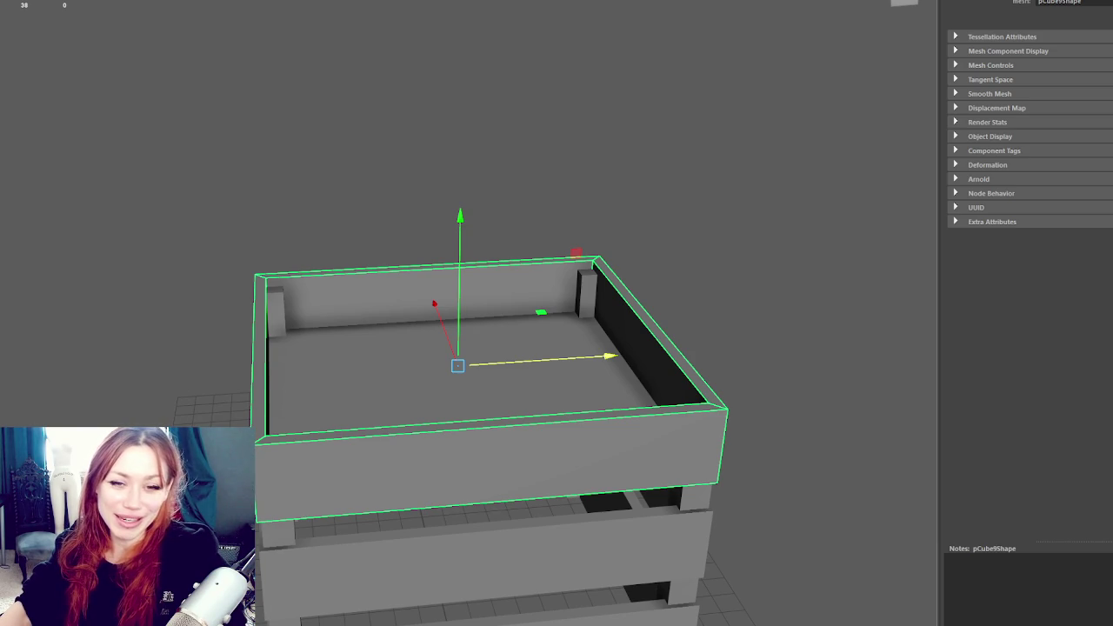
pyautogui.scroll(3, 239, 343)
pyautogui.moveTo(240, 343)
pyautogui.mouseDown()
pyautogui.moveTo(199, 324)
pyautogui.moveTo(316, 345)
pyautogui.moveTo(298, 342)
pyautogui.mouseUp()
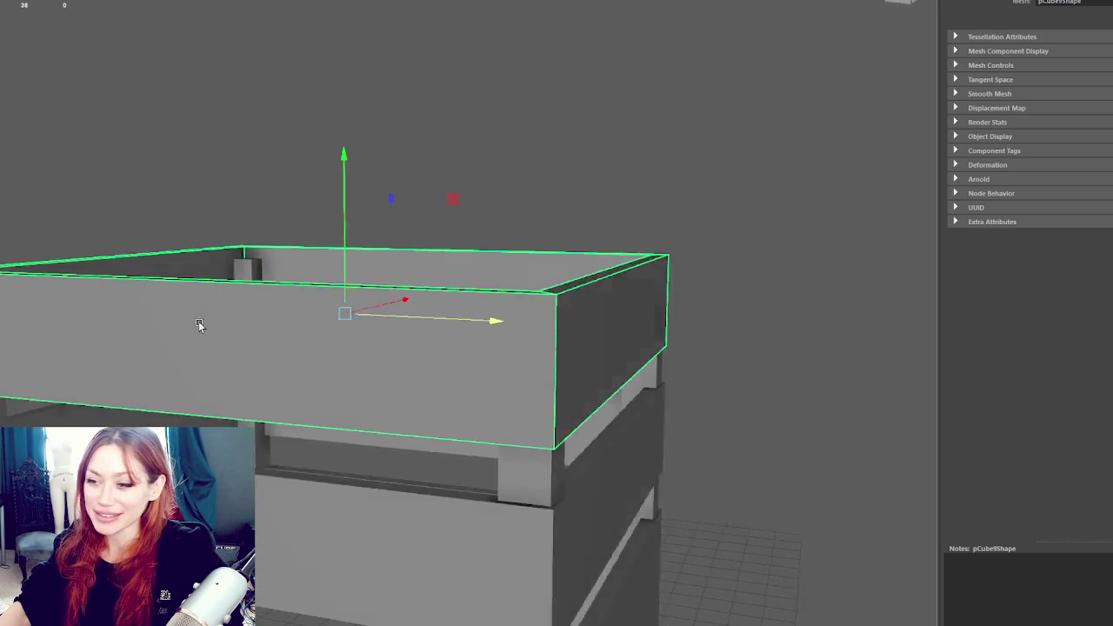
pyautogui.scroll(-3, 199, 324)
pyautogui.keyDown('shift'); pyautogui.click(300, 352); pyautogui.keyUp('shift')
pyautogui.press('4')
pyautogui.press('F9')
pyautogui.moveTo(672, 190)
pyautogui.mouseDown()
pyautogui.moveTo(72, 281)
pyautogui.moveTo(65, 294)
pyautogui.mouseUp()
pyautogui.moveTo(588, 329); pyautogui.dragTo(36, 361)
# Lower the selected top vertices slightly and return to shaded object mode
pyautogui.moveTo(355, 249); pyautogui.dragTo(354, 287)
pyautogui.press('F8')
pyautogui.press('5')
pyautogui.press('f')
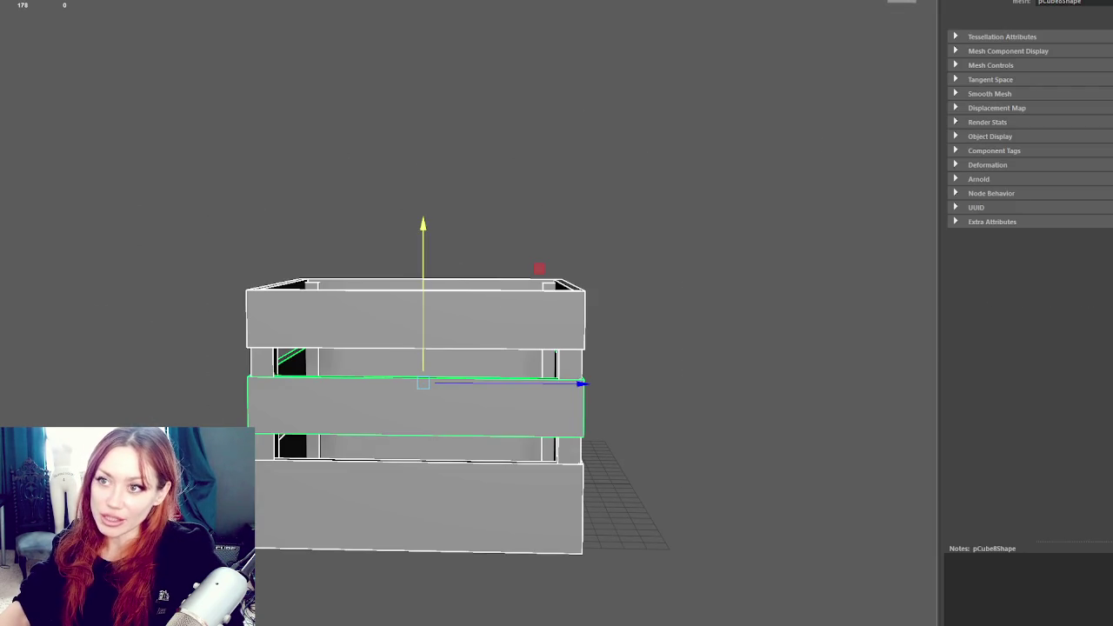
# Rename the crate's group1 to Parking_Garage and reselect the whole group
pyautogui.press('Up')
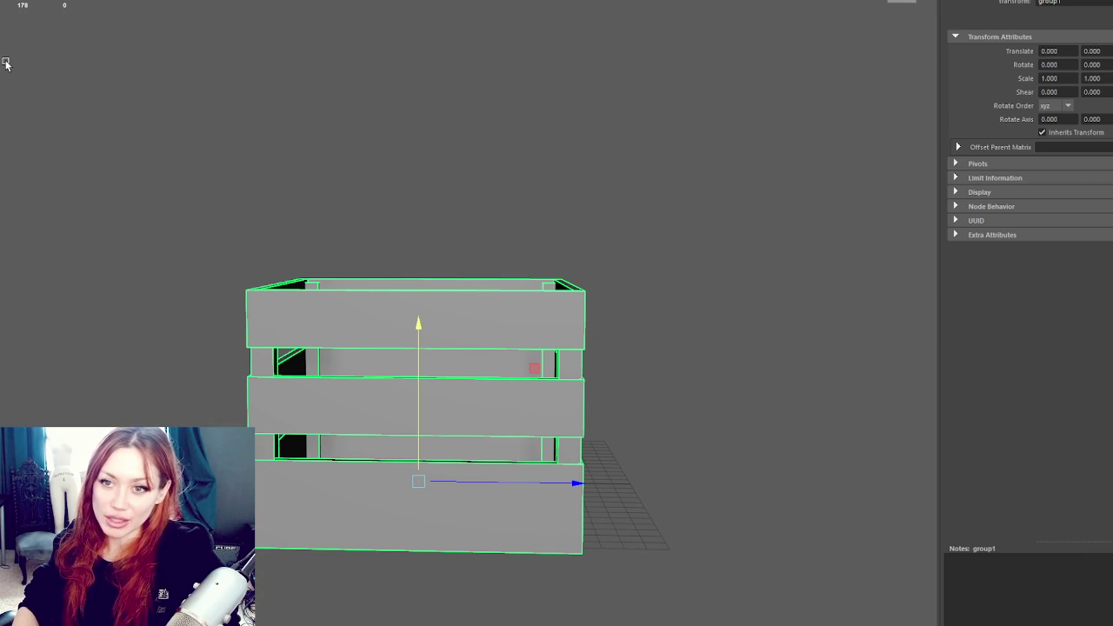
pyautogui.write('Parking_Garage')
pyautogui.press('Return')
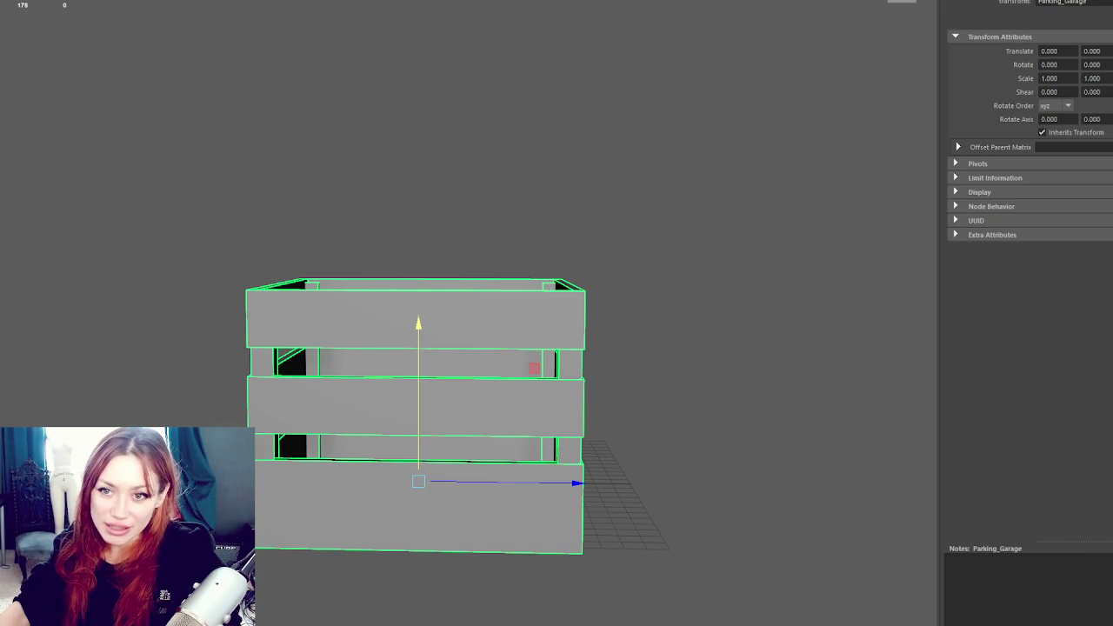
pyautogui.click(666, 206)
pyautogui.click(542, 266)
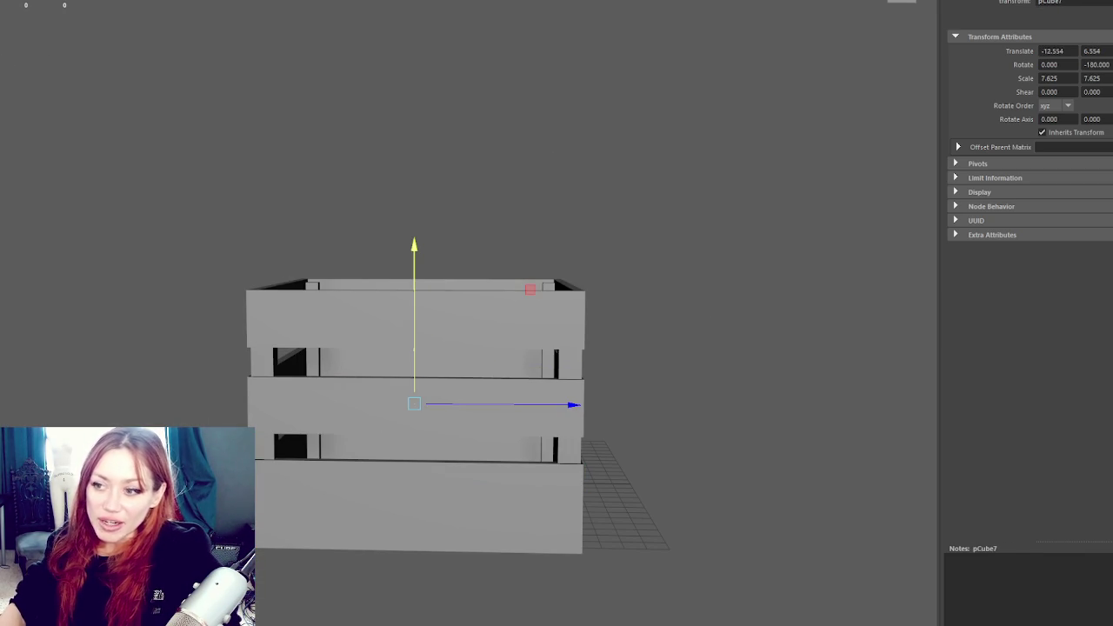
pyautogui.click(600, 278)
pyautogui.click(534, 368)
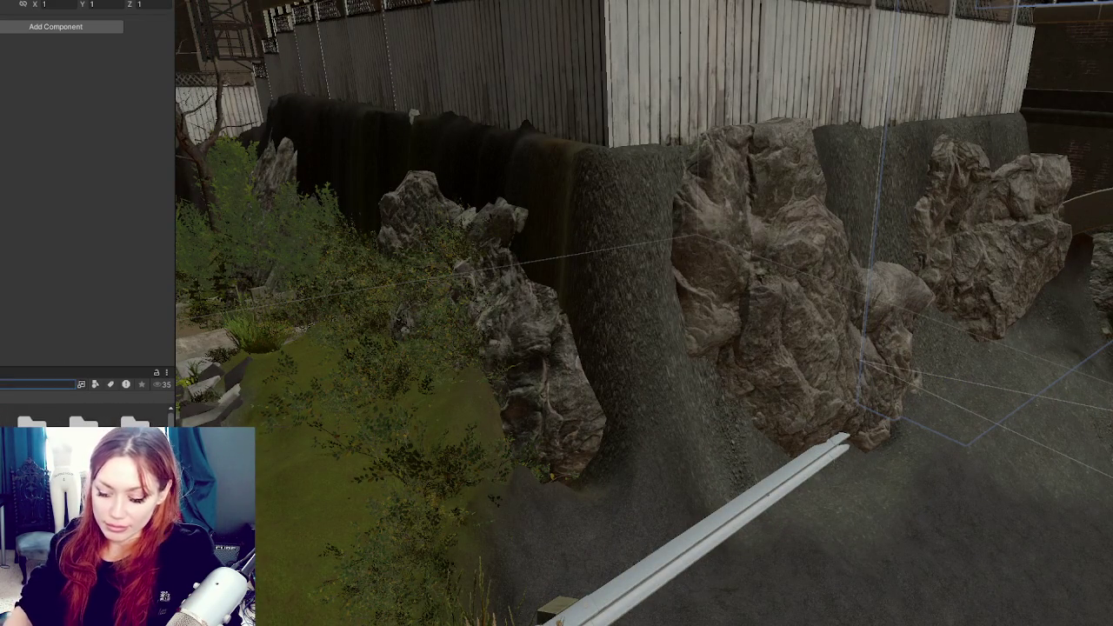
# Search the Project window for ParkingBlock, then clear the search field
pyautogui.click(34, 383)
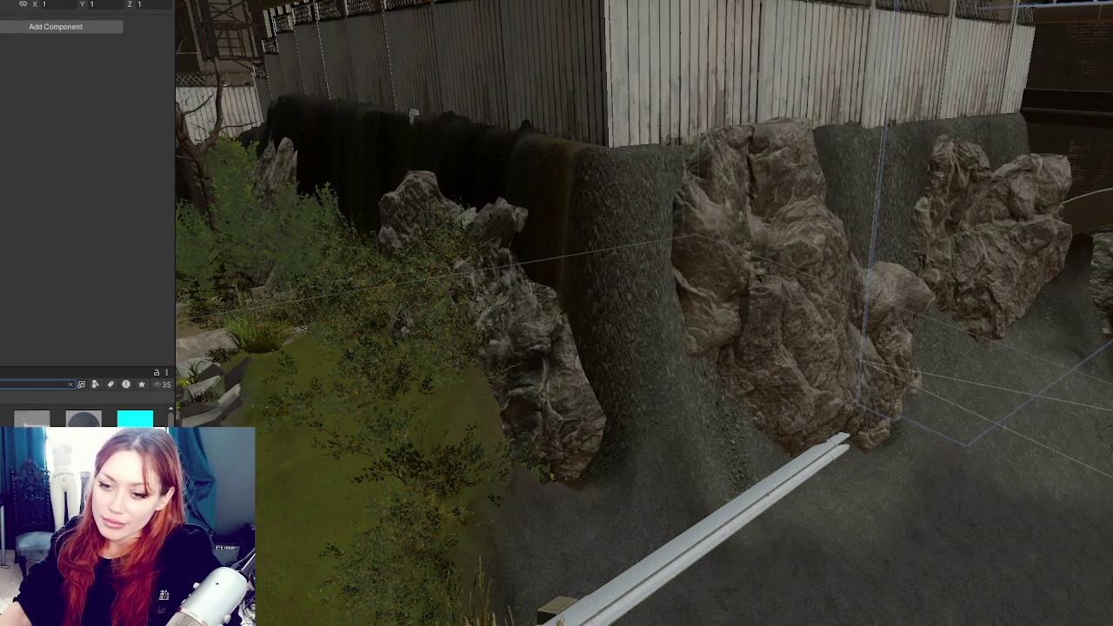
pyautogui.press('Return')
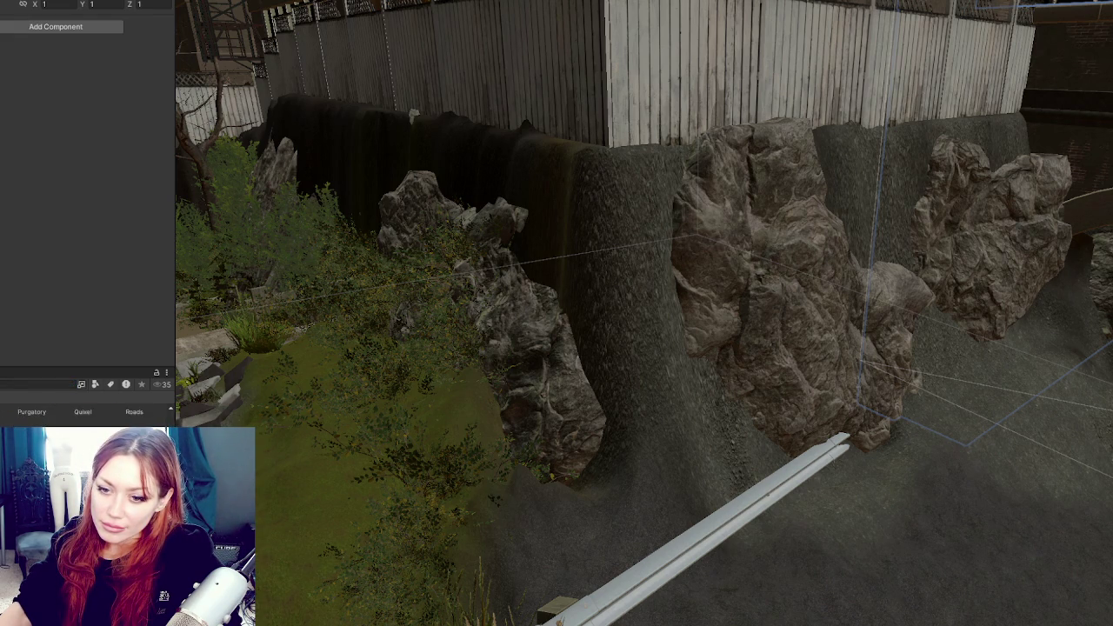
pyautogui.click(70, 384)
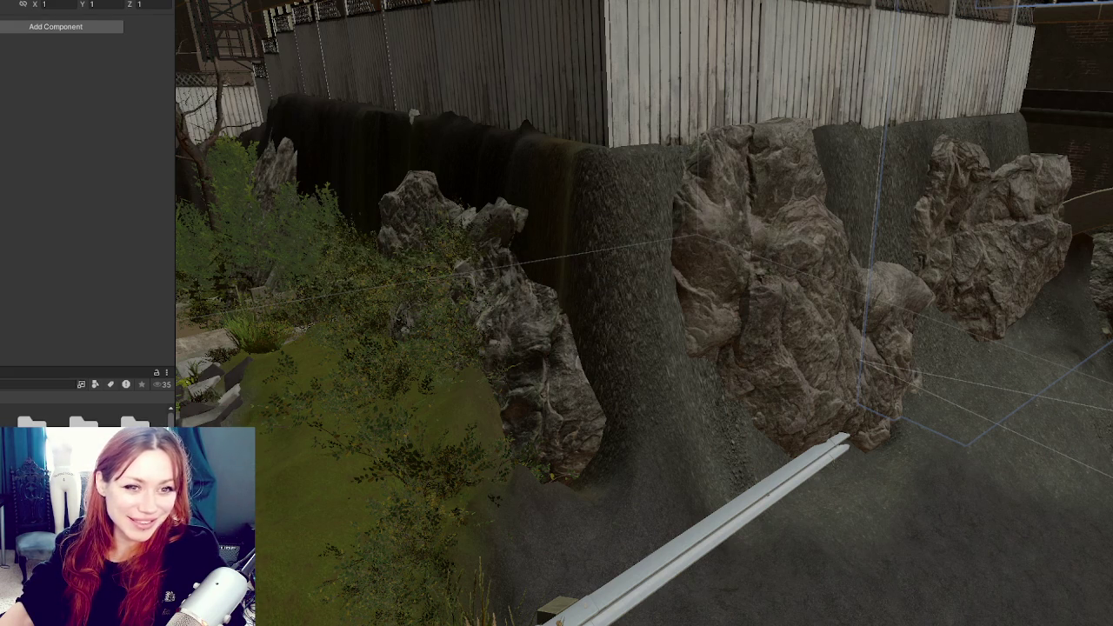
# Play the YouTube goat video full screen in the browser, then exit full screen
pyautogui.hotkey('alt', 'Tab')
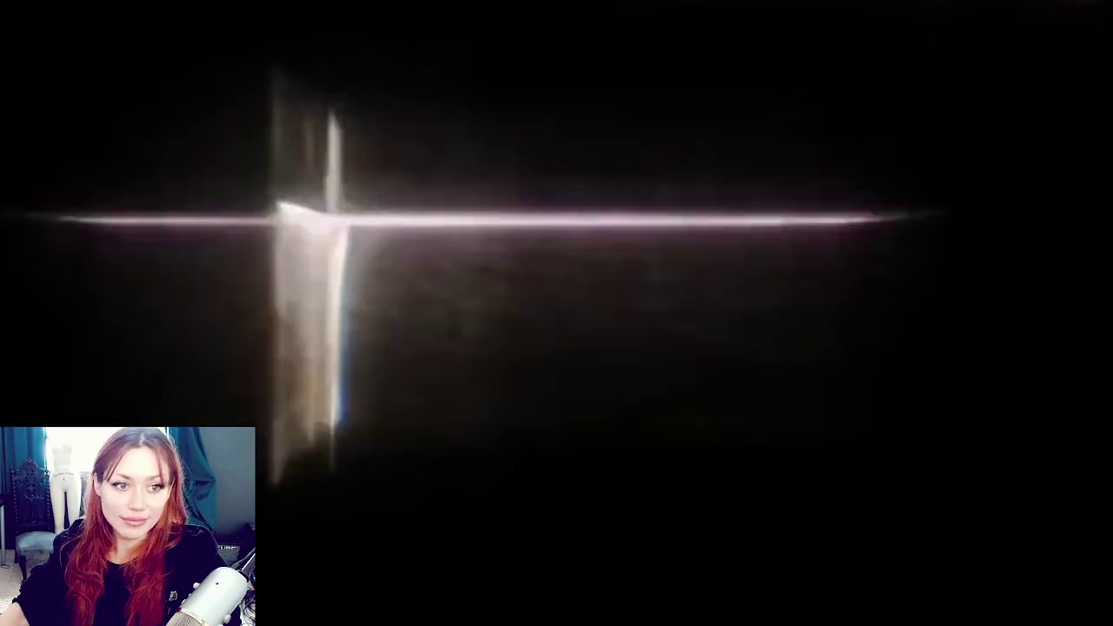
pyautogui.press('Escape')
# Close the goat video window to get back to the Unity scene
pyautogui.click(707, 49)
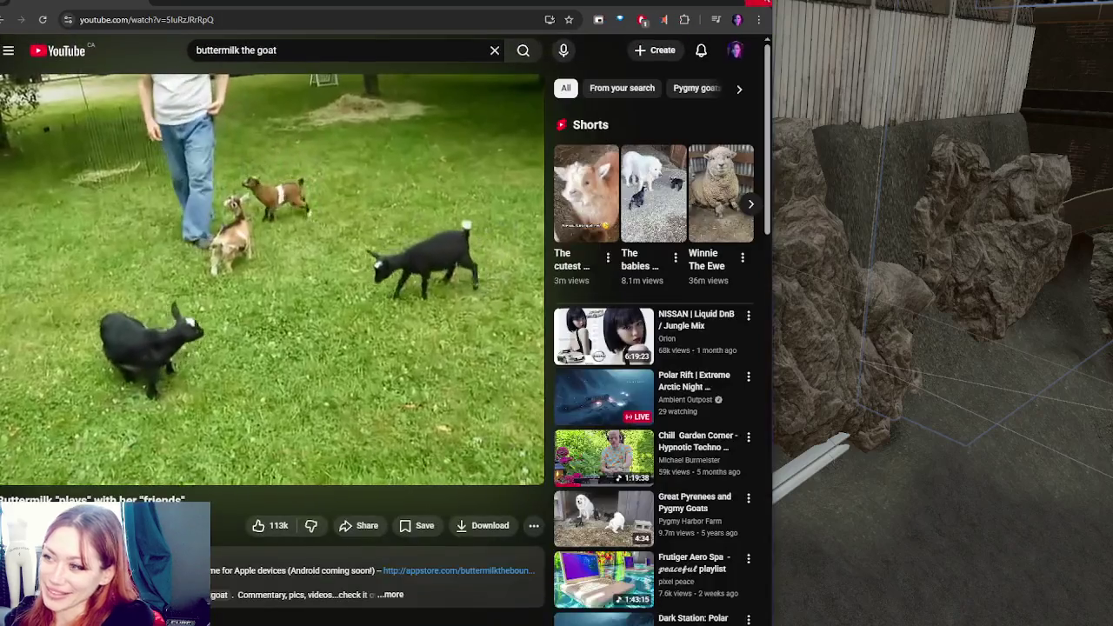
pyautogui.click(896, 59)
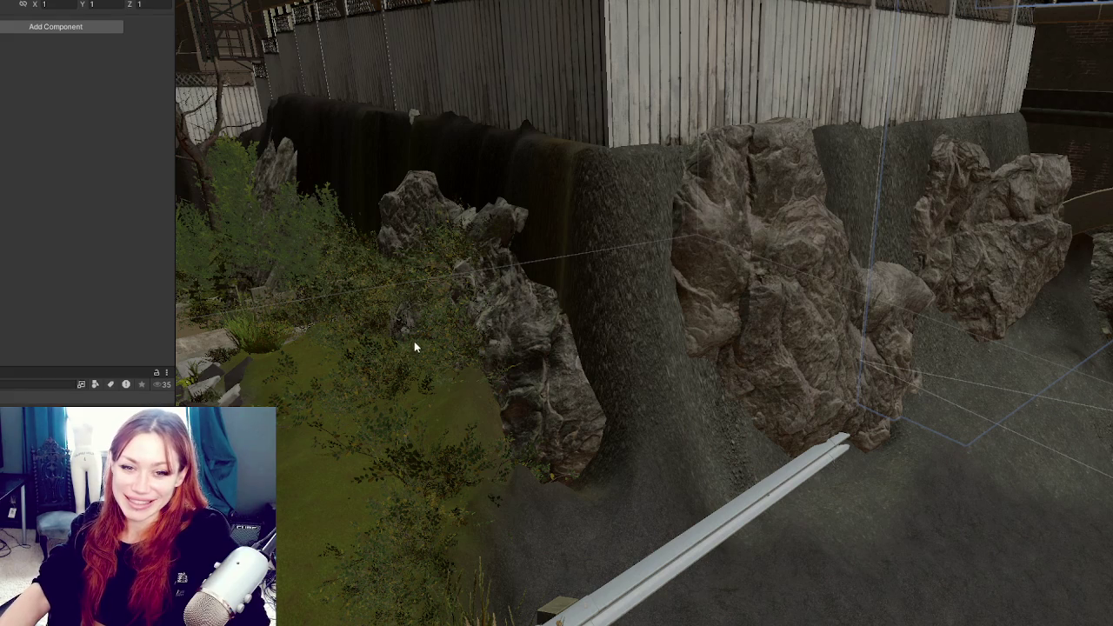
# Frame the terrain and pull back to a wide view of the slope and rocks
pyautogui.click(298, 293)
pyautogui.press('f')
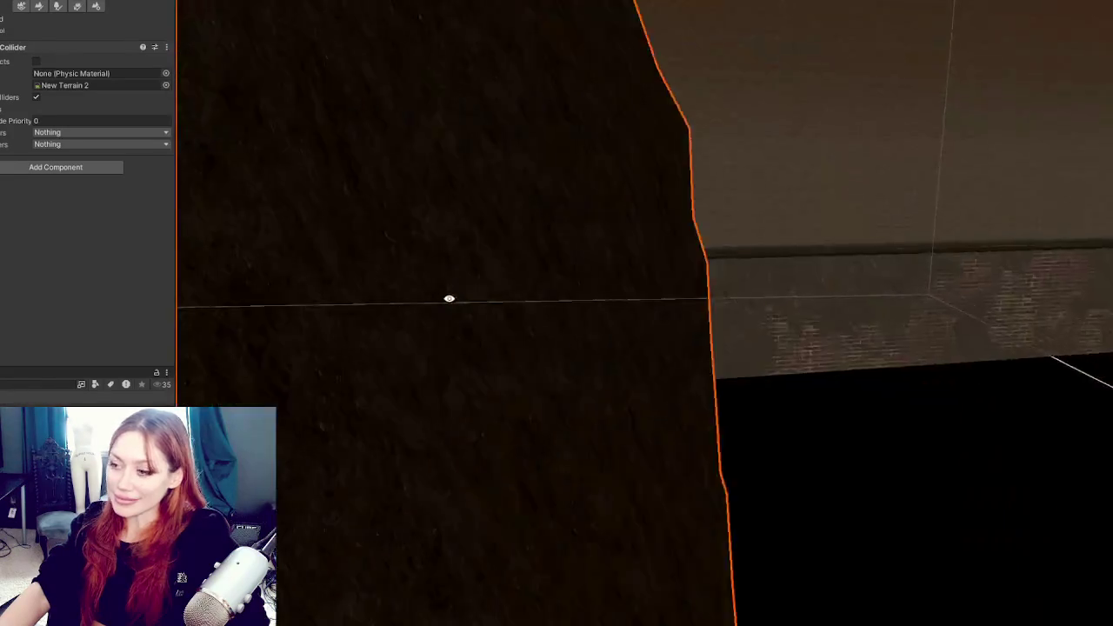
pyautogui.moveTo(449, 299)
pyautogui.mouseDown()
pyautogui.moveTo(602, 319)
pyautogui.moveTo(789, 272)
pyautogui.moveTo(709, 242)
pyautogui.moveTo(533, 264)
pyautogui.mouseUp()
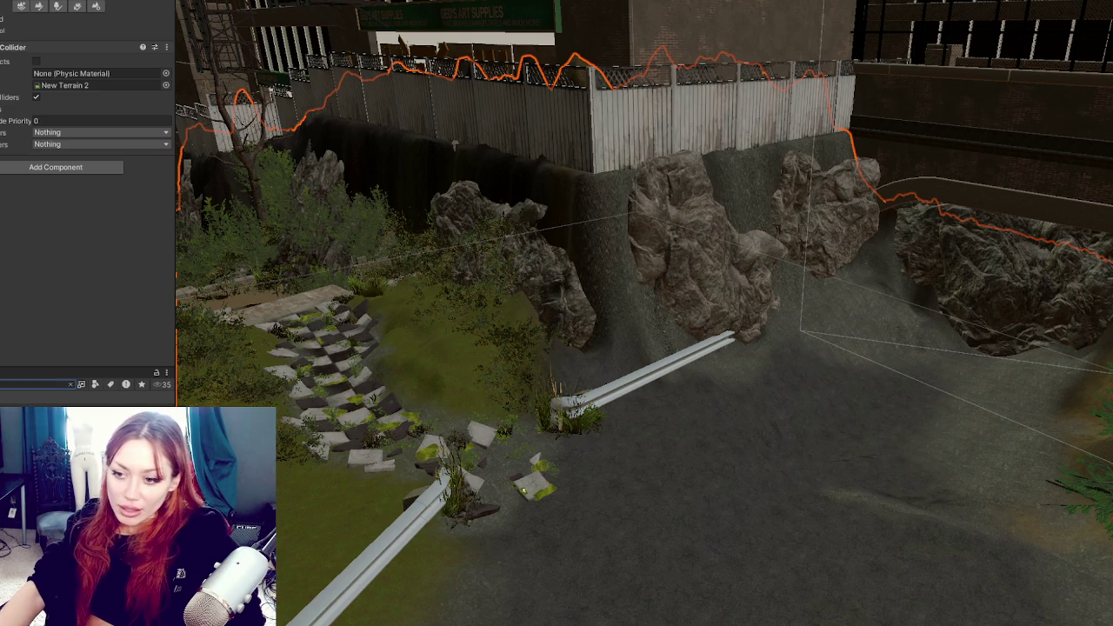
# On the garage FBX, disable Import BlendShapes, enable Generate Lightmap UVs, and apply
pyautogui.click(31, 395)
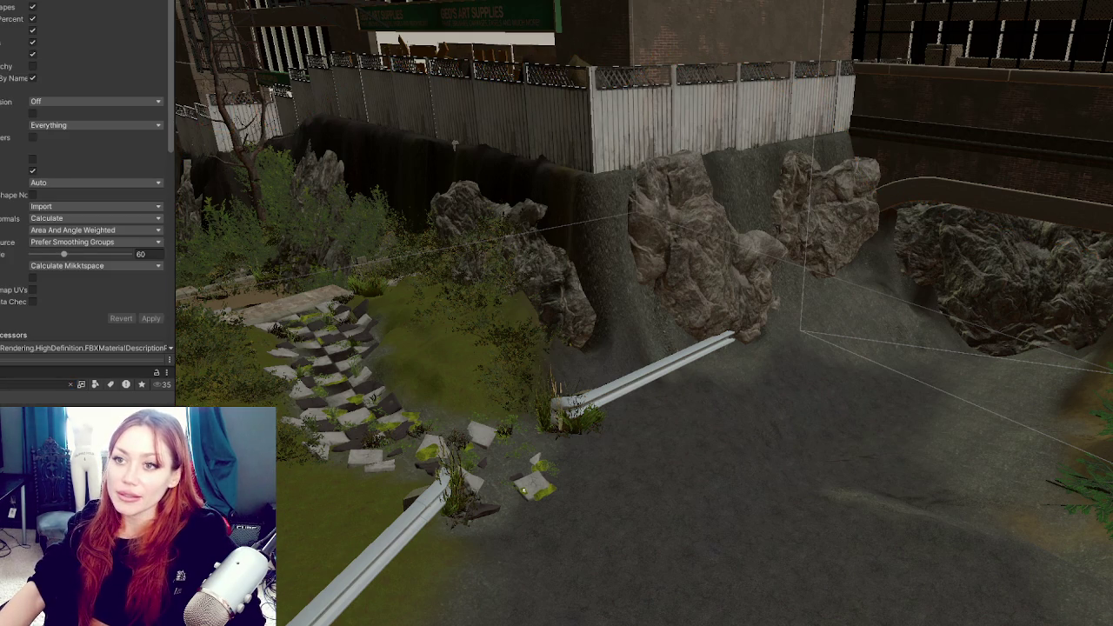
pyautogui.click(32, 8)
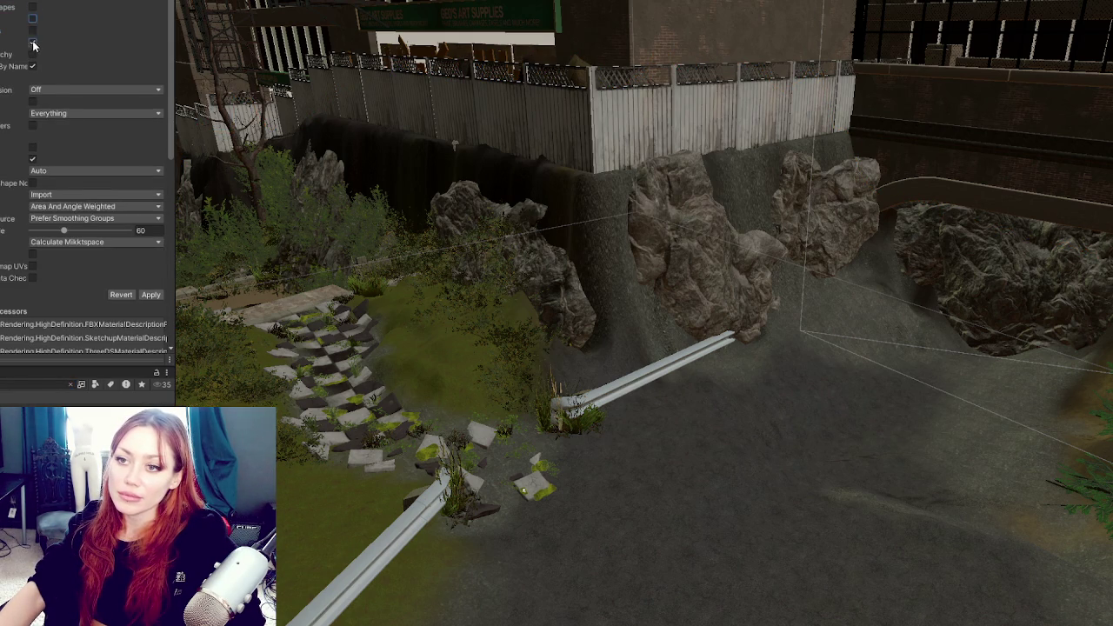
pyautogui.click(33, 267)
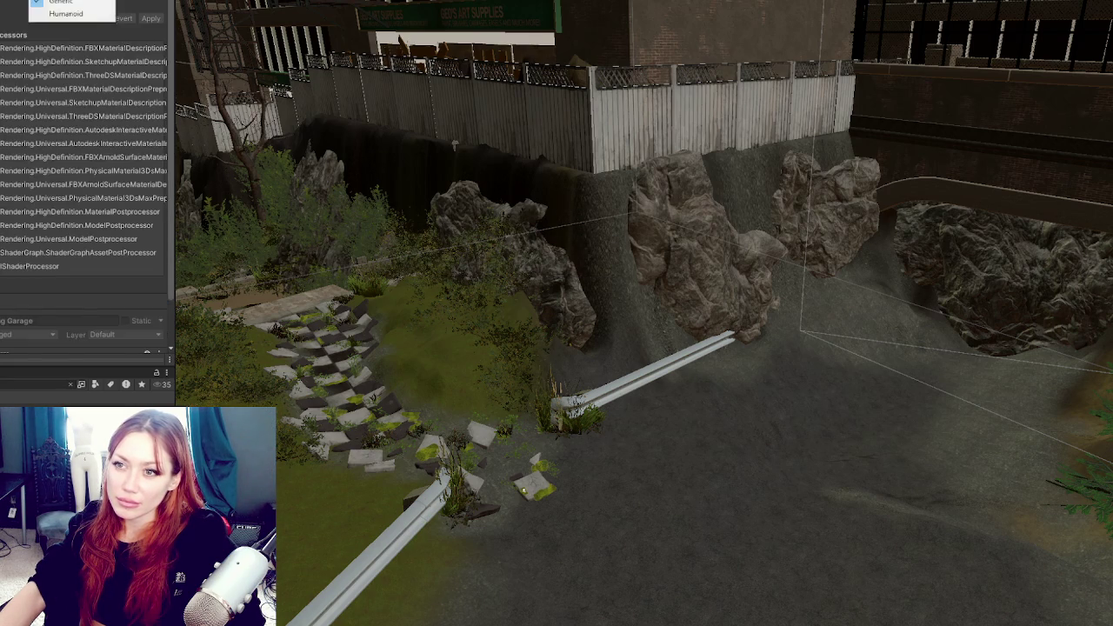
pyautogui.scroll(-4, 87, 174)
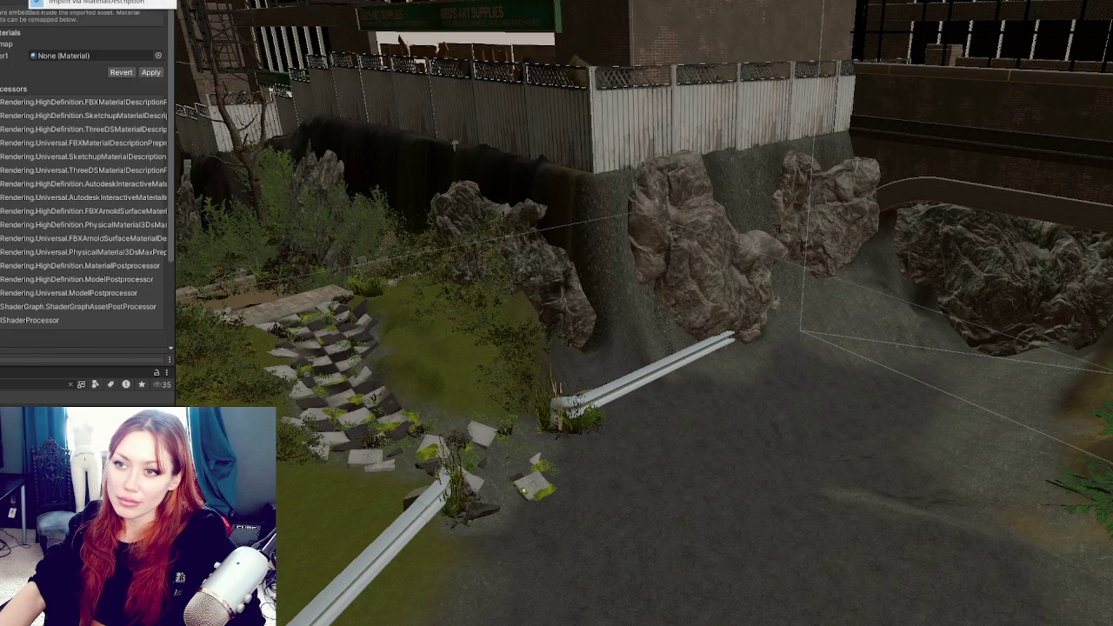
pyautogui.click(155, 3)
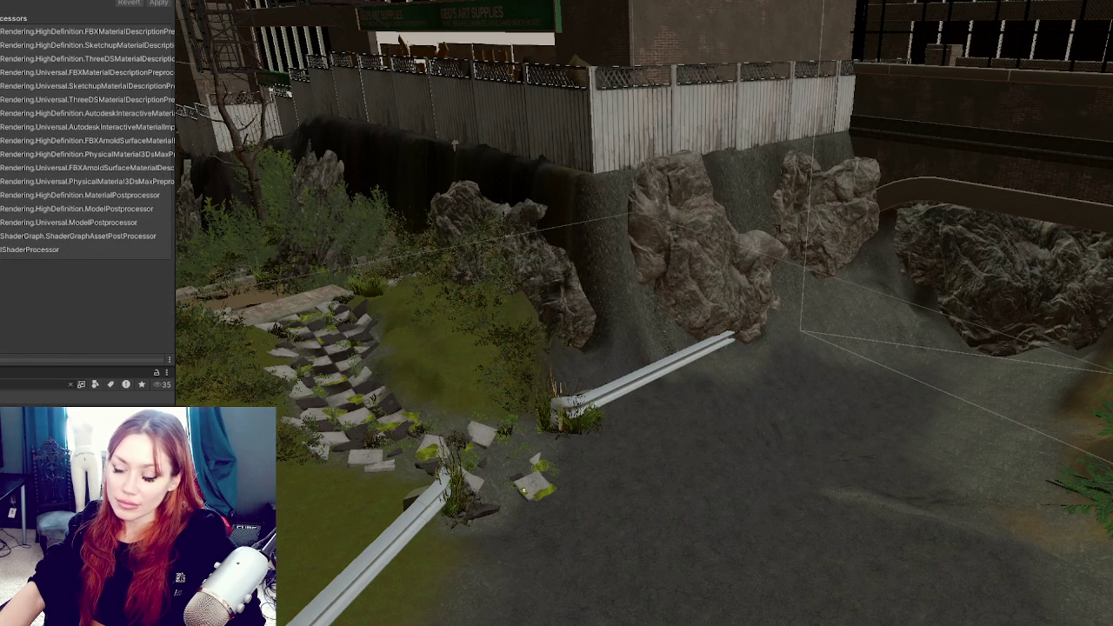
# Push the parking garage back into the hillside and orbit to check its placement
pyautogui.press('f')
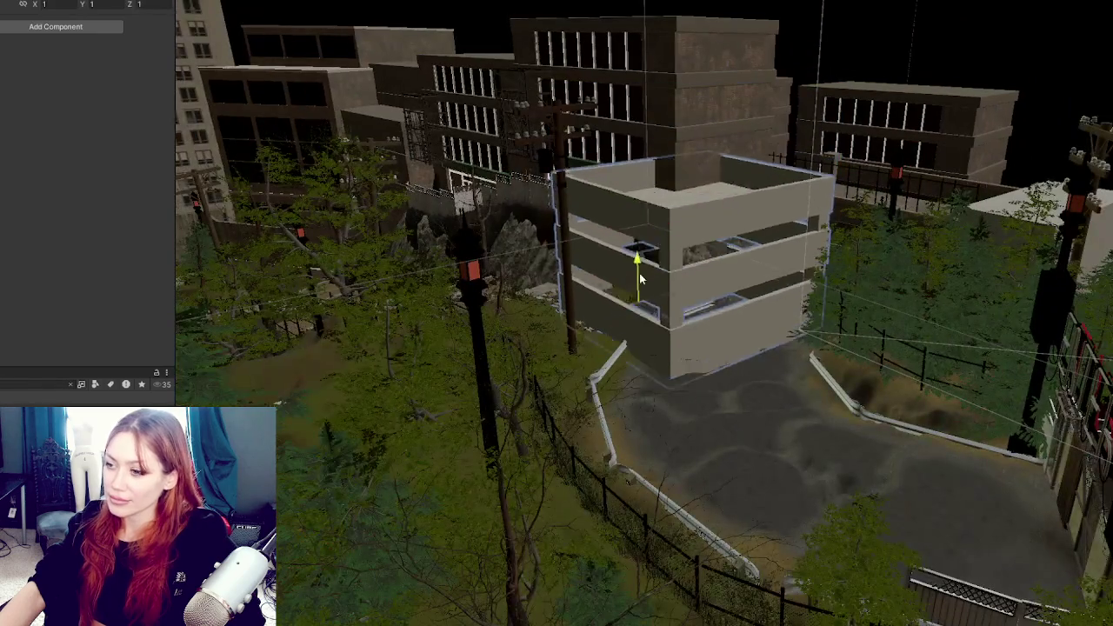
pyautogui.moveTo(666, 366)
pyautogui.mouseDown()
pyautogui.moveTo(619, 301)
pyautogui.moveTo(691, 291)
pyautogui.moveTo(664, 320)
pyautogui.moveTo(660, 310)
pyautogui.mouseUp()
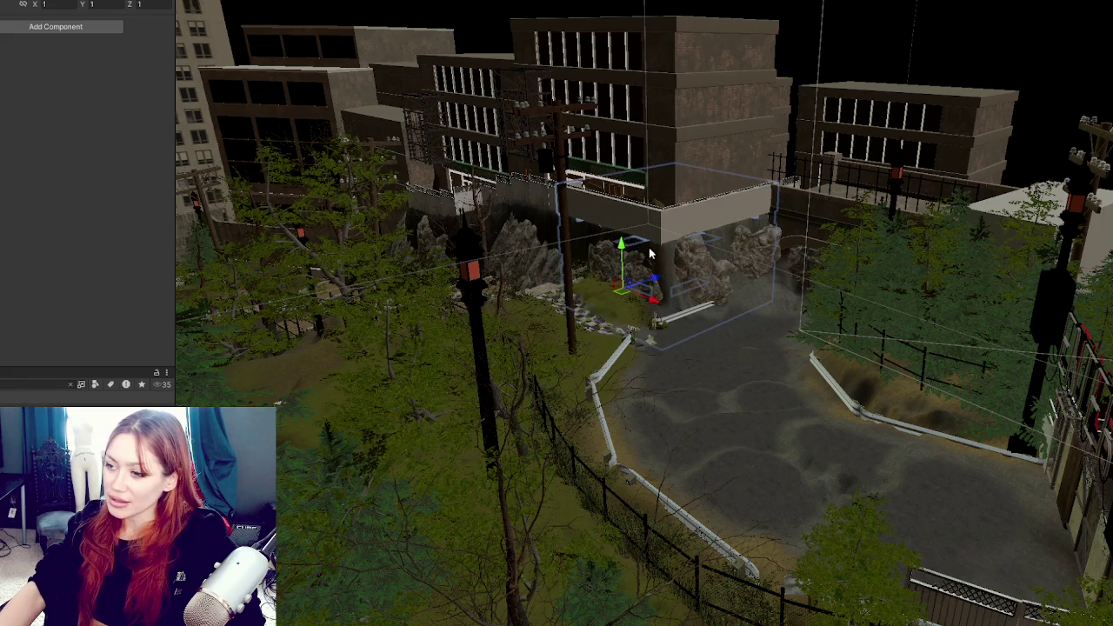
pyautogui.press('f')
pyautogui.moveTo(721, 174)
pyautogui.mouseDown()
pyautogui.moveTo(803, 261)
pyautogui.moveTo(656, 347)
pyautogui.moveTo(645, 393)
pyautogui.moveTo(767, 340)
pyautogui.moveTo(685, 350)
pyautogui.mouseUp()
pyautogui.hotkey('ctrl', 'z')
pyautogui.moveTo(502, 139)
pyautogui.mouseDown()
pyautogui.moveTo(552, 157)
pyautogui.moveTo(967, 213)
pyautogui.mouseUp()
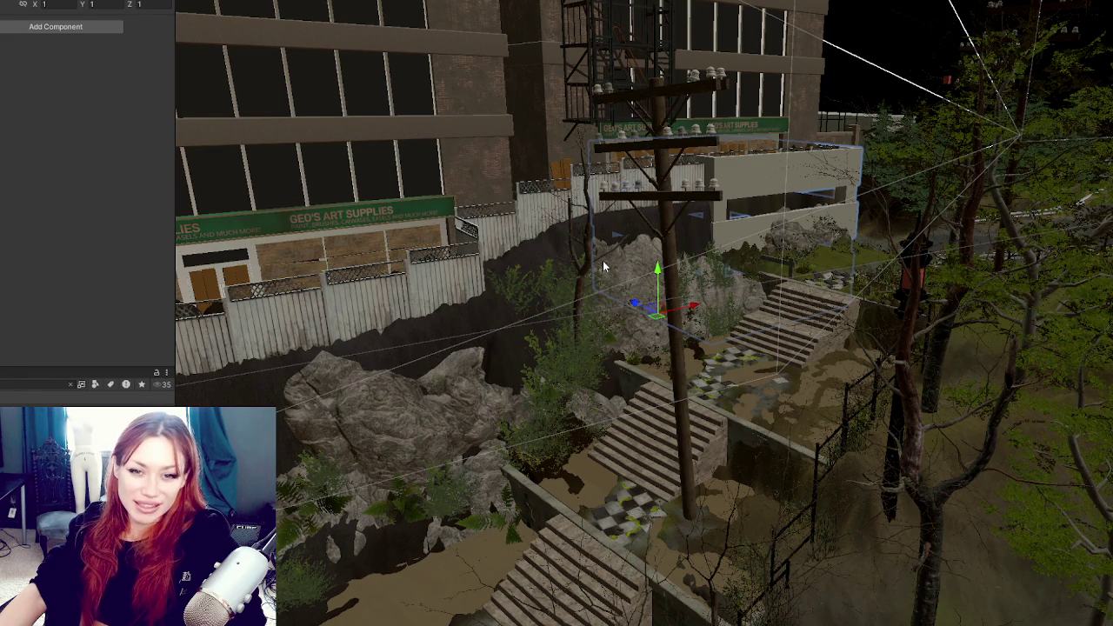
pyautogui.moveTo(603, 260)
pyautogui.mouseDown()
pyautogui.moveTo(683, 267)
pyautogui.moveTo(220, 263)
pyautogui.moveTo(658, 269)
pyautogui.moveTo(944, 315)
pyautogui.moveTo(861, 293)
pyautogui.moveTo(897, 312)
pyautogui.moveTo(729, 302)
pyautogui.moveTo(783, 298)
pyautogui.moveTo(788, 313)
pyautogui.moveTo(797, 307)
pyautogui.moveTo(508, 268)
pyautogui.mouseUp()
# Select the small cube near the stairs, the parking garage, and rock flat_rock_02_LOD1
pyautogui.click(434, 244)
pyautogui.scroll(-5, 165, 261)
pyautogui.scroll(2, 165, 300)
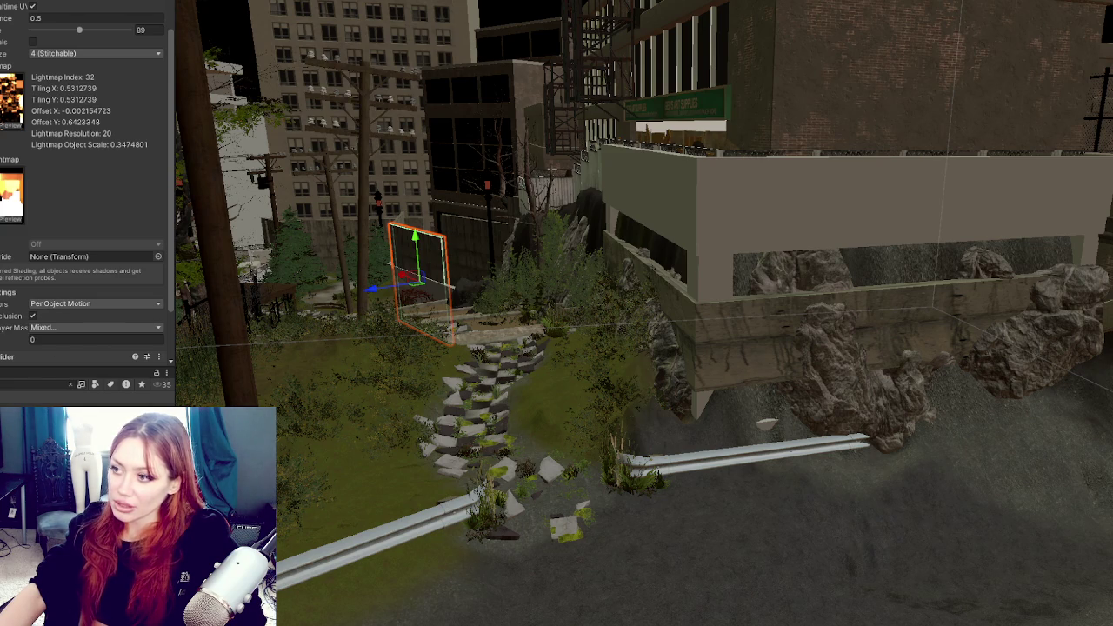
pyautogui.scroll(5, 87, 217)
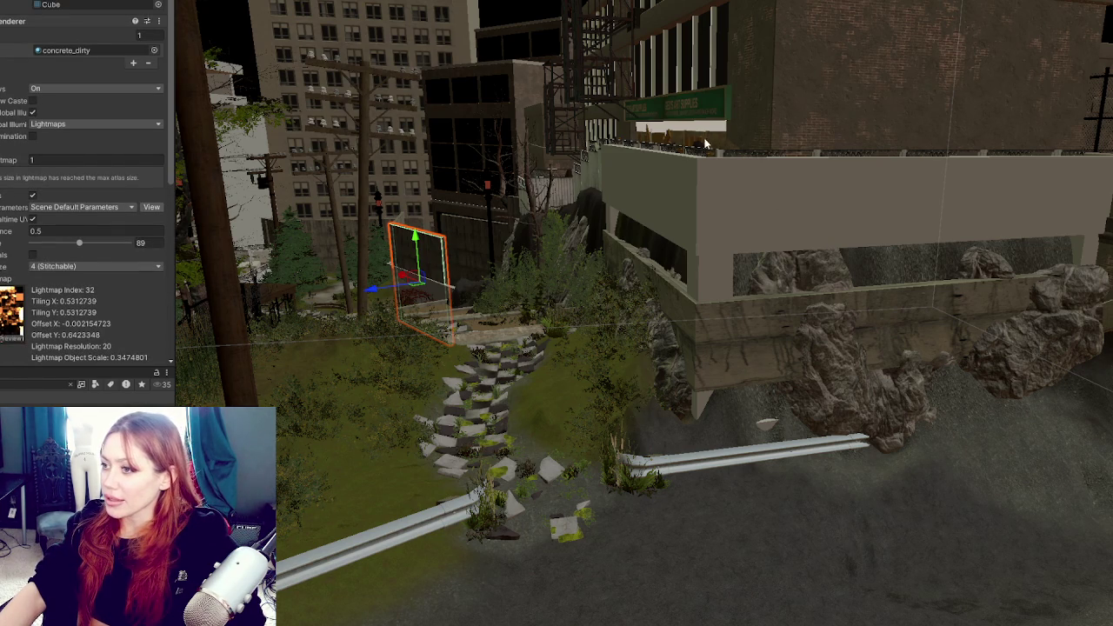
pyautogui.click(734, 237)
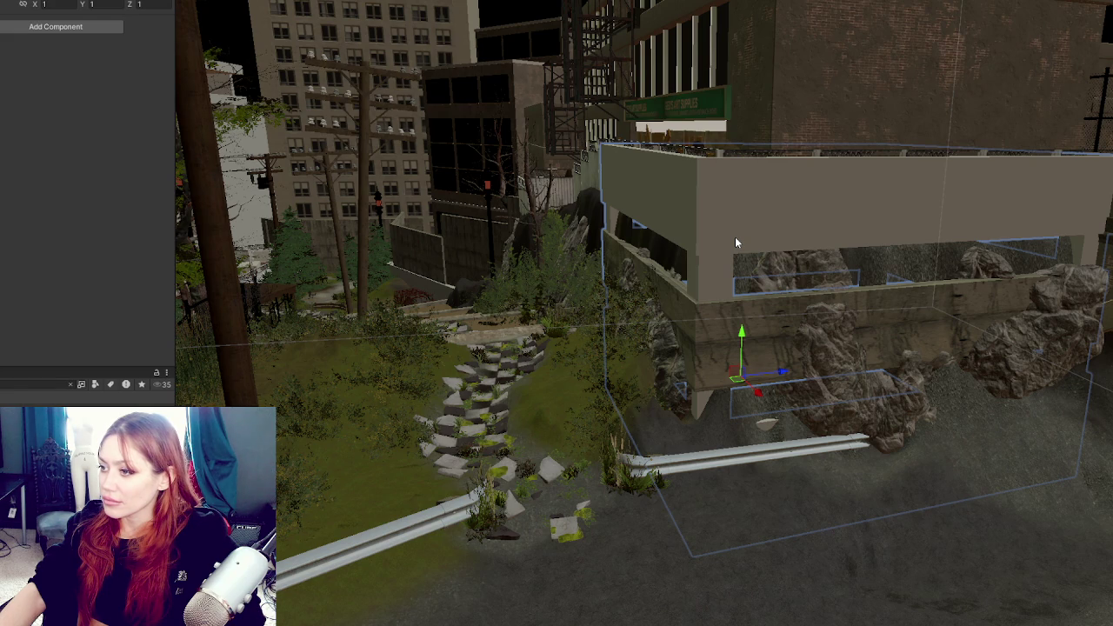
pyautogui.click(848, 352)
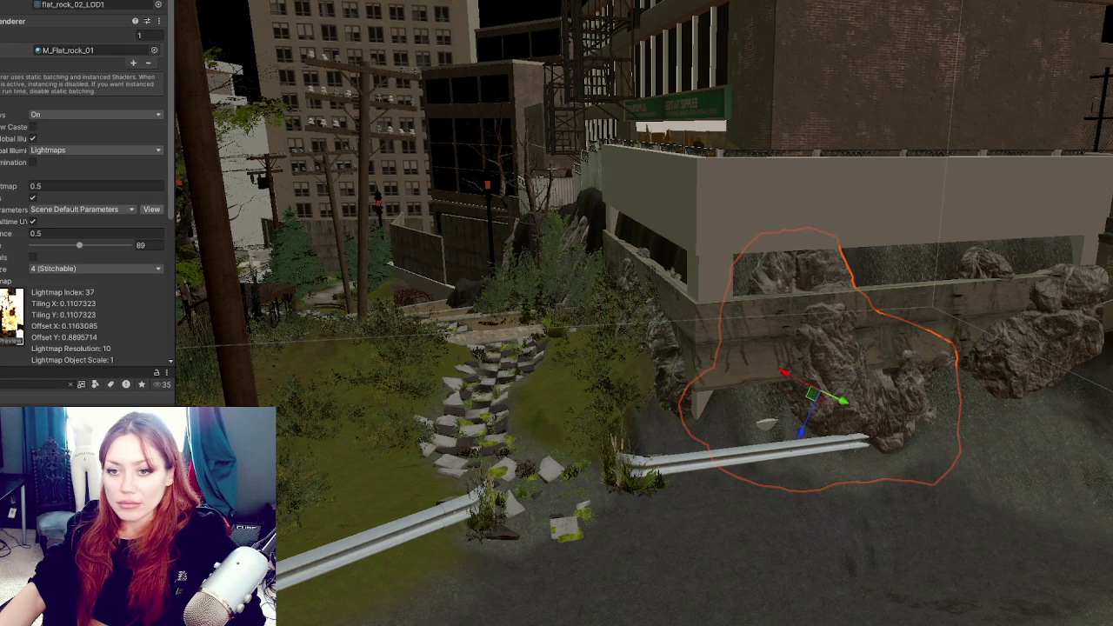
pyautogui.press('Delete')
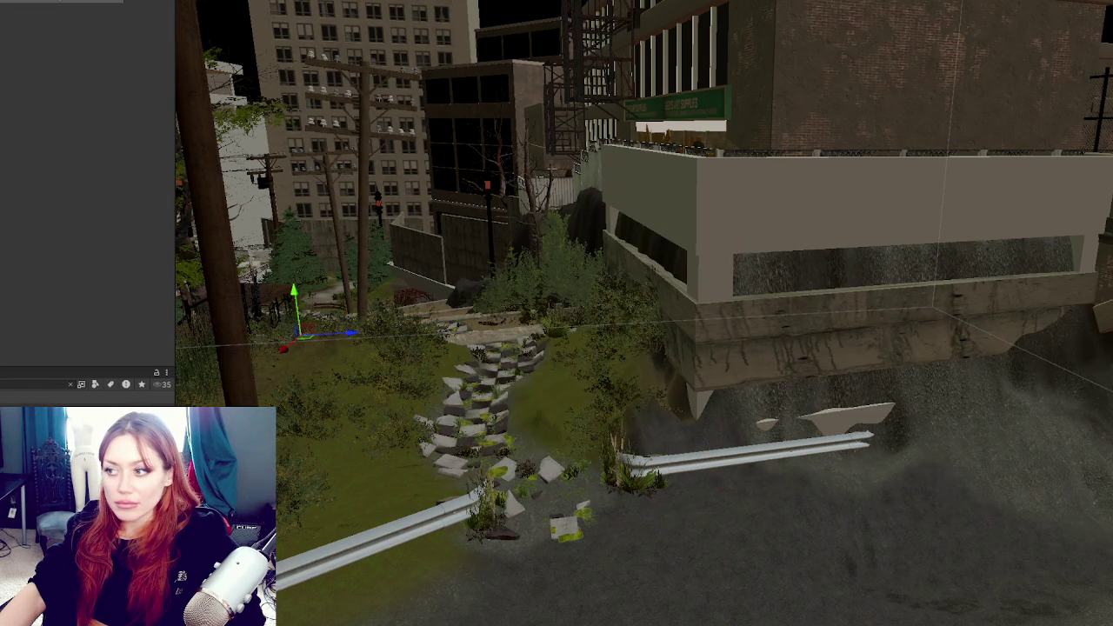
pyautogui.hotkey('ctrl', 'z')
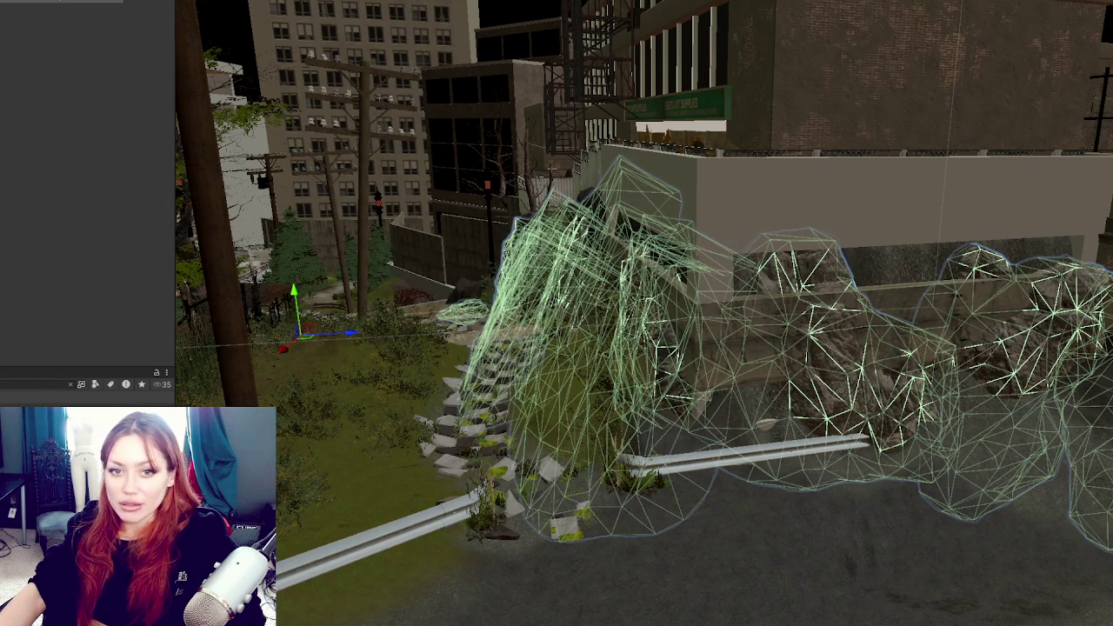
pyautogui.scroll(5, 456, 206)
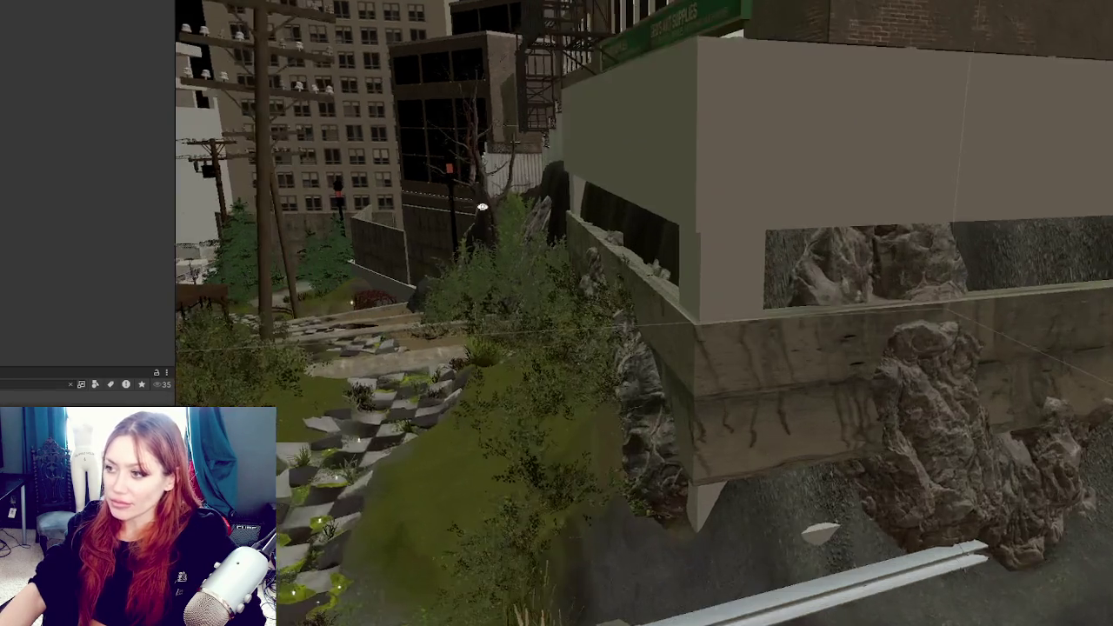
pyautogui.scroll(5, 455, 206)
pyautogui.scroll(-8, 436, 143)
pyautogui.scroll(6, 435, 144)
pyautogui.scroll(-6, 644, 313)
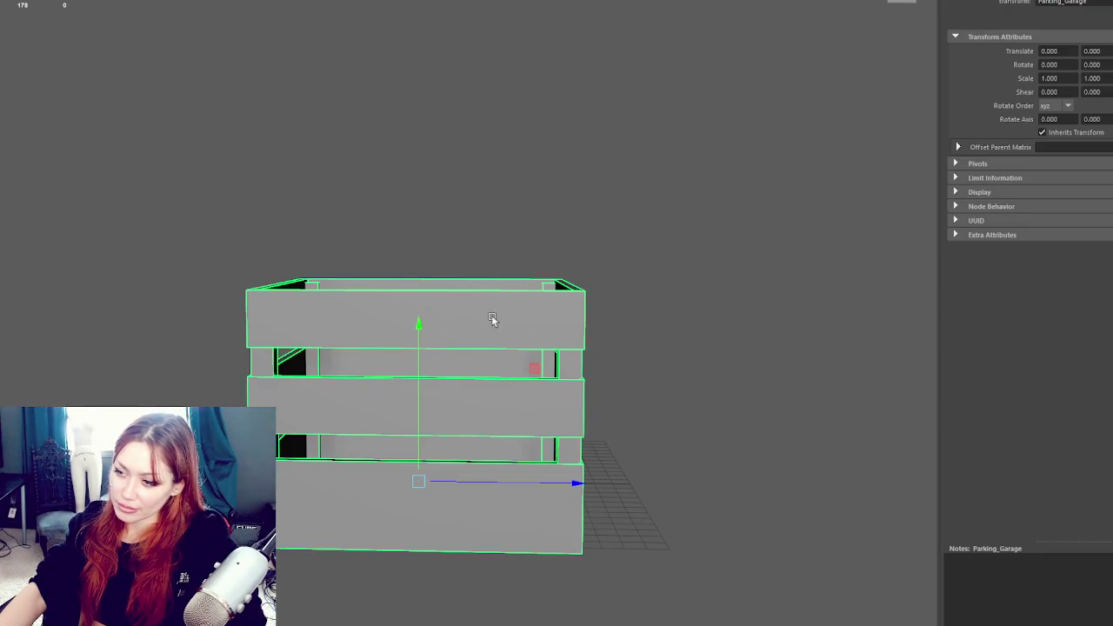
pyautogui.moveTo(492, 318)
pyautogui.mouseDown()
pyautogui.moveTo(422, 381)
pyautogui.moveTo(360, 385)
pyautogui.mouseUp()
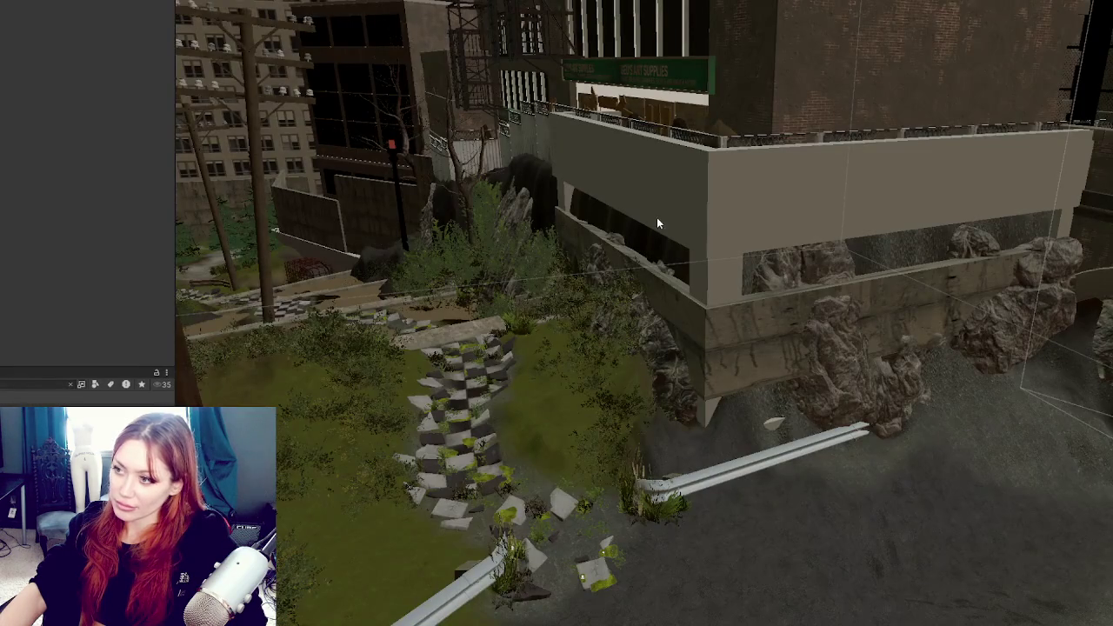
pyautogui.moveTo(657, 223)
pyautogui.mouseDown()
pyautogui.moveTo(588, 266)
pyautogui.moveTo(521, 278)
pyautogui.moveTo(586, 293)
pyautogui.moveTo(627, 323)
pyautogui.moveTo(519, 336)
pyautogui.mouseUp()
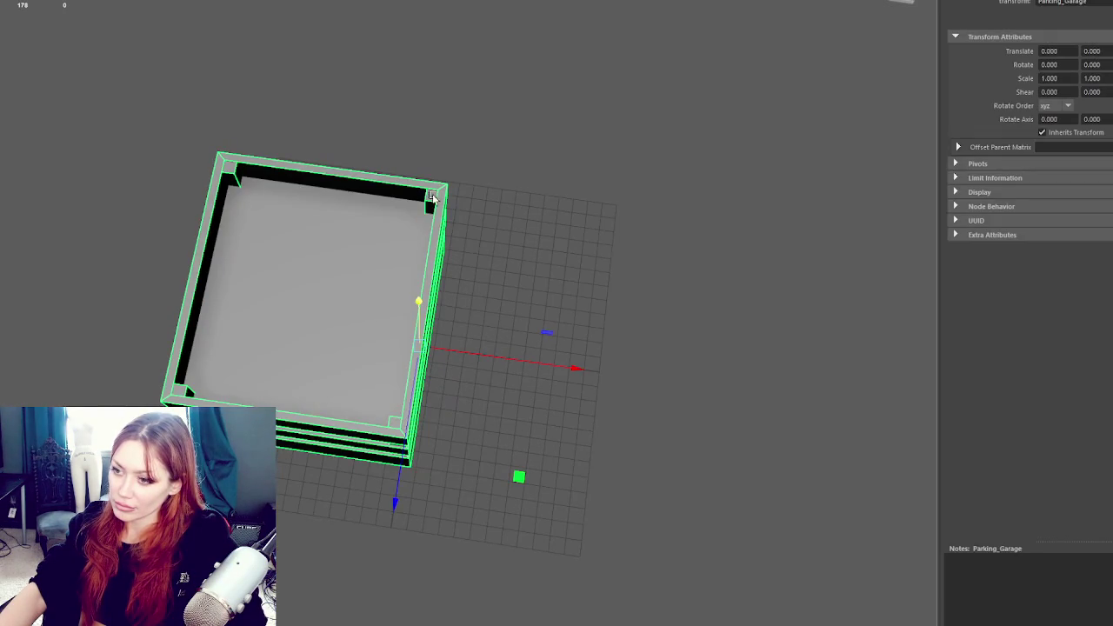
# Select the pCube11 box and stretch its right wall outward along X in vertex mode
pyautogui.press('Down')
pyautogui.rightClick(609, 98)
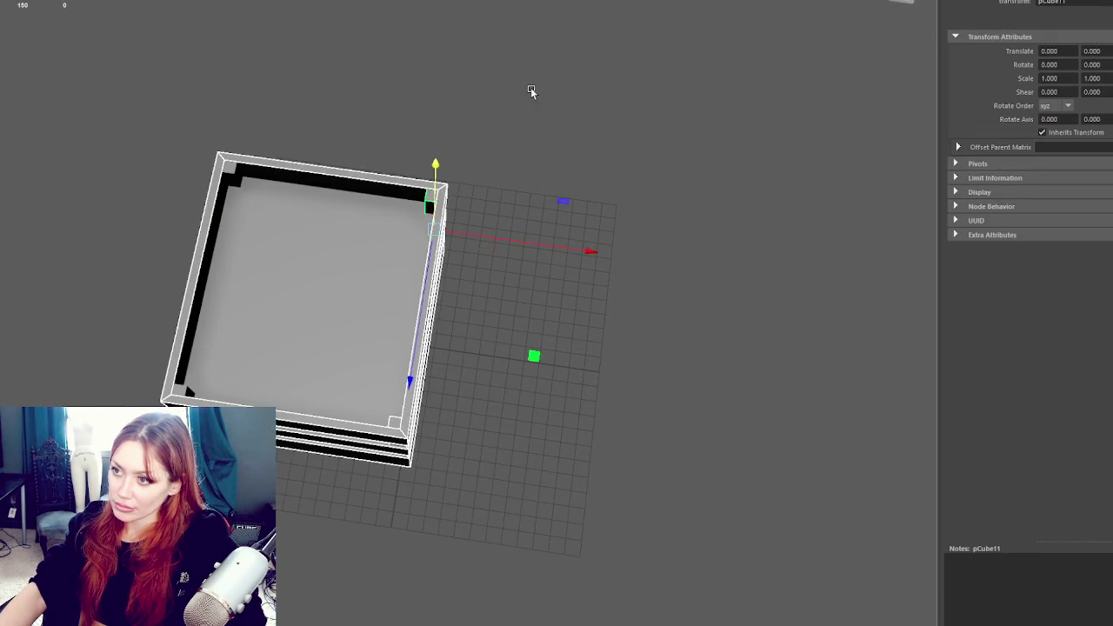
pyautogui.moveTo(688, 37); pyautogui.dragTo(303, 293)
pyautogui.rightClick(565, 165)
pyautogui.moveTo(356, 124)
pyautogui.mouseDown()
pyautogui.moveTo(519, 365)
pyautogui.moveTo(634, 381)
pyautogui.mouseUp()
# Move the whole pCube11 box right along X, then select and deselect Parking_Garage
pyautogui.click(756, 99)
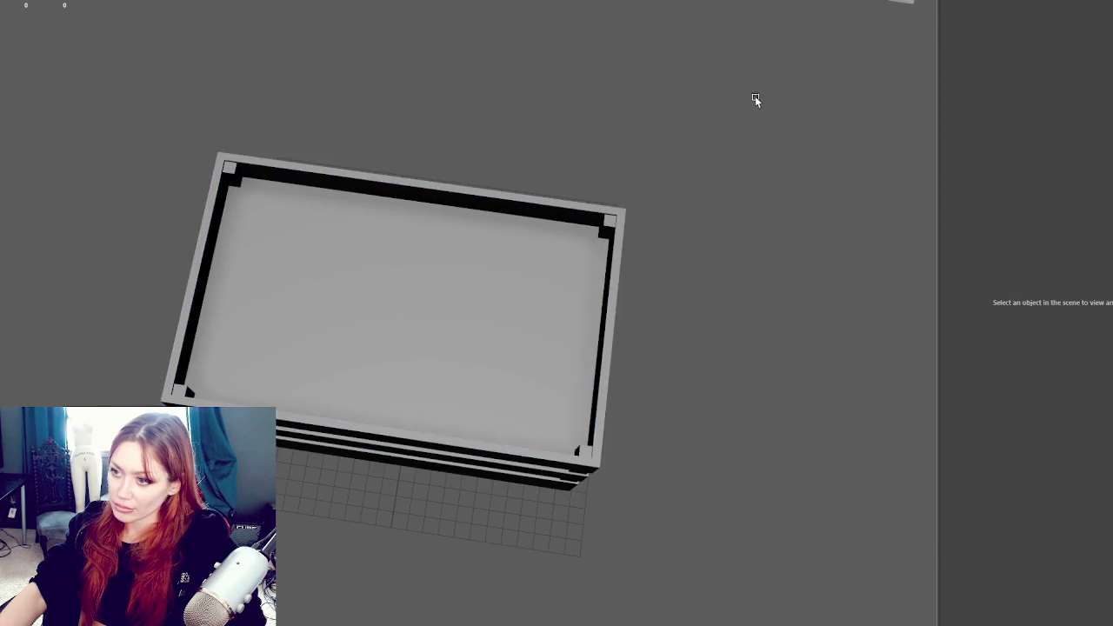
pyautogui.click(514, 325)
pyautogui.moveTo(531, 246)
pyautogui.mouseDown()
pyautogui.moveTo(562, 248)
pyautogui.moveTo(546, 252)
pyautogui.mouseUp()
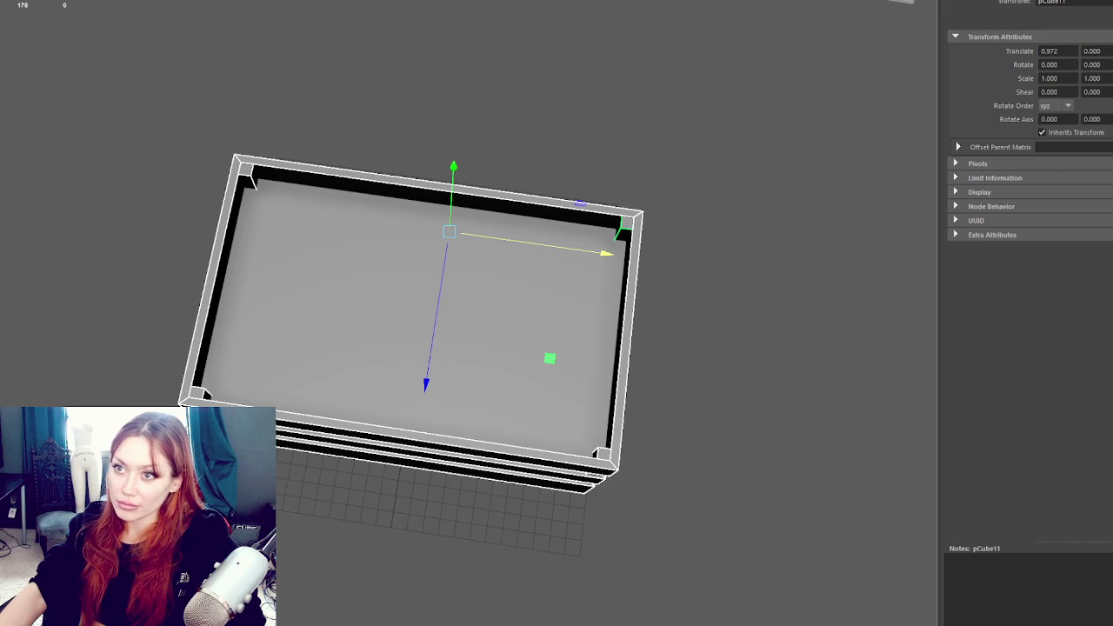
pyautogui.press('Up')
pyautogui.press('Up')
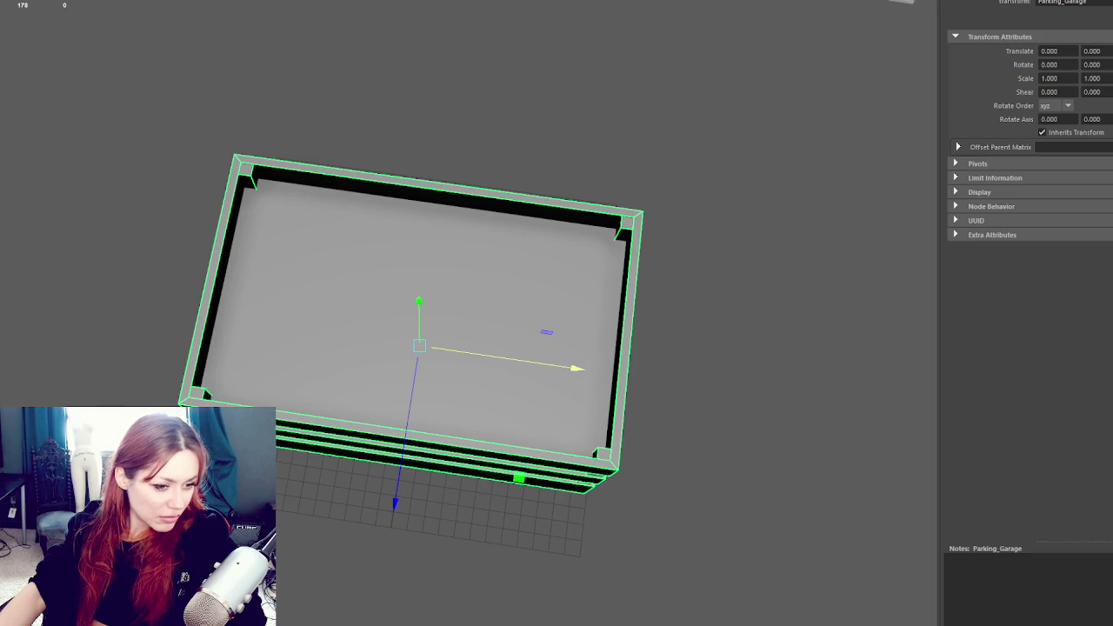
pyautogui.click(719, 190)
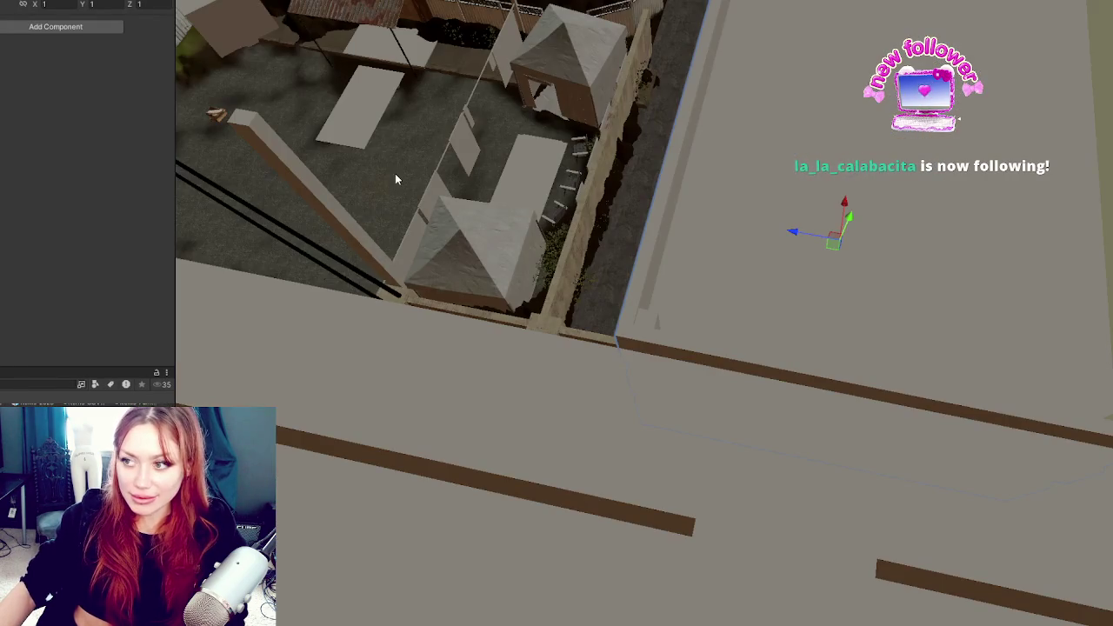
# Orbit around the updated garage and slide its balcony section sideways with the Move gizmo
pyautogui.moveTo(397, 180); pyautogui.dragTo(812, 229)
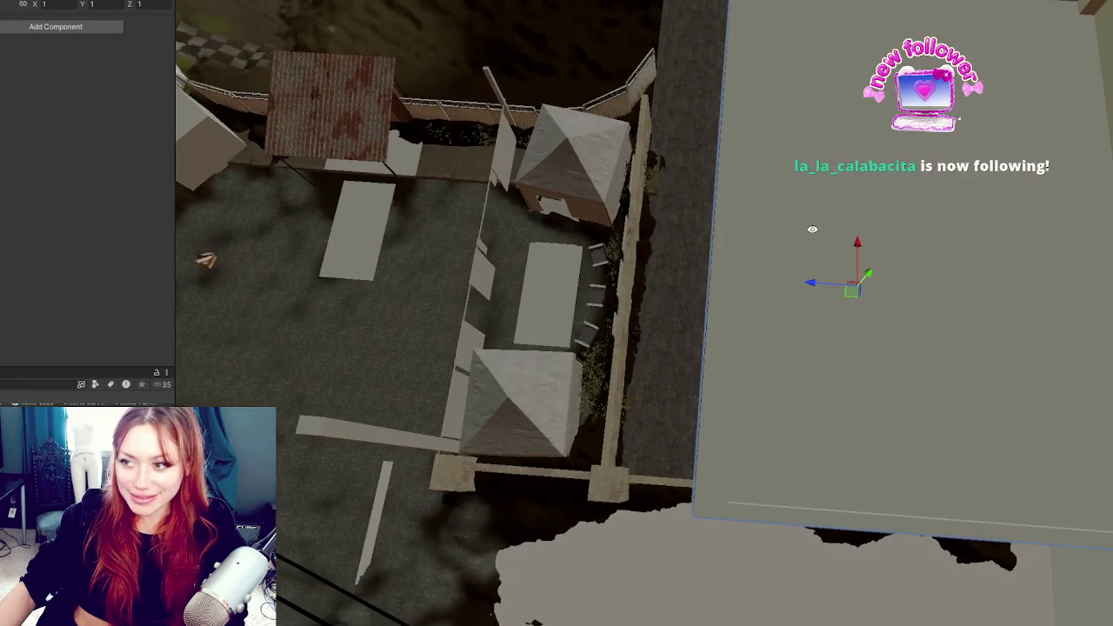
pyautogui.moveTo(826, 289)
pyautogui.mouseDown()
pyautogui.moveTo(777, 292)
pyautogui.moveTo(690, 229)
pyautogui.moveTo(666, 236)
pyautogui.mouseUp()
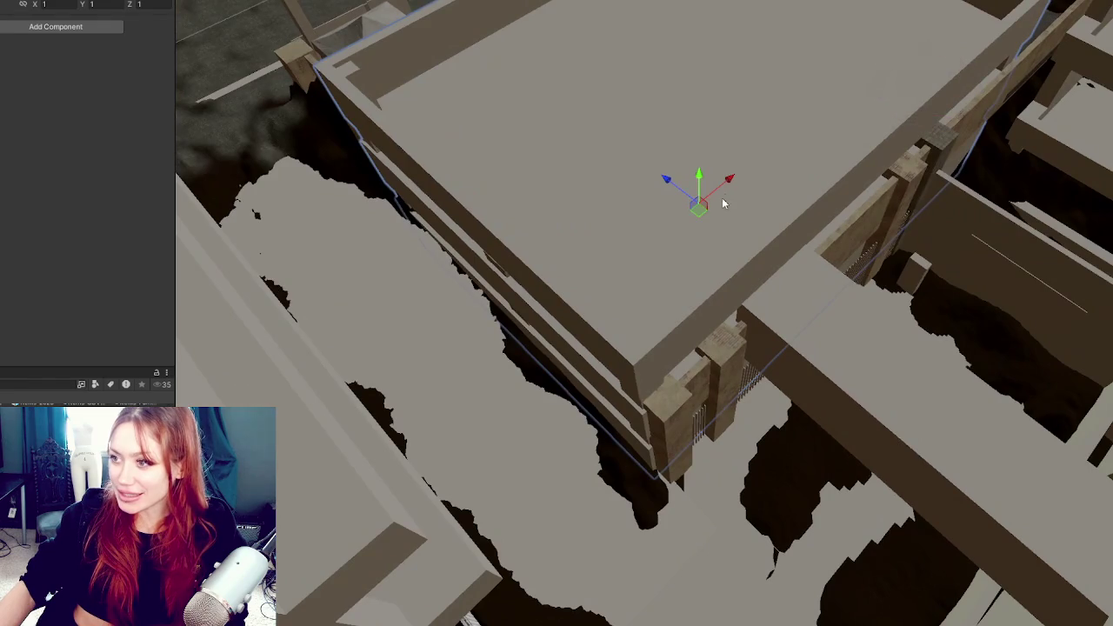
pyautogui.moveTo(734, 181); pyautogui.dragTo(739, 180)
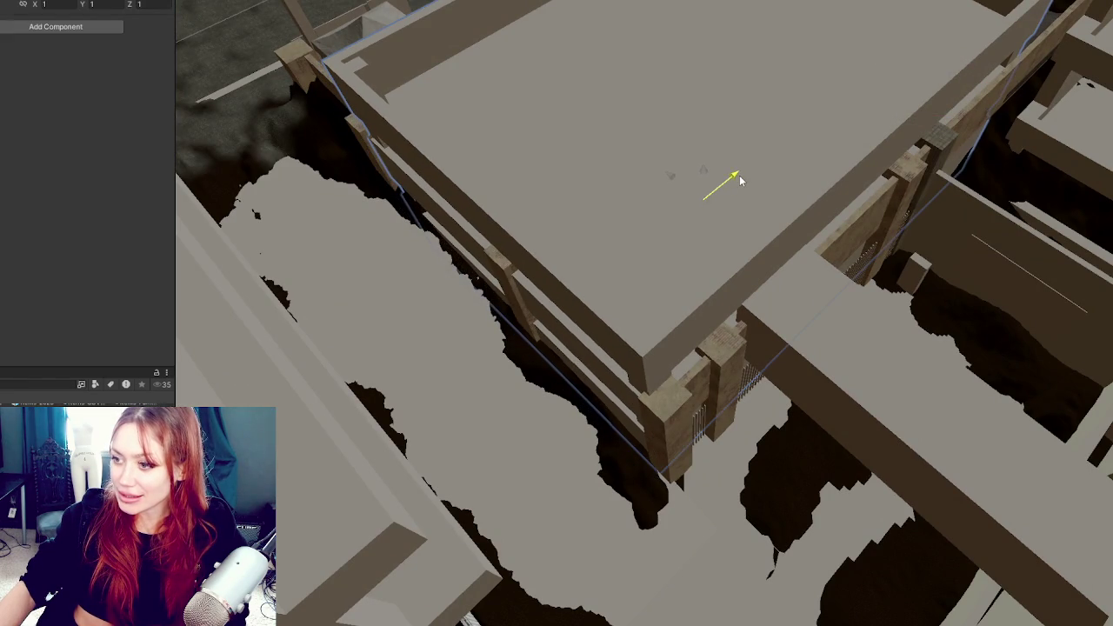
pyautogui.moveTo(670, 179)
pyautogui.mouseDown()
pyautogui.moveTo(562, 204)
pyautogui.moveTo(730, 161)
pyautogui.moveTo(639, 465)
pyautogui.moveTo(555, 111)
pyautogui.moveTo(470, 121)
pyautogui.moveTo(391, 109)
pyautogui.moveTo(250, 138)
pyautogui.moveTo(268, 176)
pyautogui.mouseUp()
pyautogui.click(919, 369)
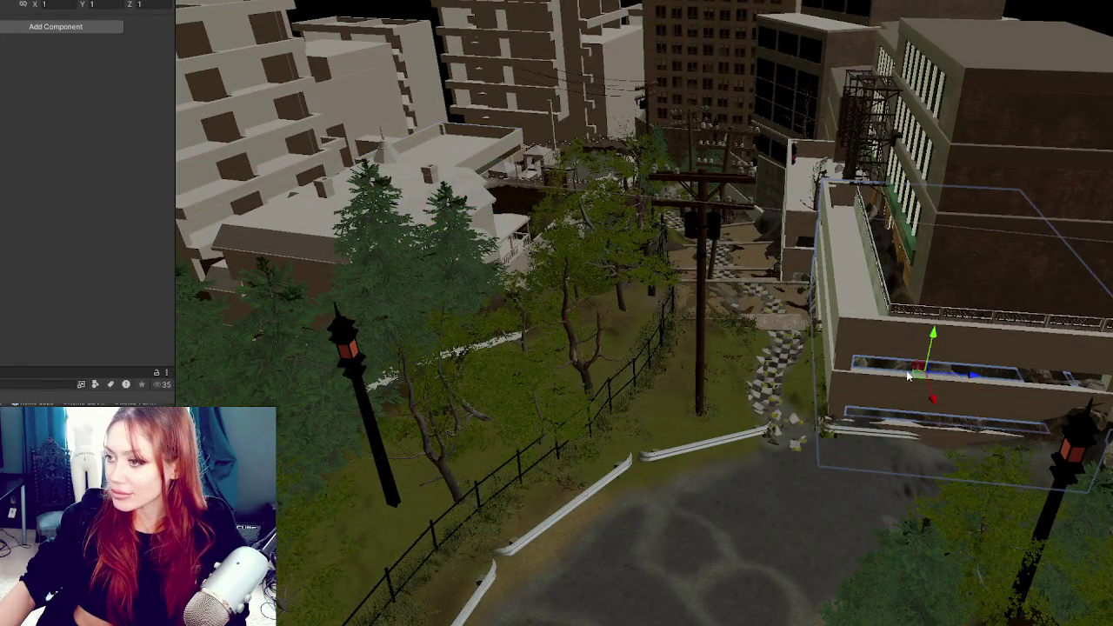
pyautogui.moveTo(965, 376); pyautogui.dragTo(1004, 379)
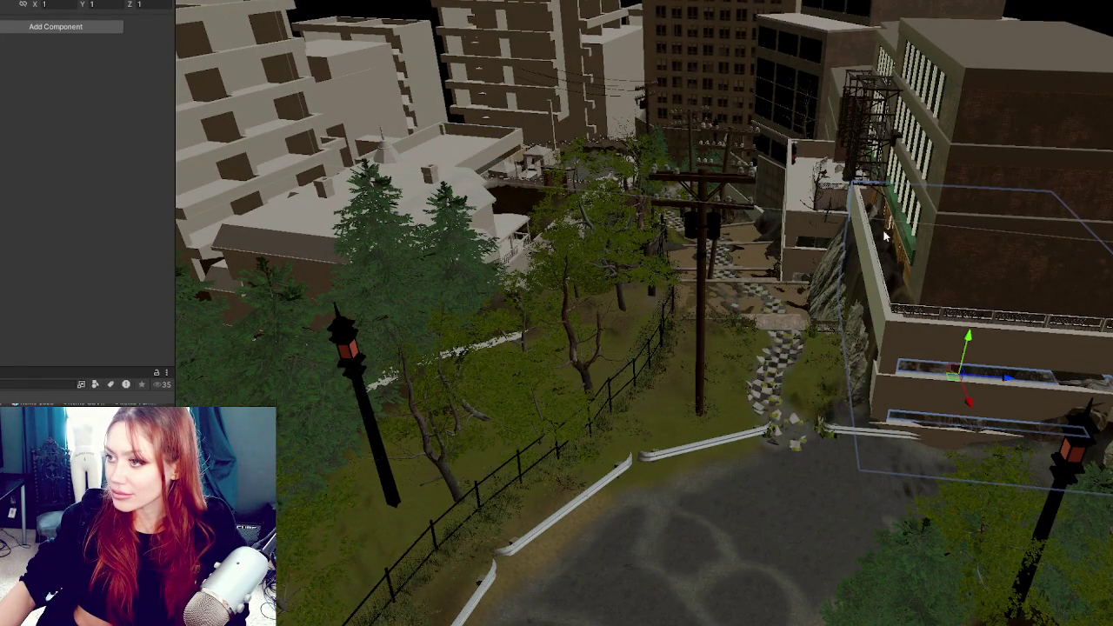
# Drop a darker stone material onto the garage's lower wall, then revert it with Ctrl+Z
pyautogui.click(793, 223)
pyautogui.click(908, 278)
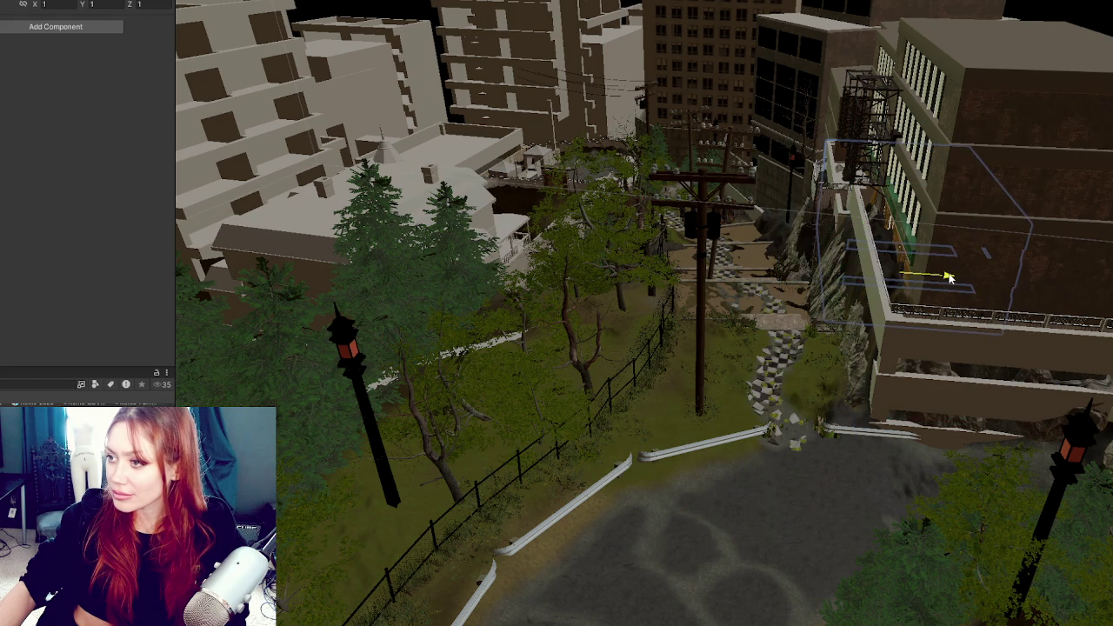
pyautogui.click(956, 282)
pyautogui.click(941, 283)
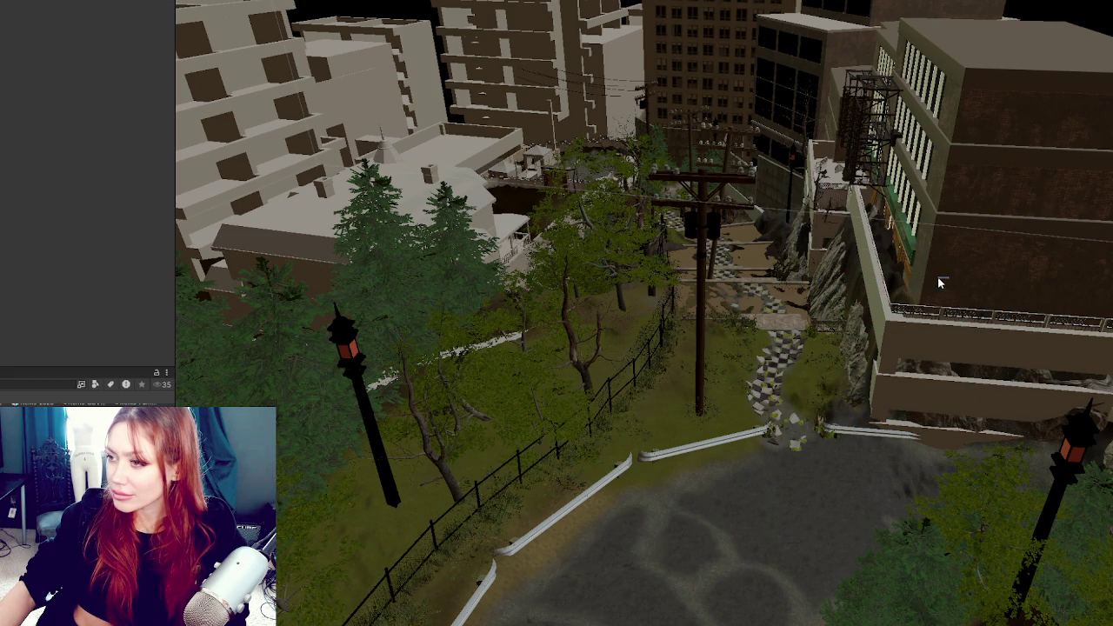
pyautogui.click(874, 252)
pyautogui.click(928, 283)
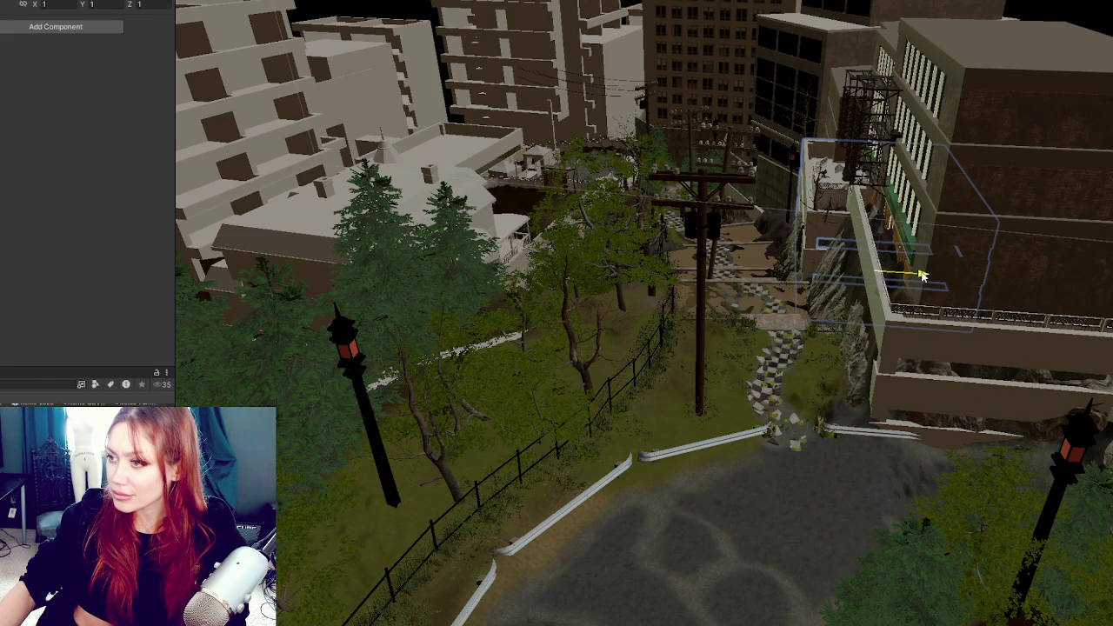
pyautogui.click(921, 346)
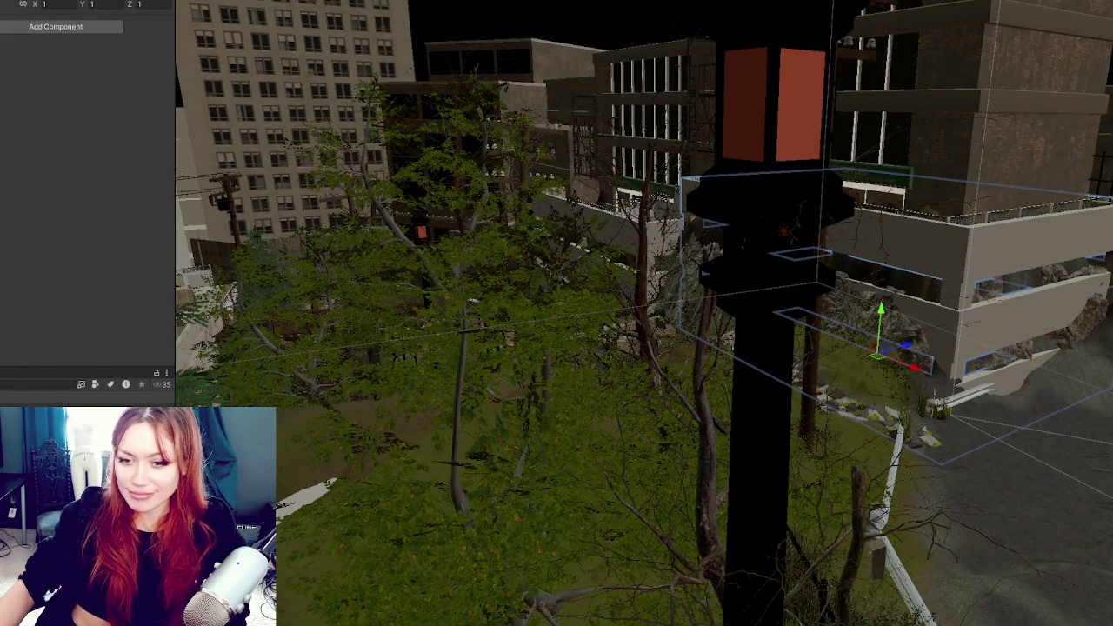
pyautogui.moveTo(953, 348)
pyautogui.mouseDown()
pyautogui.moveTo(965, 342)
pyautogui.moveTo(943, 343)
pyautogui.moveTo(984, 338)
pyautogui.moveTo(751, 342)
pyautogui.mouseUp()
pyautogui.moveTo(953, 278)
pyautogui.mouseDown()
pyautogui.moveTo(1033, 315)
pyautogui.moveTo(1059, 296)
pyautogui.mouseUp()
pyautogui.press('f')
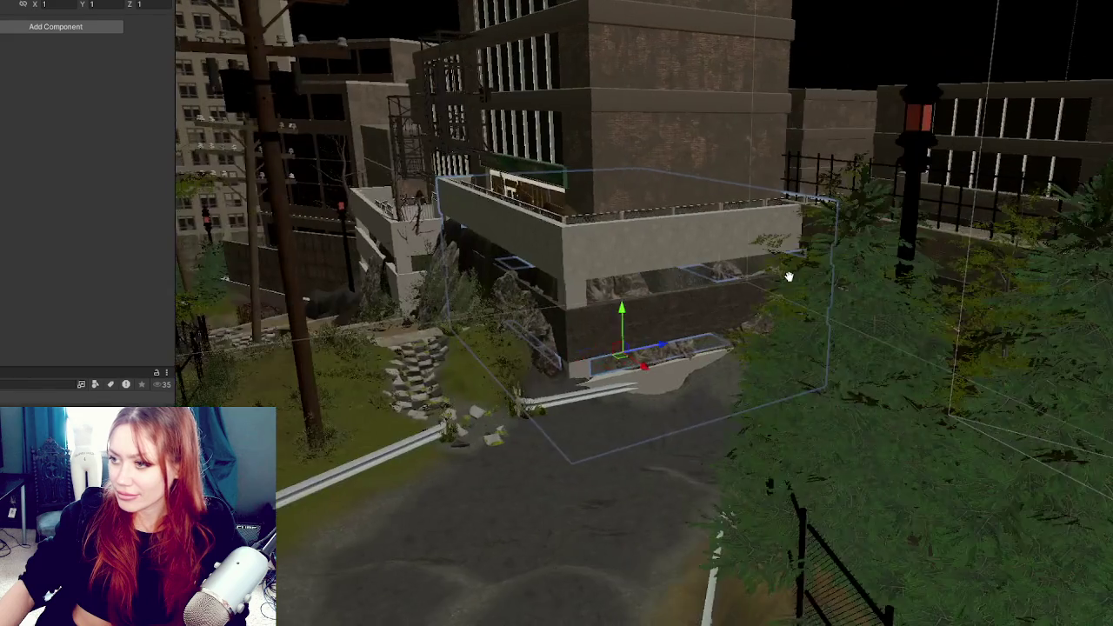
pyautogui.hotkey('ctrl', 'z')
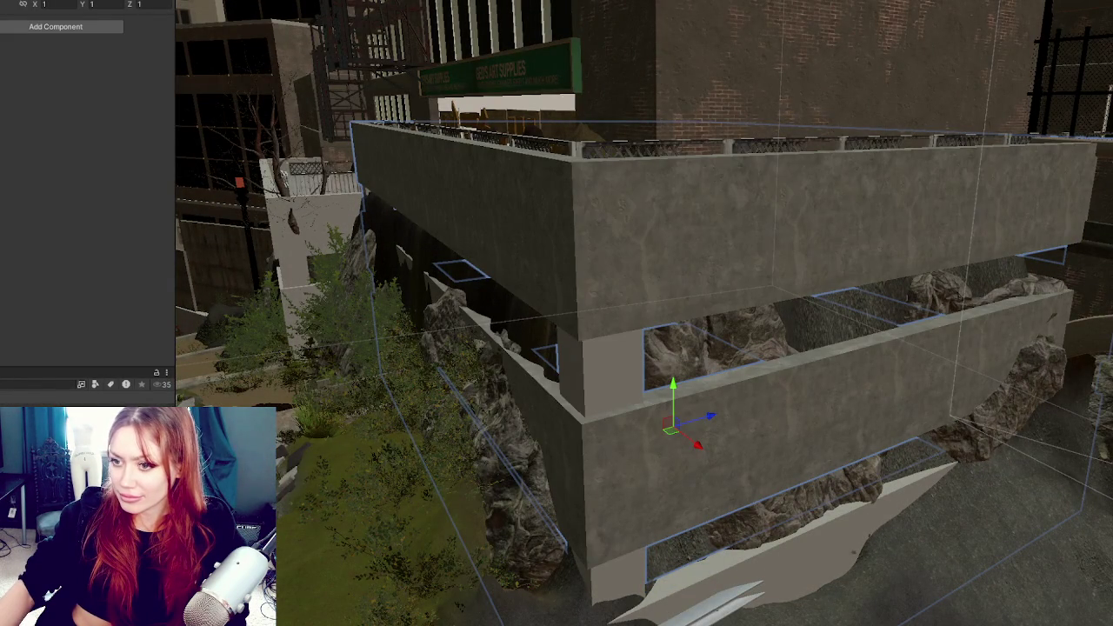
# Select the concrete wall pCube12, the building group, then the courtyard gate's Door1
pyautogui.click(616, 368)
pyautogui.moveTo(770, 566)
pyautogui.mouseDown()
pyautogui.moveTo(789, 479)
pyautogui.moveTo(867, 543)
pyautogui.mouseUp()
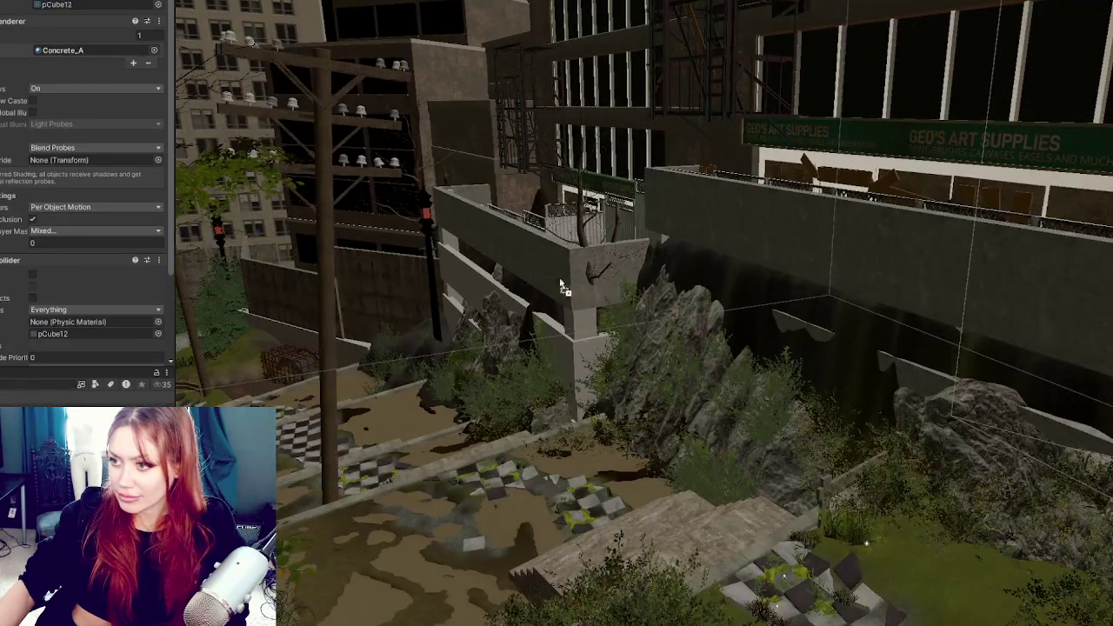
pyautogui.click(585, 333)
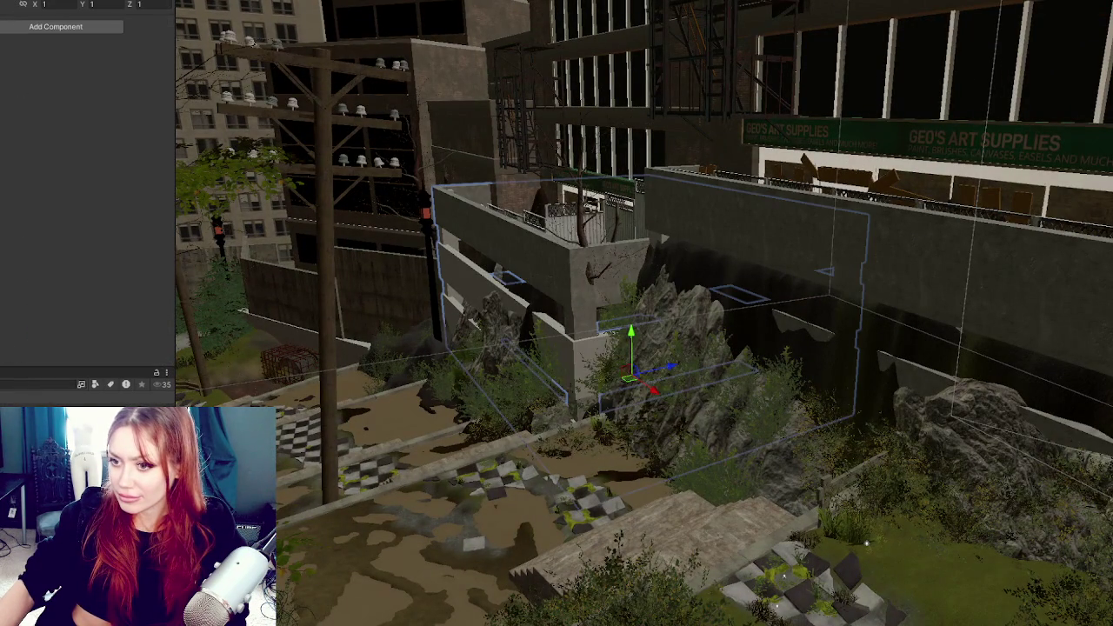
pyautogui.moveTo(867, 543)
pyautogui.mouseDown()
pyautogui.moveTo(735, 295)
pyautogui.moveTo(632, 340)
pyautogui.moveTo(504, 334)
pyautogui.moveTo(579, 333)
pyautogui.mouseUp()
pyautogui.click(561, 324)
pyautogui.click(561, 337)
# Apply the brick material to the garage's front pillar and try it on the wall above
pyautogui.moveTo(461, 360)
pyautogui.mouseDown()
pyautogui.moveTo(826, 354)
pyautogui.moveTo(609, 348)
pyautogui.mouseUp()
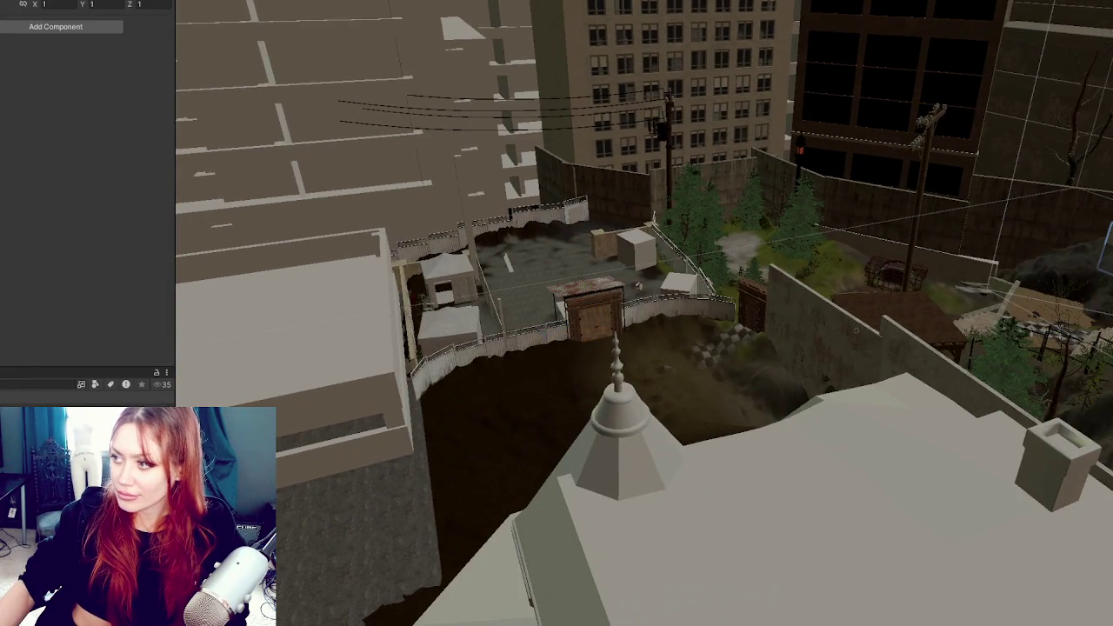
pyautogui.scroll(-3, 7, 287)
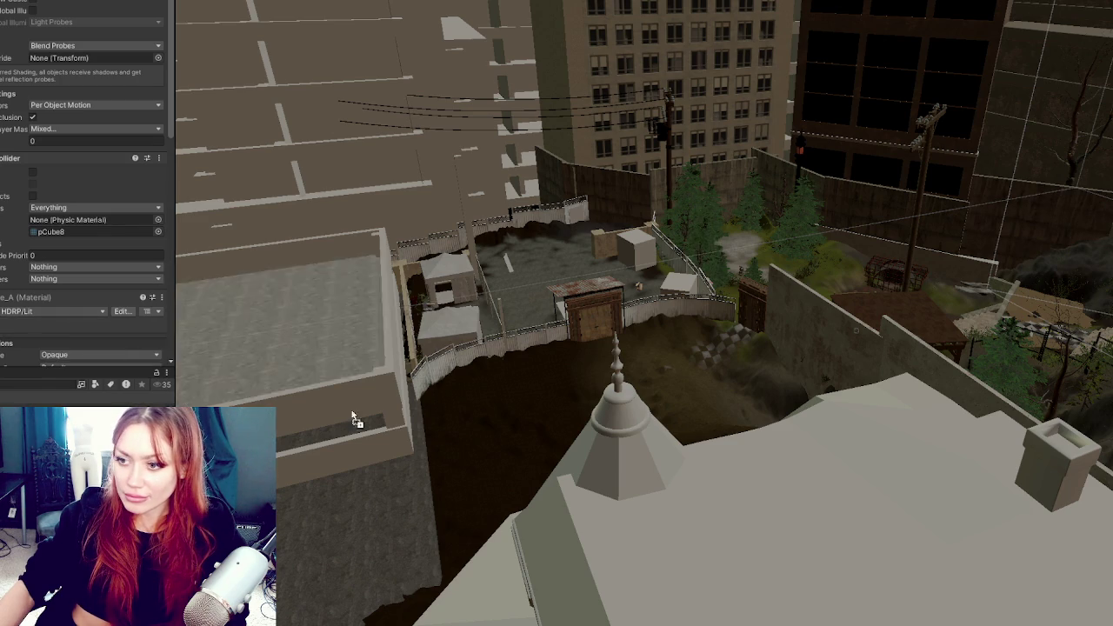
pyautogui.moveTo(368, 417)
pyautogui.mouseDown()
pyautogui.moveTo(524, 326)
pyautogui.moveTo(635, 82)
pyautogui.moveTo(706, 29)
pyautogui.moveTo(637, 180)
pyautogui.moveTo(726, 178)
pyautogui.moveTo(243, 256)
pyautogui.moveTo(528, 472)
pyautogui.mouseUp()
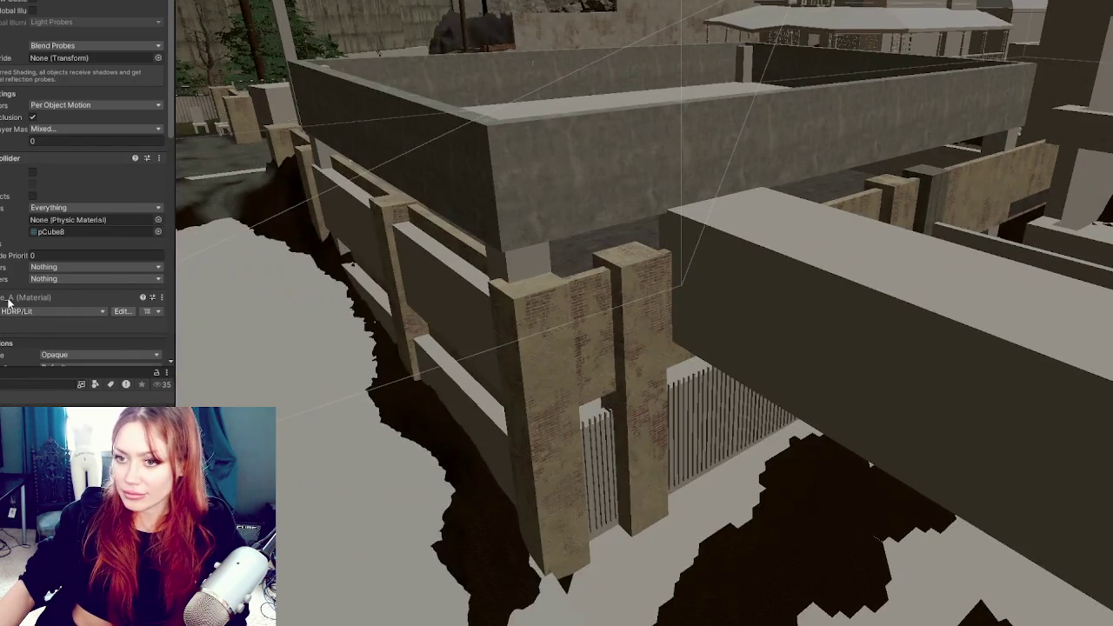
pyautogui.moveTo(96, 348)
pyautogui.mouseDown()
pyautogui.moveTo(35, 311)
pyautogui.moveTo(117, 322)
pyautogui.moveTo(503, 448)
pyautogui.mouseUp()
pyautogui.moveTo(91, 371)
pyautogui.mouseDown()
pyautogui.moveTo(479, 325)
pyautogui.moveTo(512, 269)
pyautogui.moveTo(32, 293)
pyautogui.moveTo(287, 365)
pyautogui.moveTo(335, 157)
pyautogui.moveTo(354, 166)
pyautogui.moveTo(339, 183)
pyautogui.mouseUp()
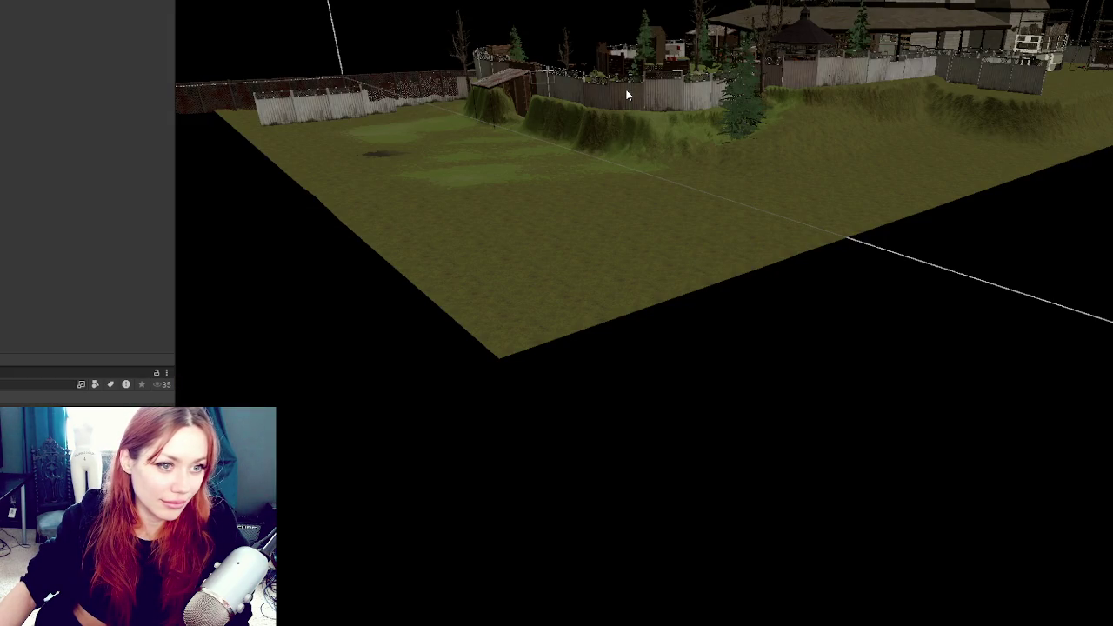
# Orbit overhead and select the garden gate's Door2, scrolling through its Inspector
pyautogui.moveTo(632, 57); pyautogui.dragTo(573, 249)
pyautogui.click(622, 206)
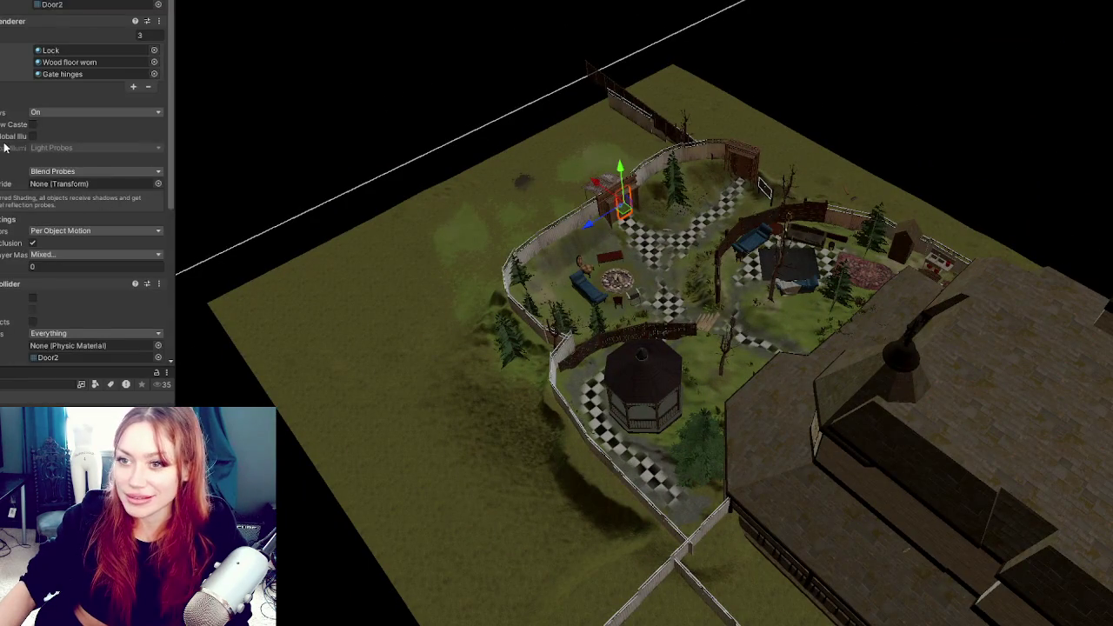
pyautogui.scroll(-5, 5, 150)
pyautogui.moveTo(4, 155)
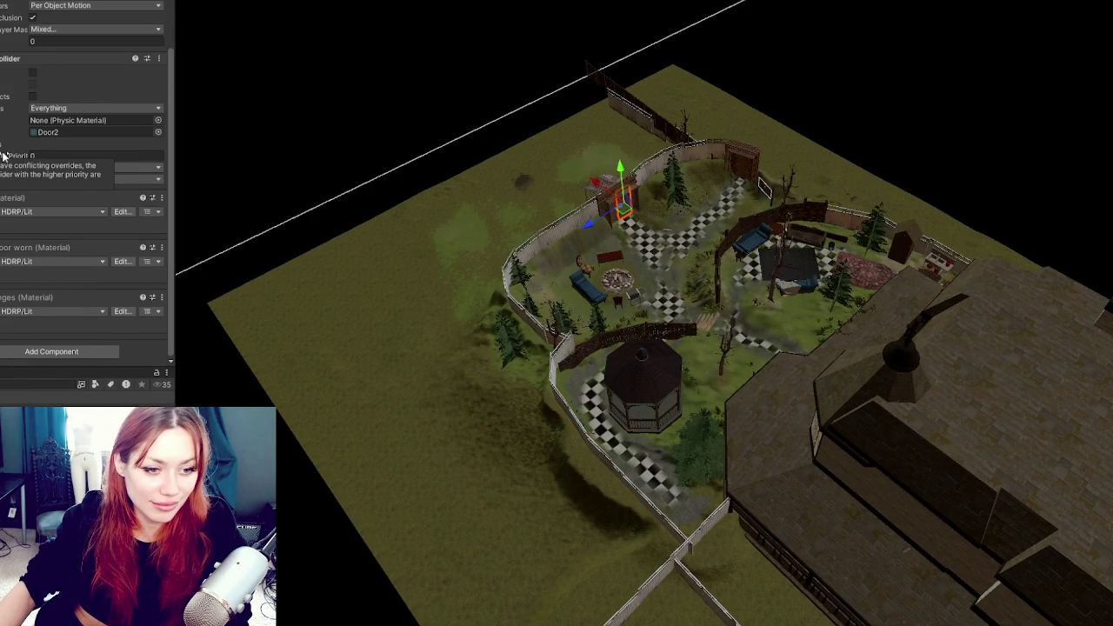
pyautogui.scroll(1, 9, 152)
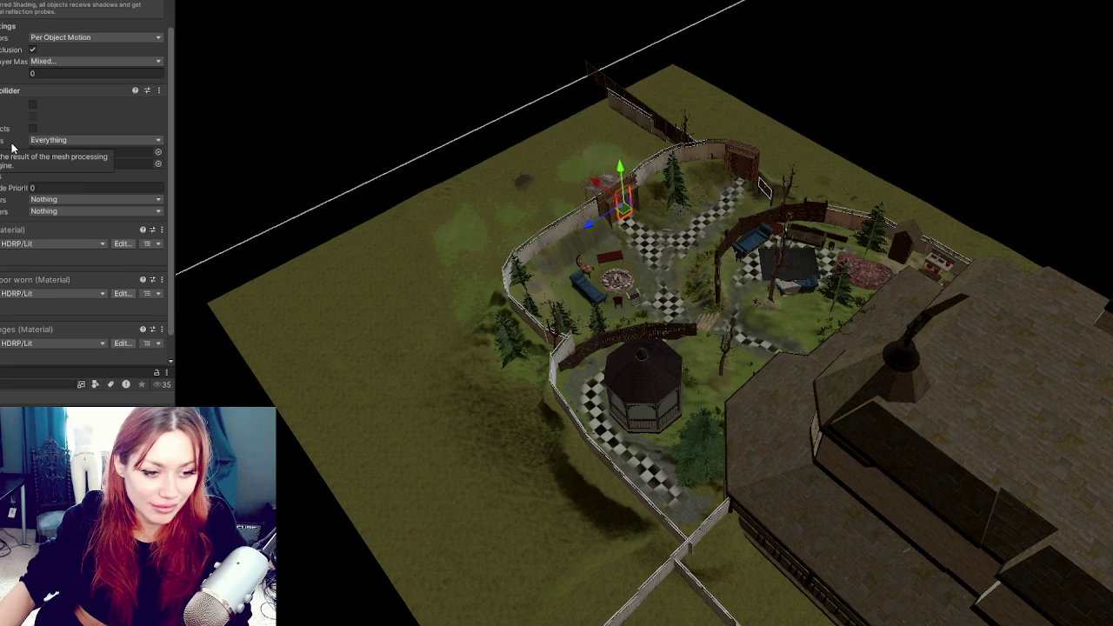
pyautogui.scroll(1, 12, 149)
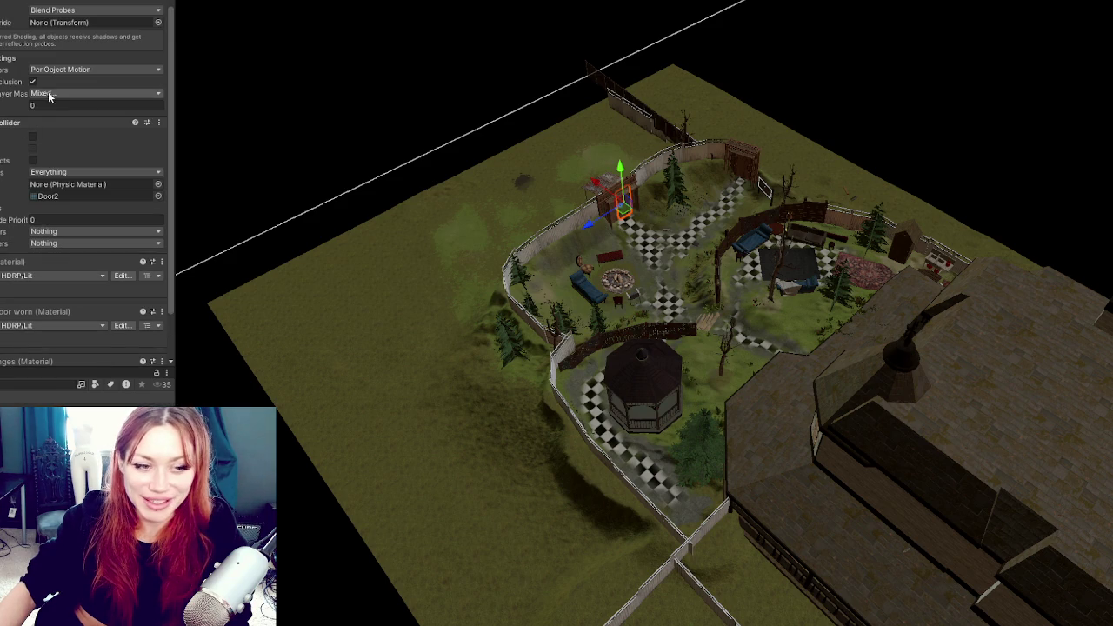
pyautogui.scroll(-2, 50, 93)
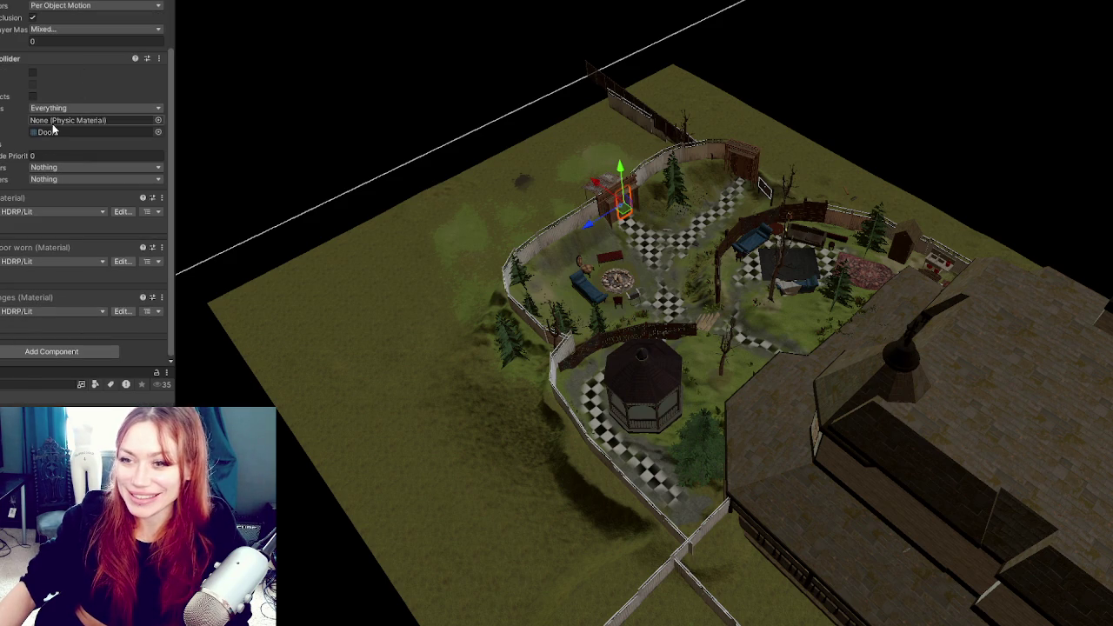
pyautogui.scroll(7, 45, 103)
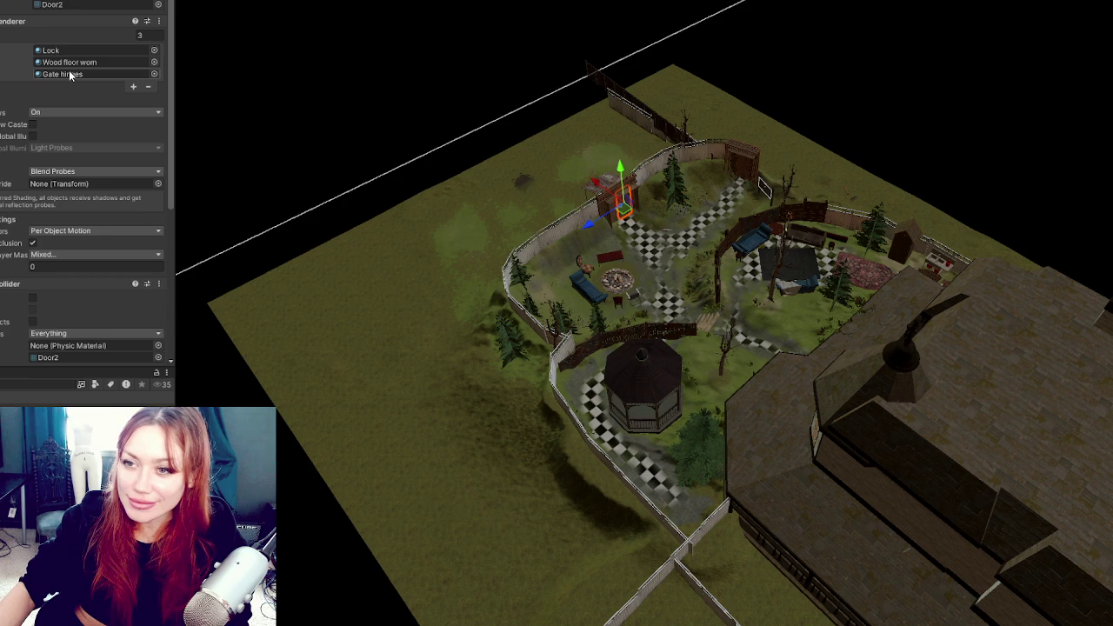
pyautogui.scroll(-7, 87, 183)
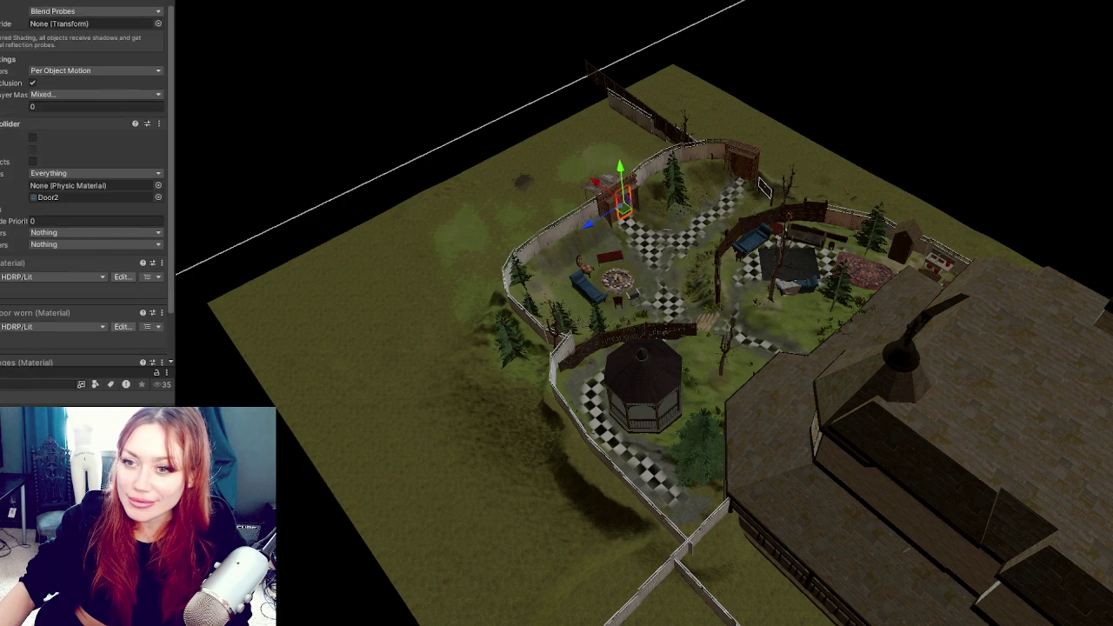
# Test swinging Door2 open and undo it, then select the gate's Base, doors and handles
pyautogui.press('f')
pyautogui.press('e')
pyautogui.moveTo(695, 313); pyautogui.dragTo(783, 329)
pyautogui.hotkey('ctrl', 'z')
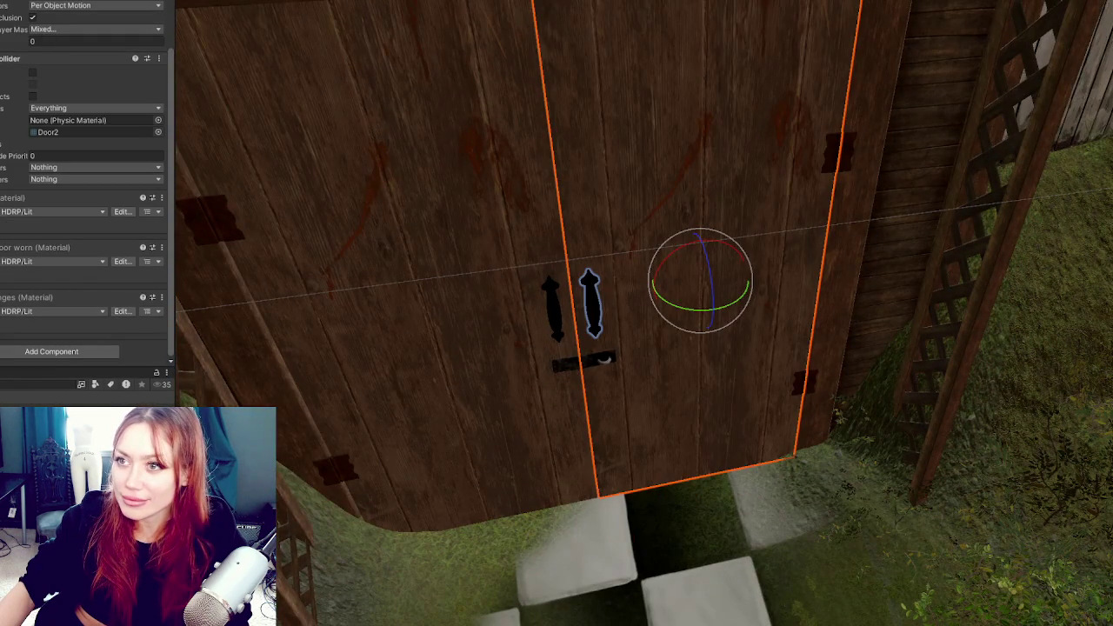
pyautogui.click(557, 261)
pyautogui.click(609, 261)
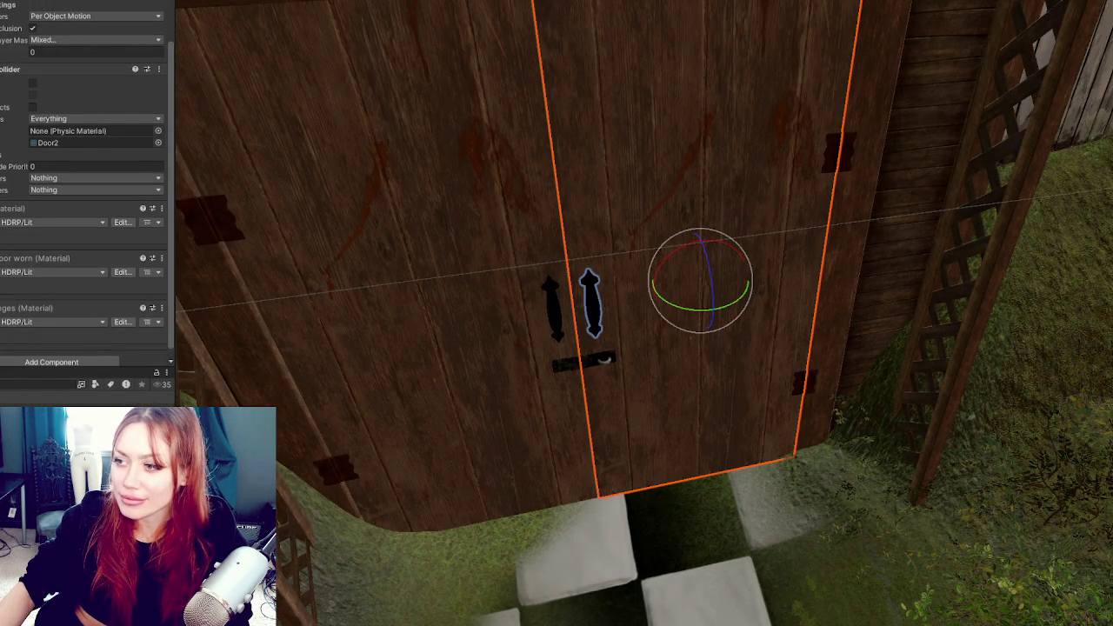
pyautogui.click(487, 261)
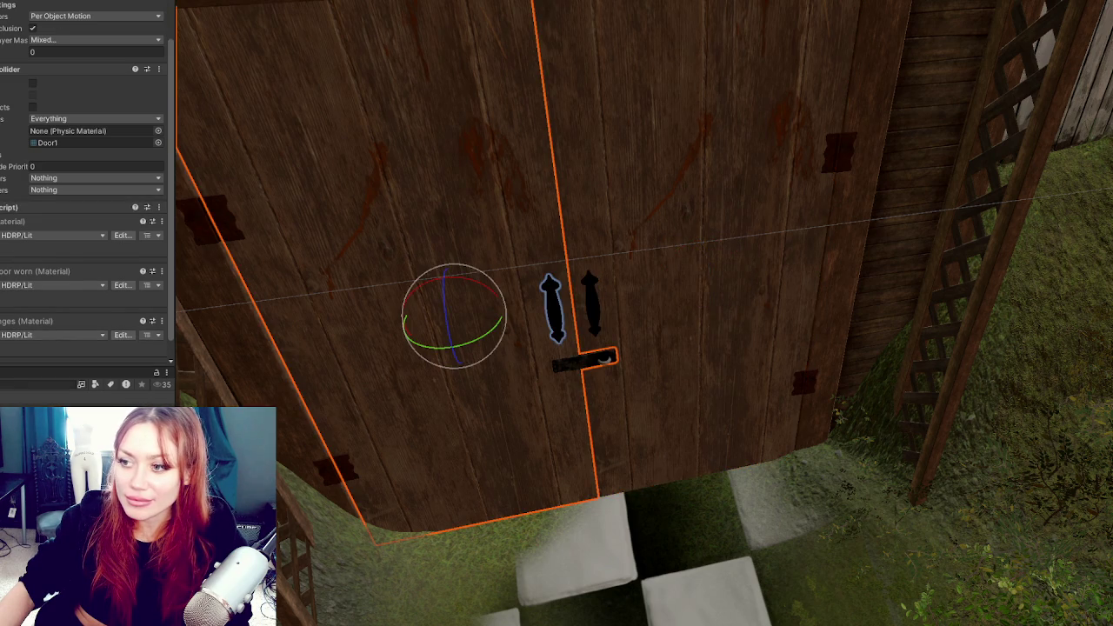
pyautogui.click(704, 191)
pyautogui.click(590, 300)
pyautogui.click(700, 261)
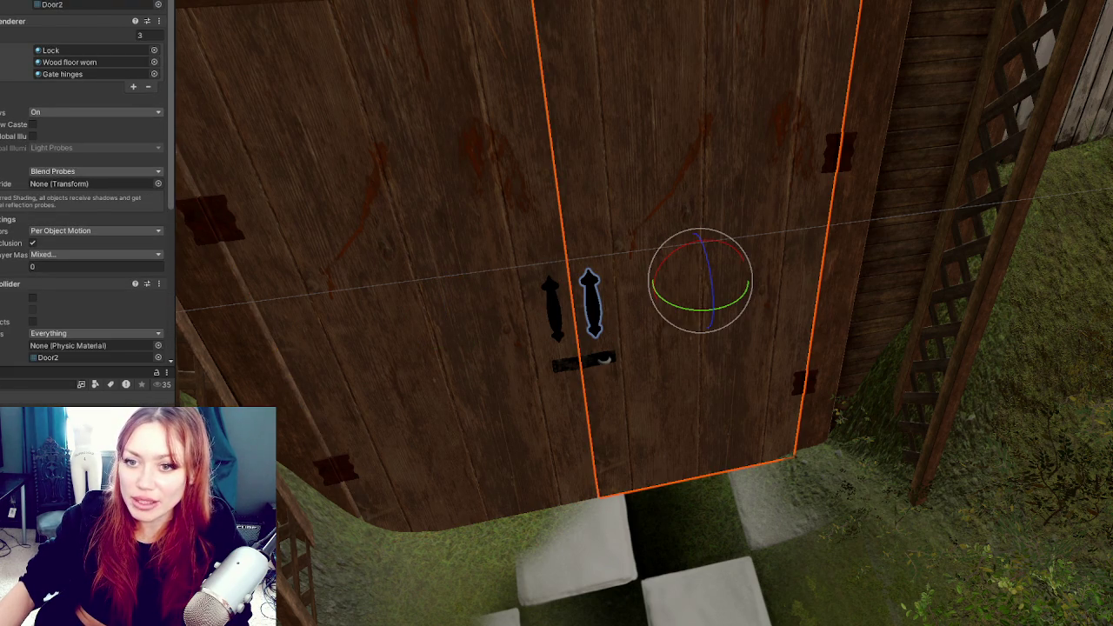
pyautogui.click(590, 300)
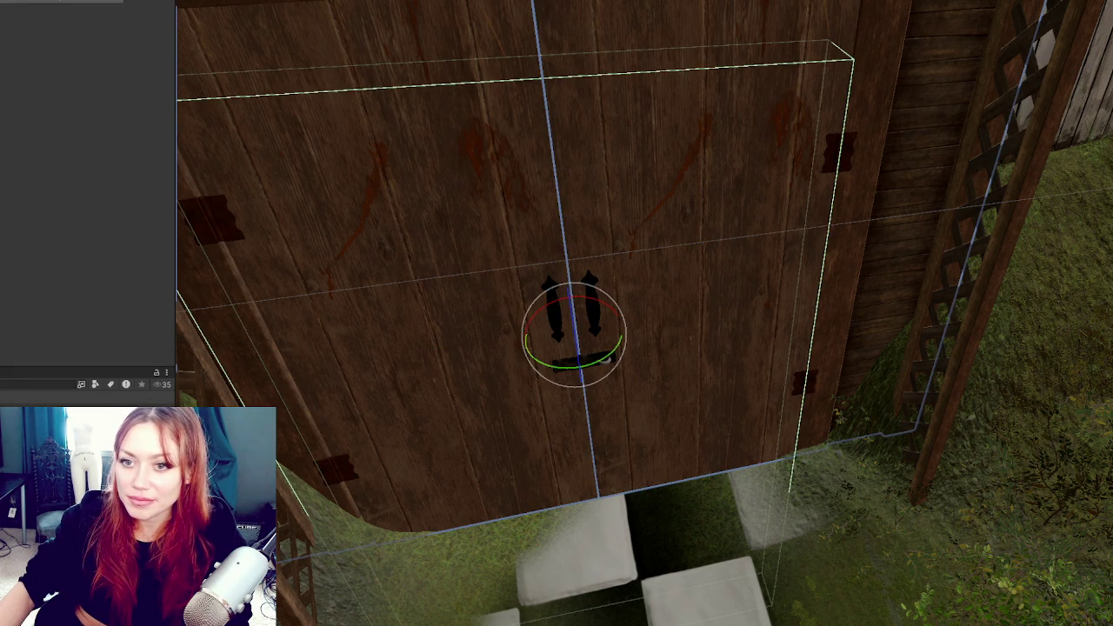
# Uncheck the toggle above the Door1 (Door) field on Change Scenes and start Play mode
pyautogui.scroll(-3, 731, 280)
pyautogui.press('w')
pyautogui.scroll(2, 572, 339)
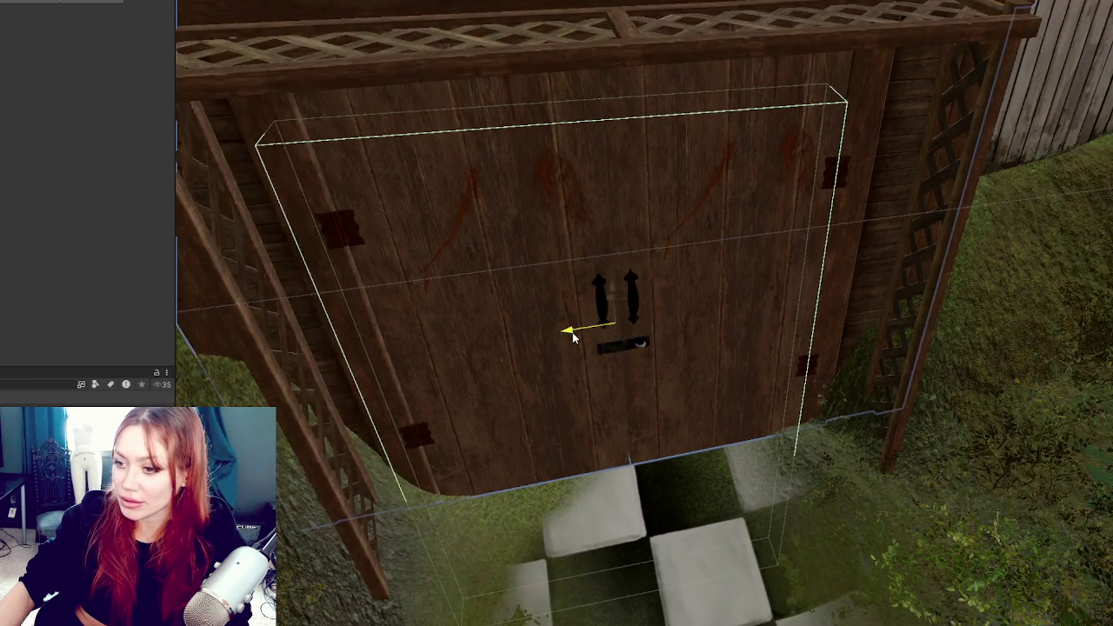
pyautogui.moveTo(572, 339)
pyautogui.mouseDown()
pyautogui.moveTo(782, 266)
pyautogui.moveTo(684, 174)
pyautogui.mouseUp()
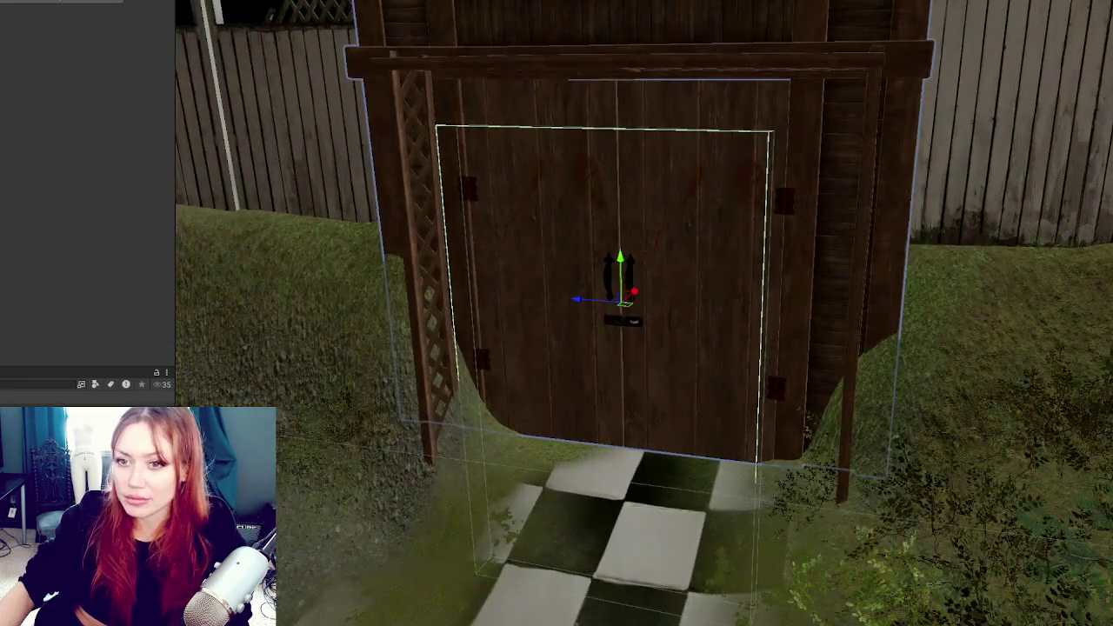
pyautogui.moveTo(656, 398)
pyautogui.mouseDown()
pyautogui.moveTo(708, 390)
pyautogui.moveTo(647, 372)
pyautogui.moveTo(658, 248)
pyautogui.moveTo(638, 224)
pyautogui.mouseUp()
pyautogui.scroll(-2, 647, 372)
pyautogui.scroll(-3, 39, 186)
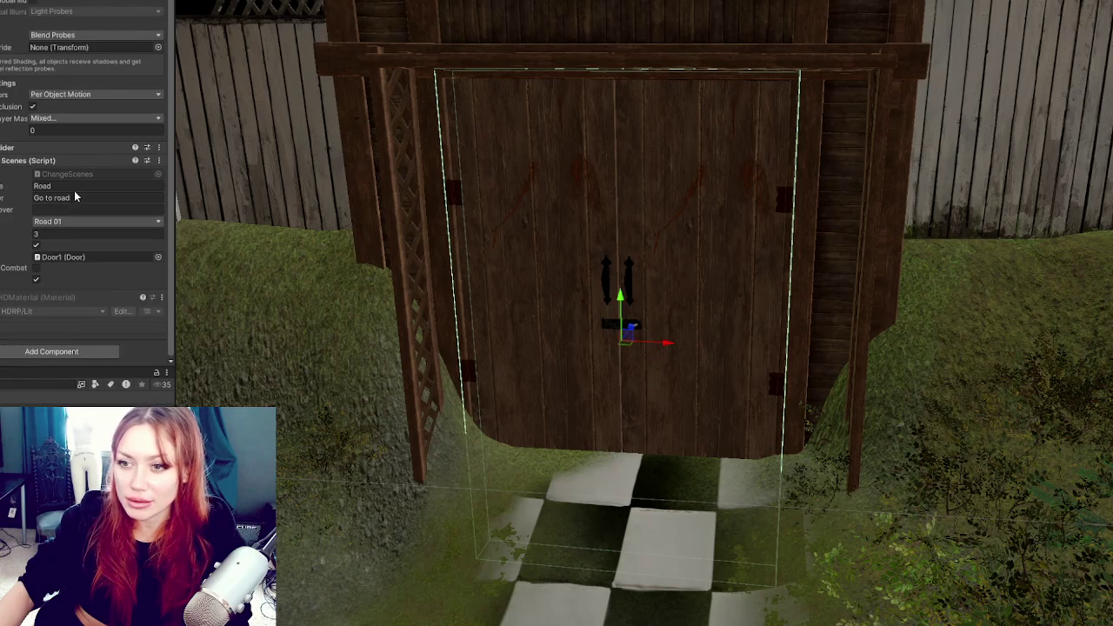
pyautogui.click(37, 246)
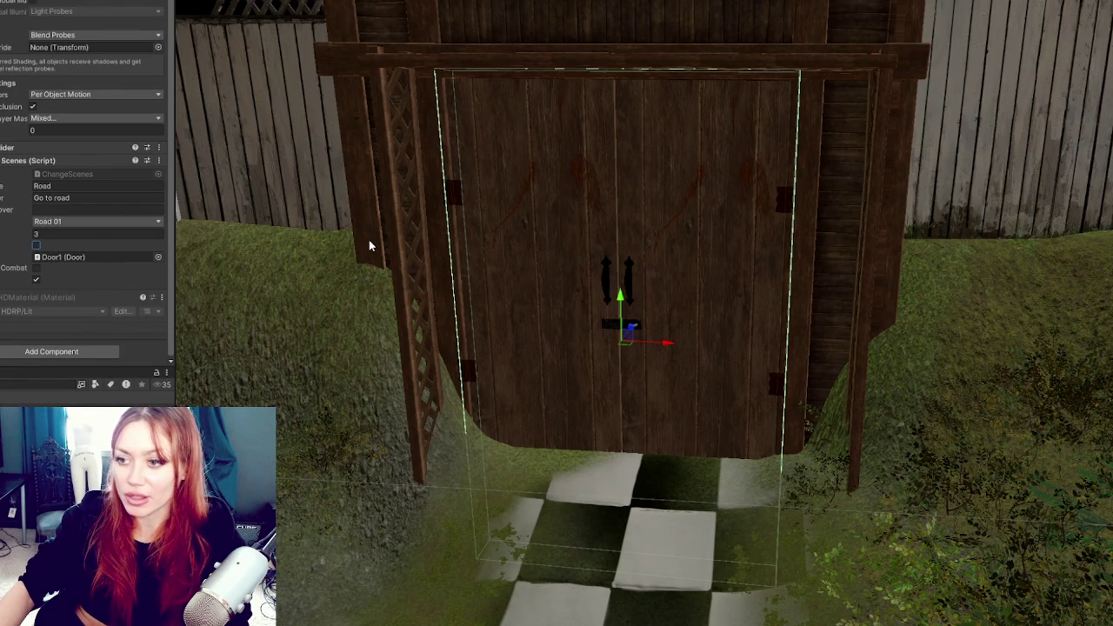
pyautogui.hotkey('ctrl', 'p')
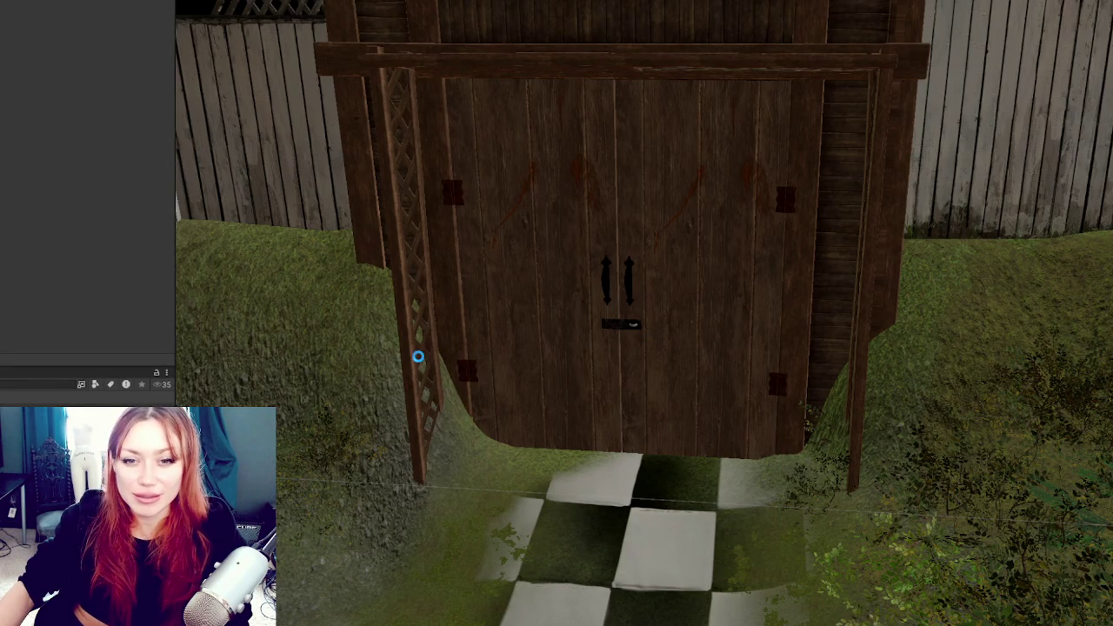
# Focus the Game view and maximize it so the STRAIN title menu fills the editor
pyautogui.click(418, 362)
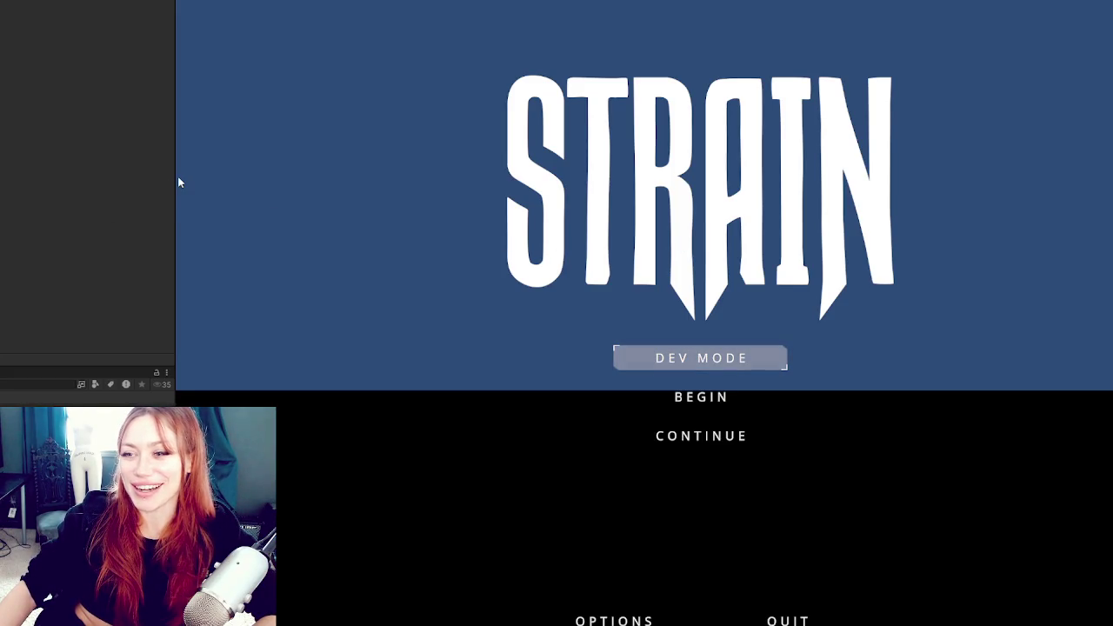
pyautogui.hotkey('shift', 'space')
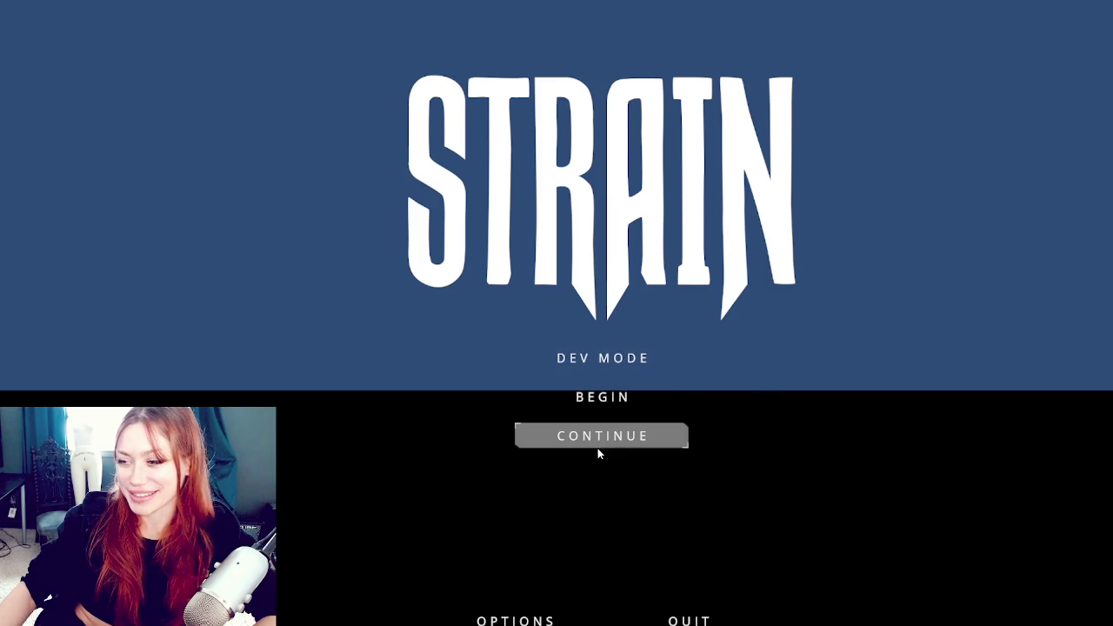
# Start in DEV MODE and pass through the fenced gate and the gate by the wooden sign
pyautogui.click(608, 361)
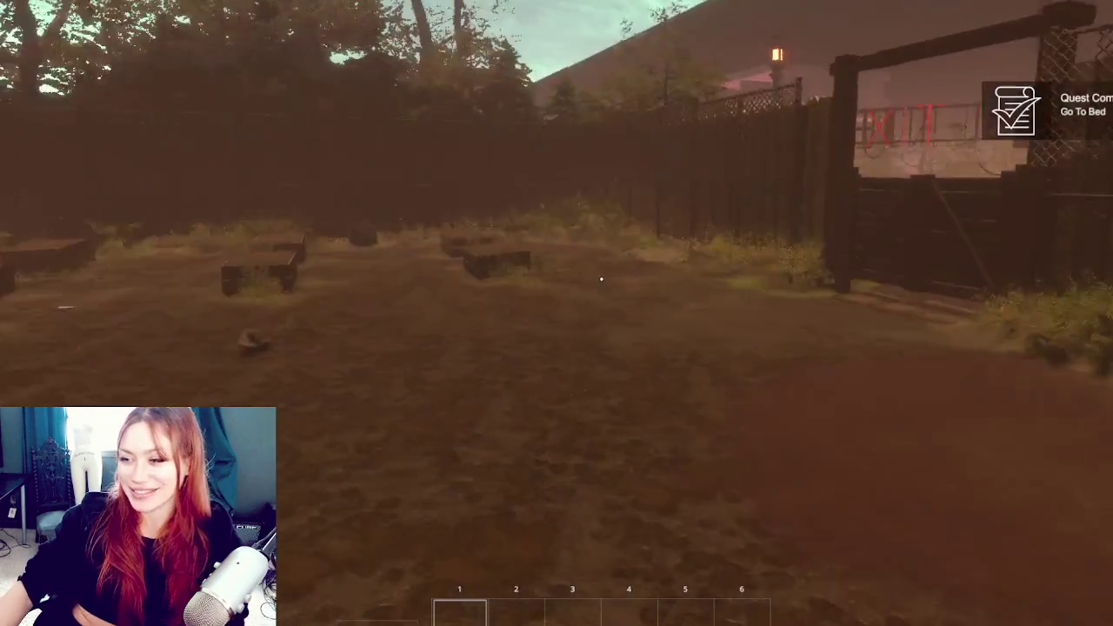
pyautogui.press('w')
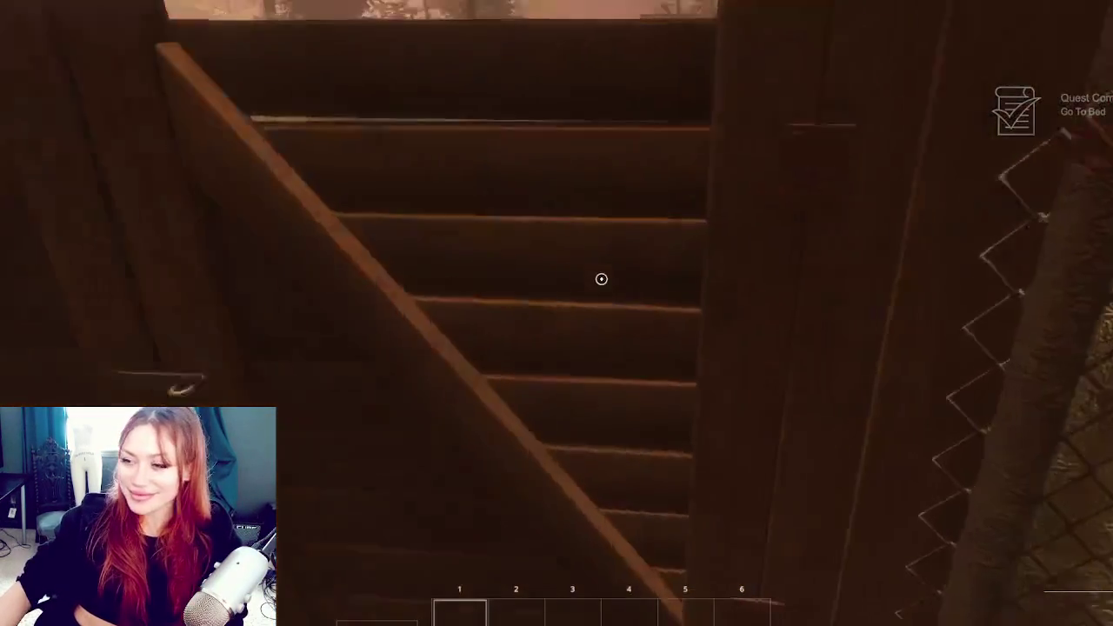
pyautogui.press('e')
pyautogui.press('w')
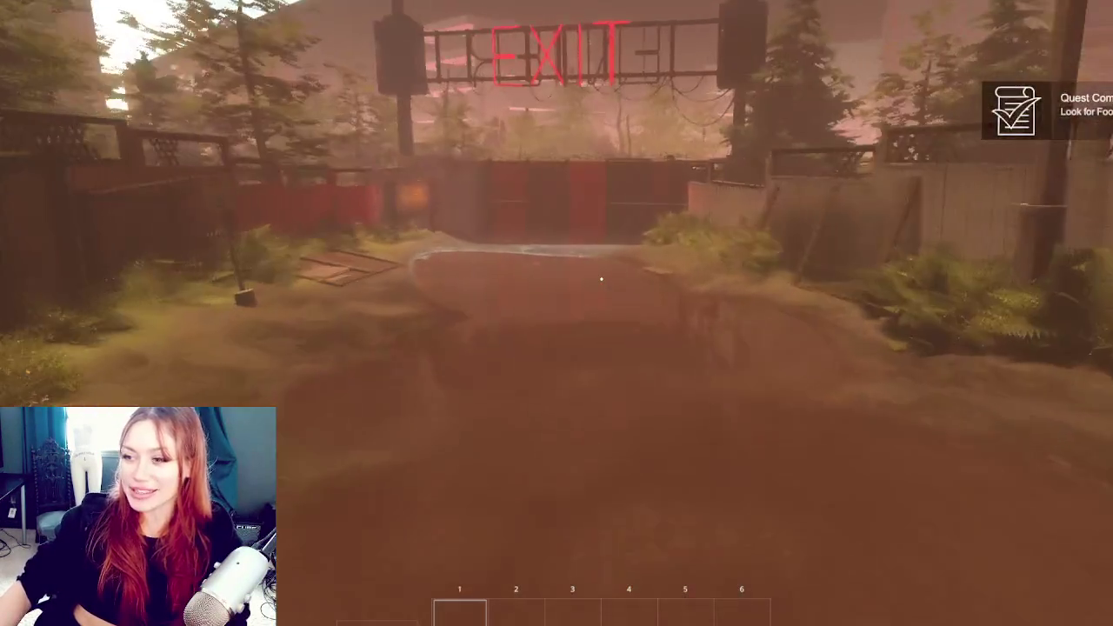
pyautogui.press('w')
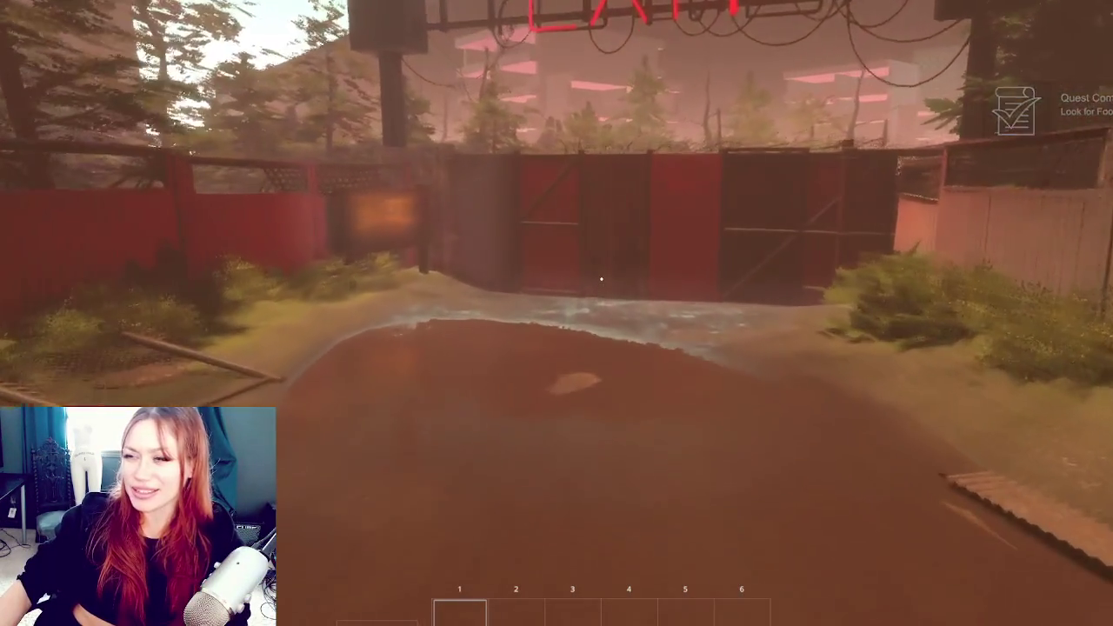
pyautogui.press('w')
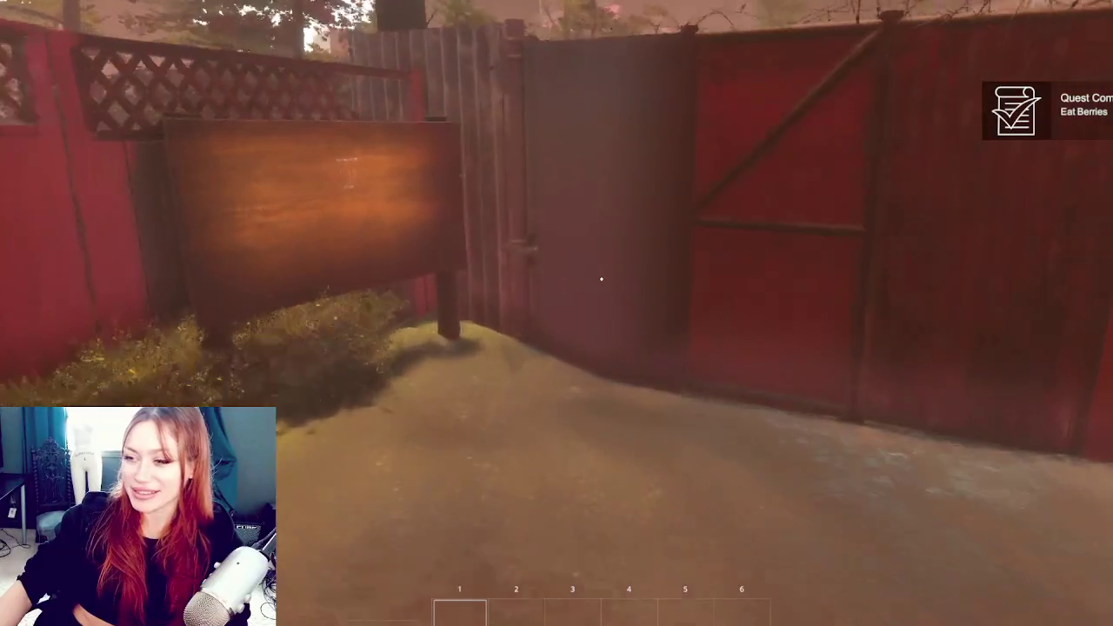
pyautogui.press('w')
pyautogui.press('e')
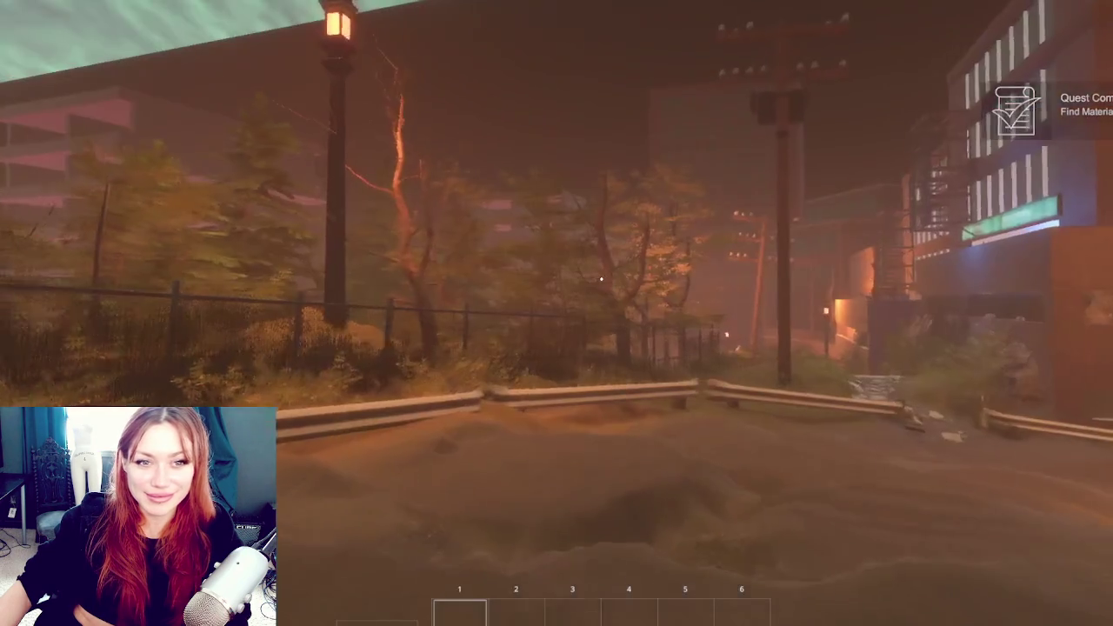
# Walk the path across the checkered tiles and garden, and enter through the wooden door
pyautogui.press('w')
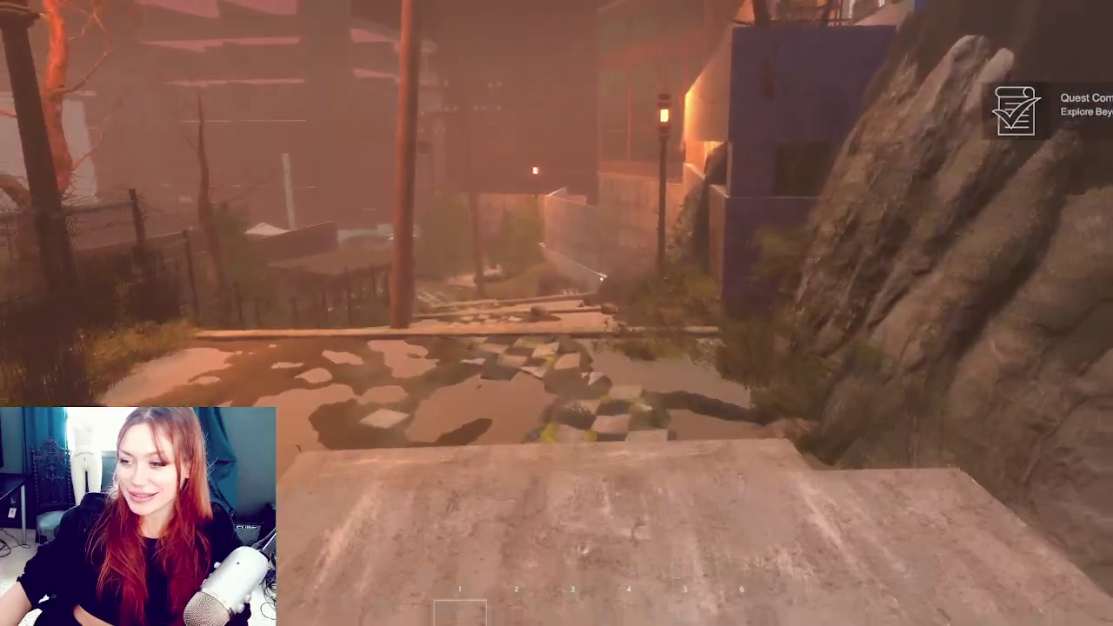
pyautogui.press('w')
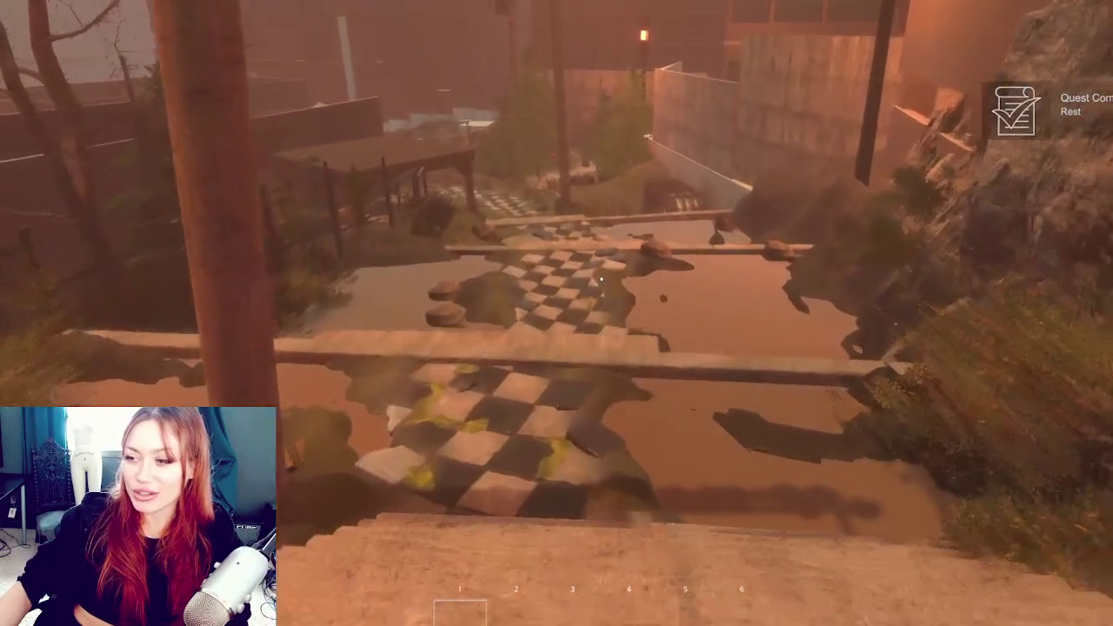
pyautogui.press('w')
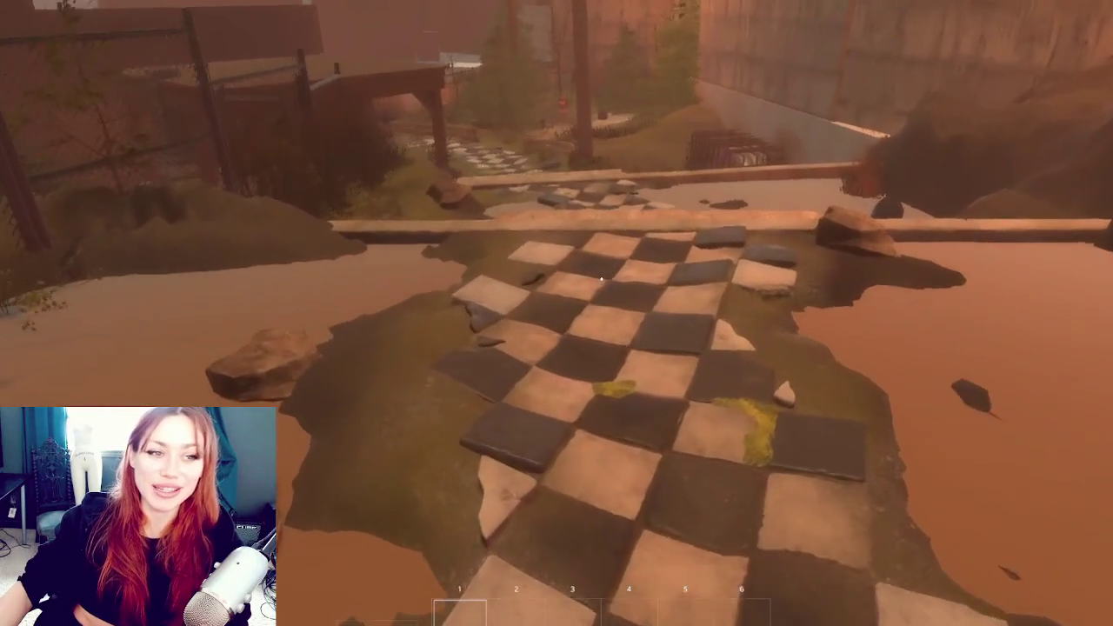
pyautogui.press('w')
pyautogui.press('w')
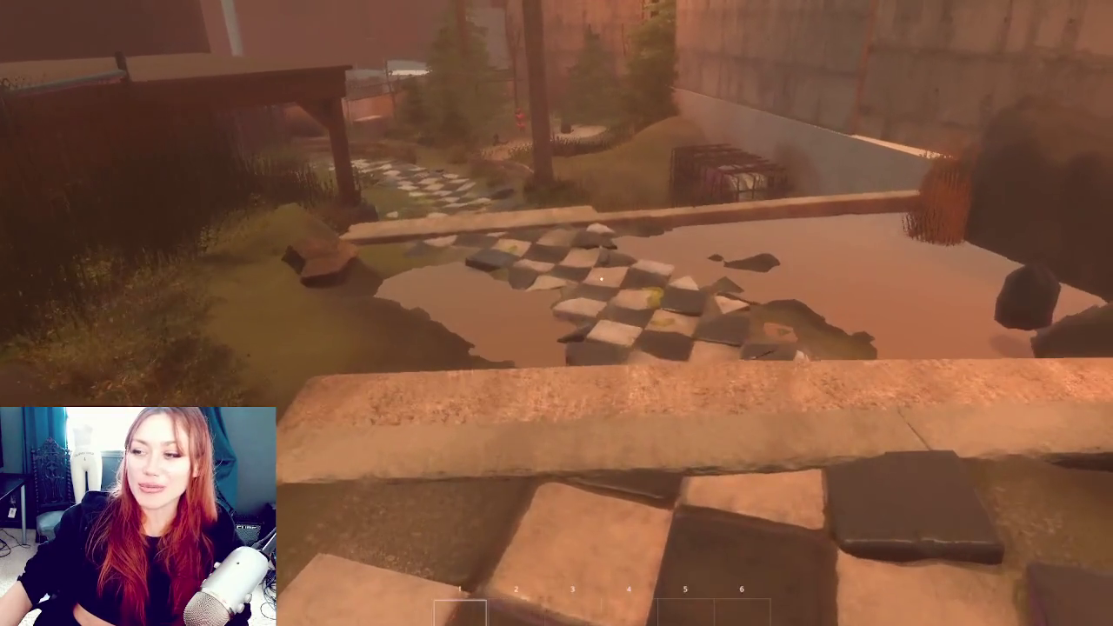
pyautogui.press('w')
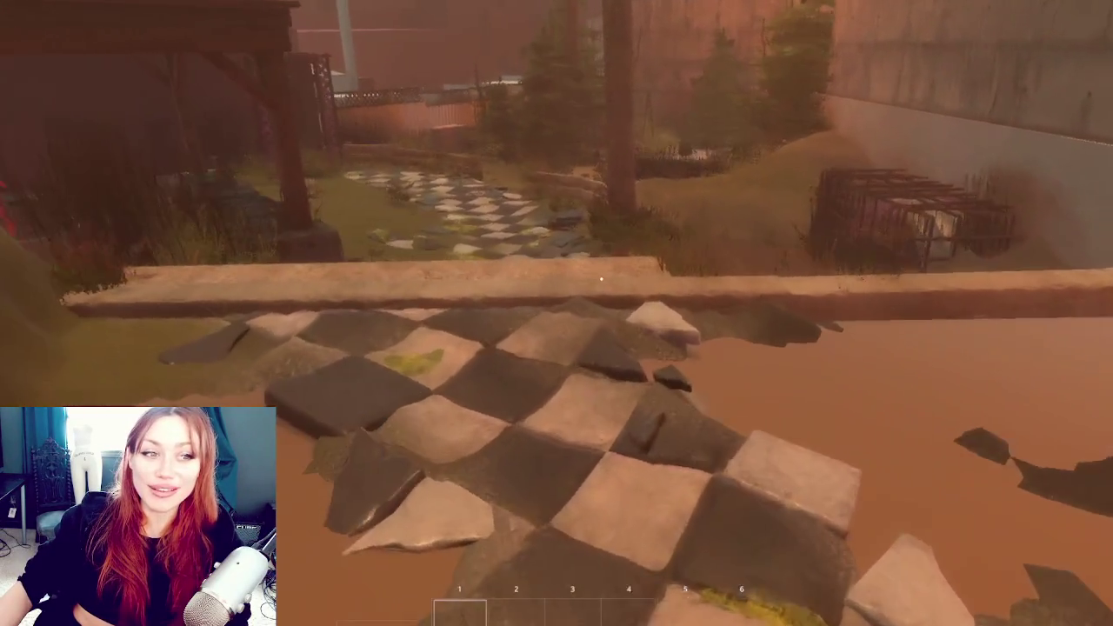
pyautogui.press('w')
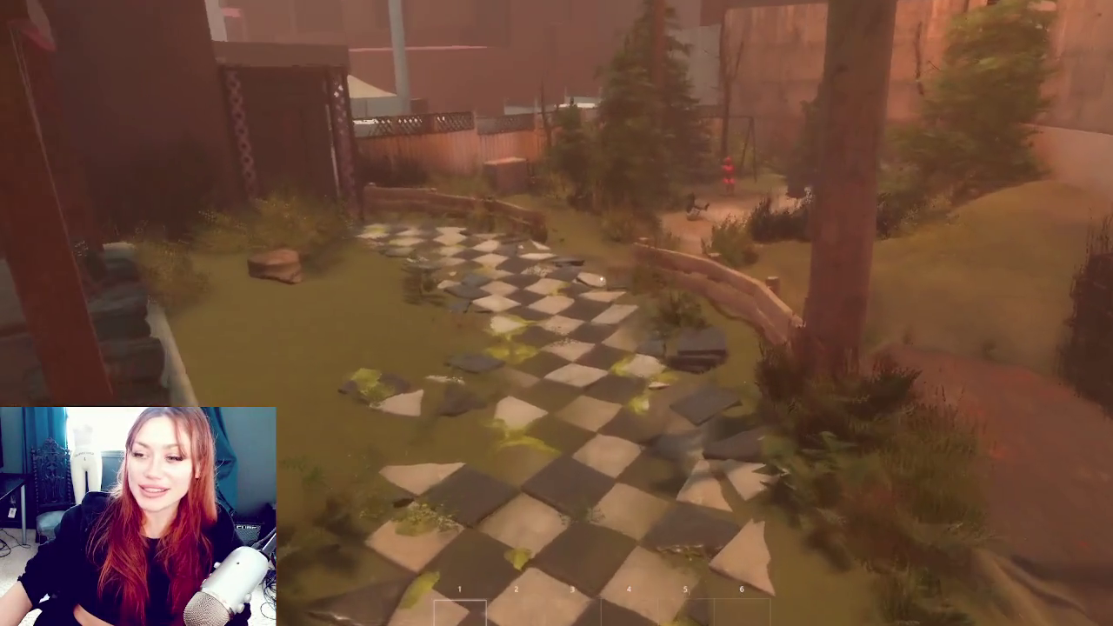
pyautogui.press('w')
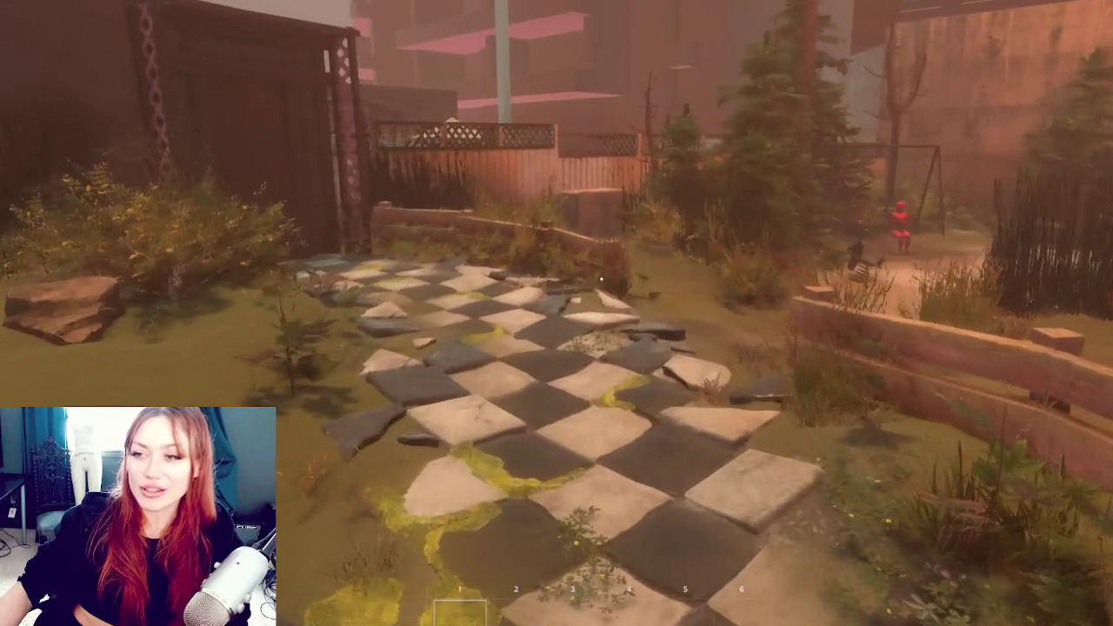
pyautogui.press('w')
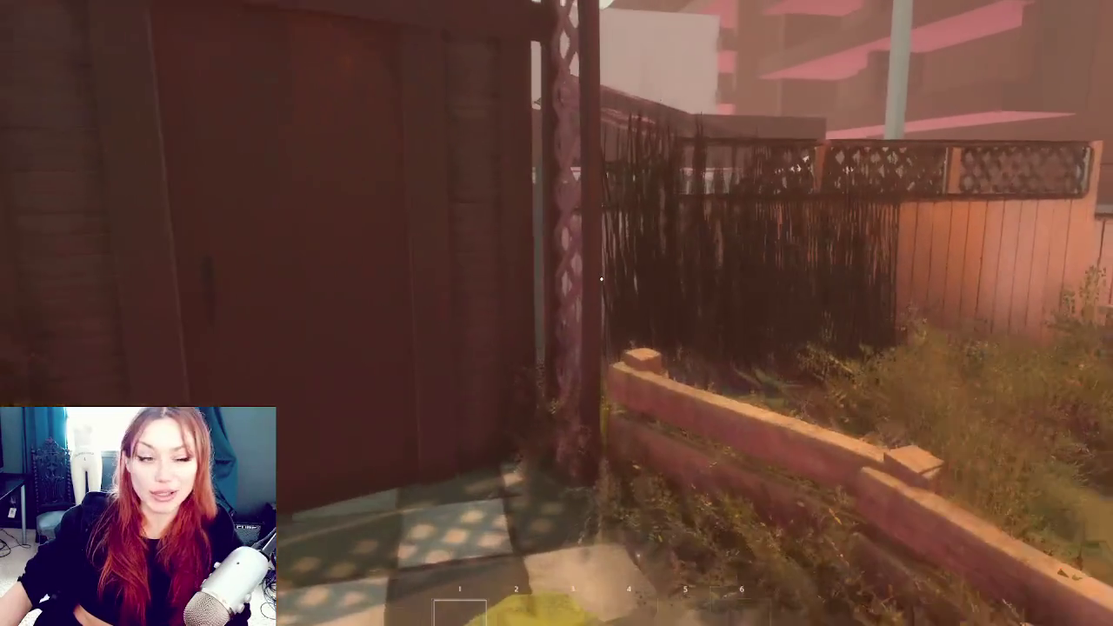
pyautogui.press('e')
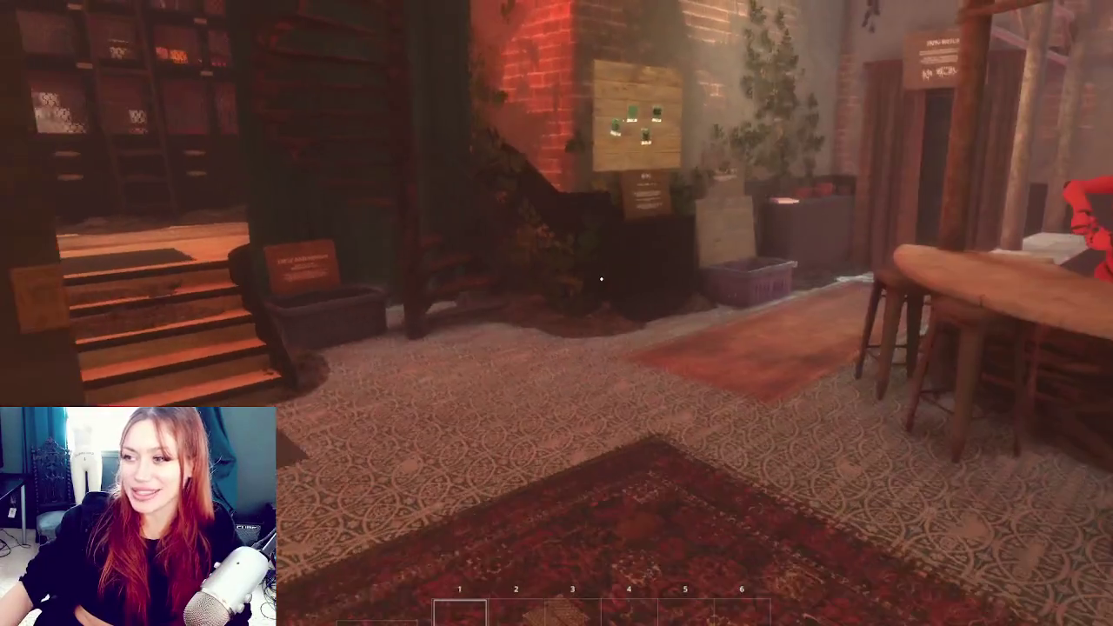
# Tour the common room, toggle the stats overlay open and closed, and walk to the bar
pyautogui.press('w')
pyautogui.press('s')
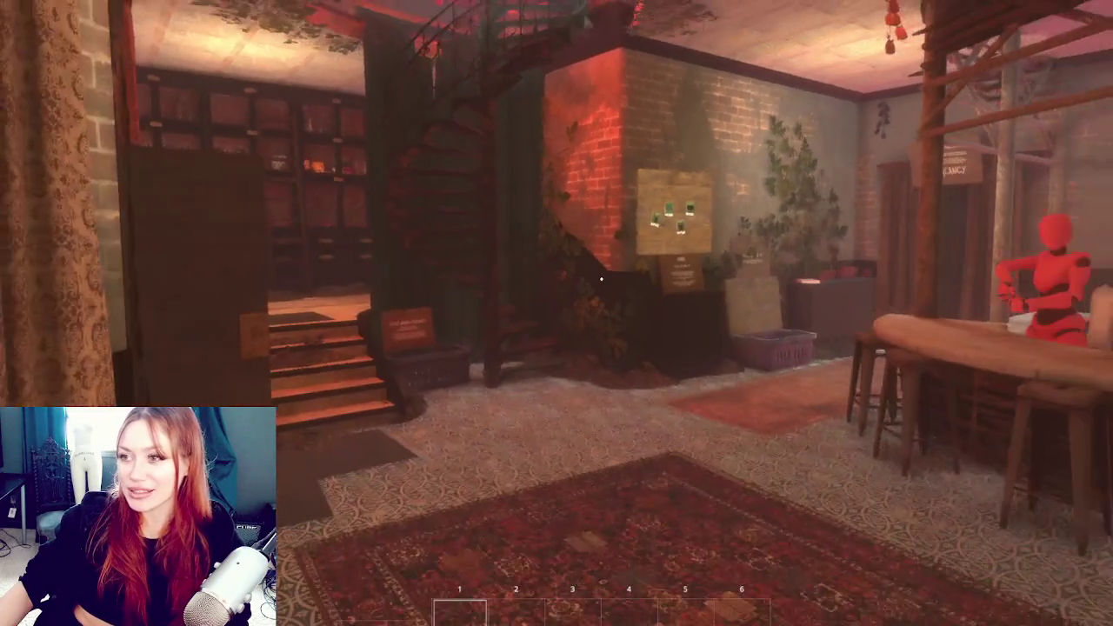
pyautogui.press('w')
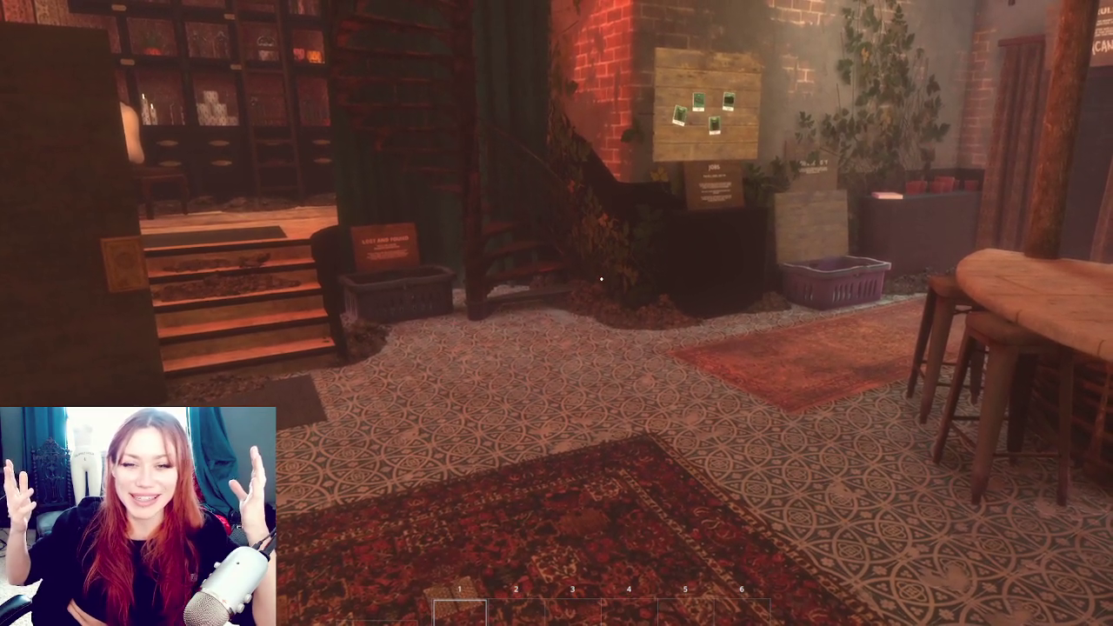
pyautogui.press('s')
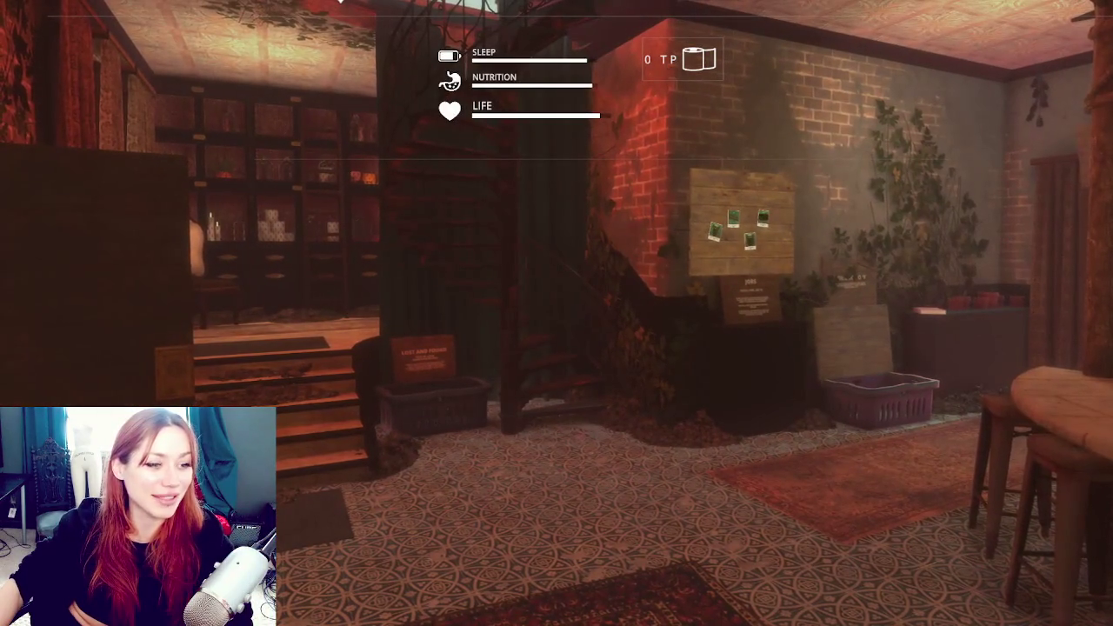
pyautogui.press('Tab')
pyautogui.press('w')
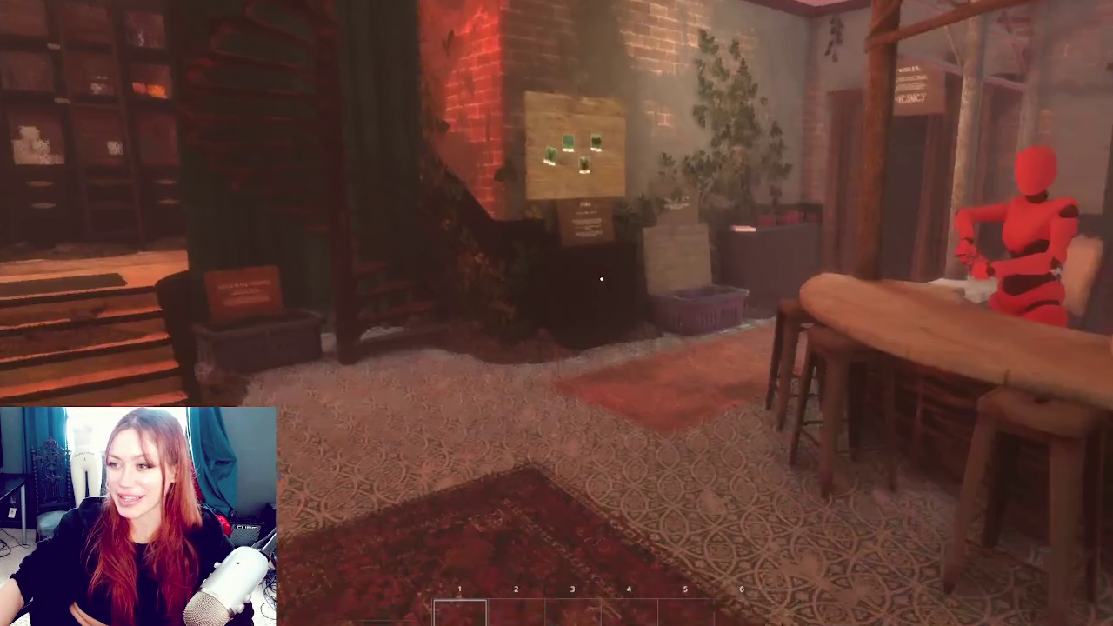
pyautogui.press('w')
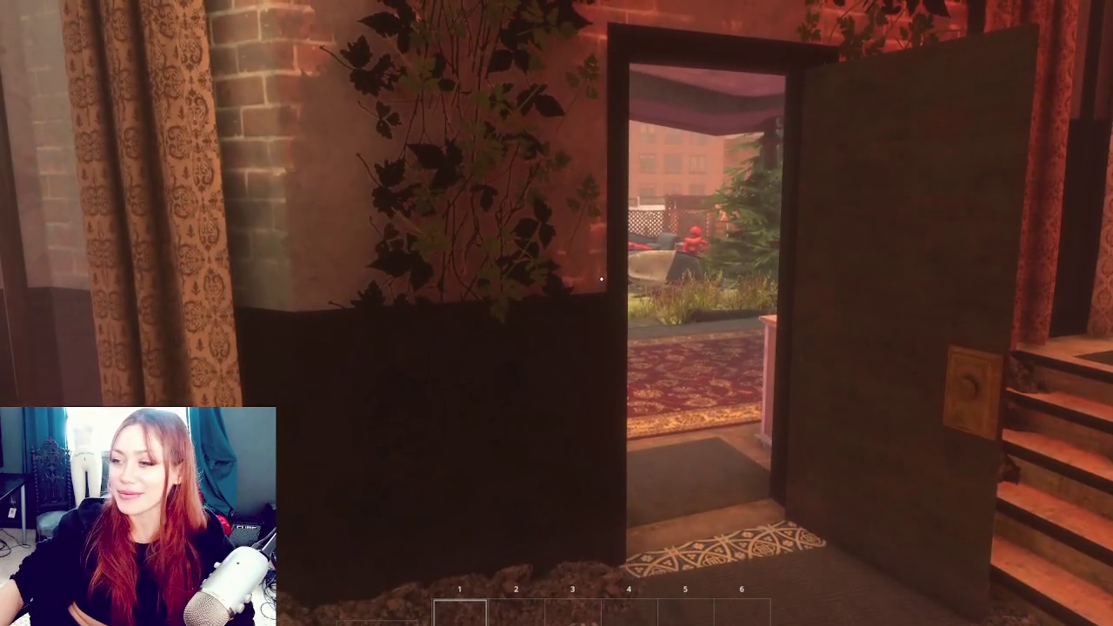
# Walk out the doorway, through the shed door and down the dirt road toward the brick wall
pyautogui.press('w')
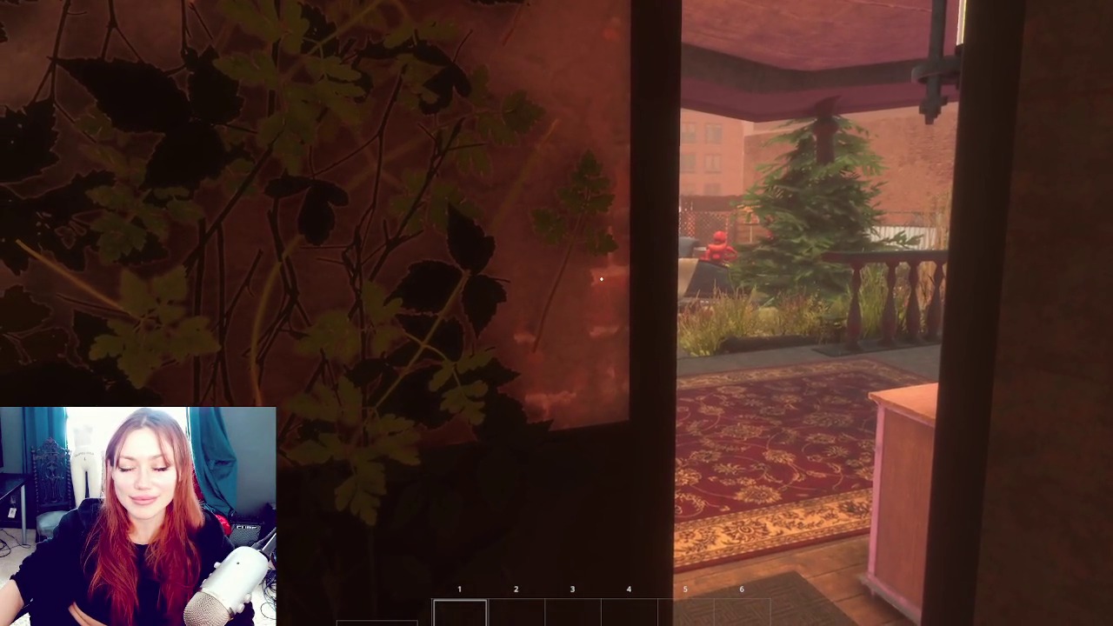
pyautogui.press('w')
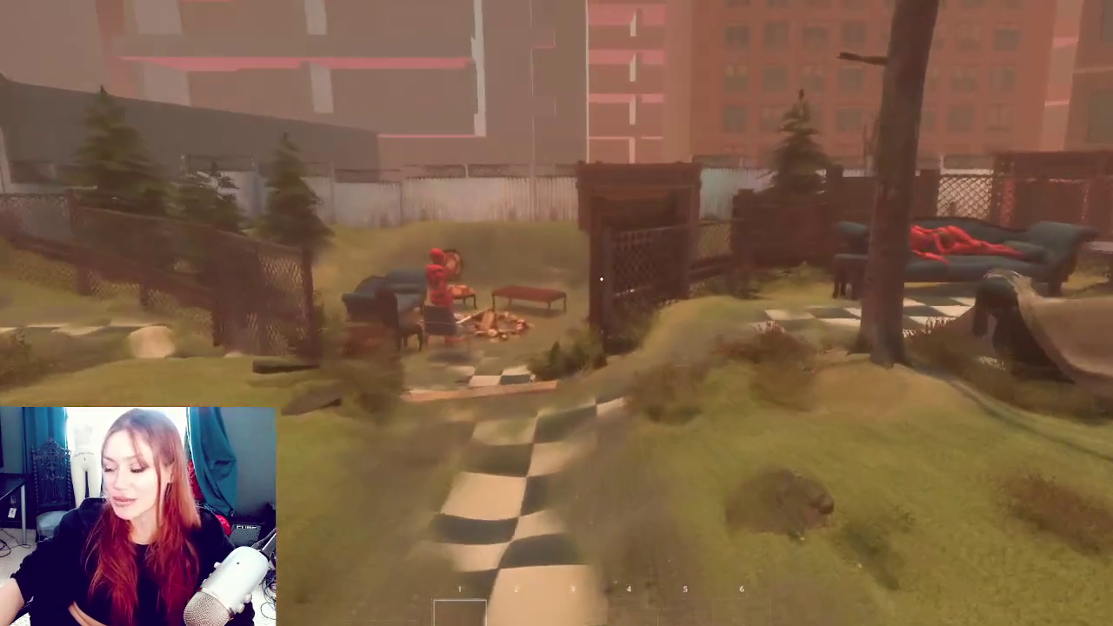
pyautogui.press('w')
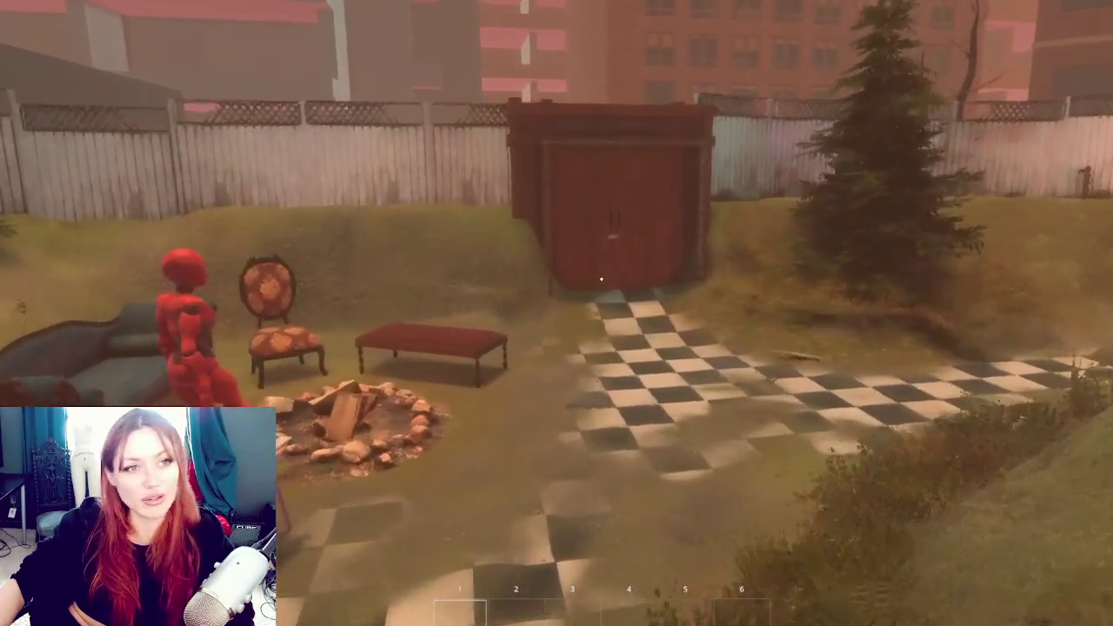
pyautogui.press('w')
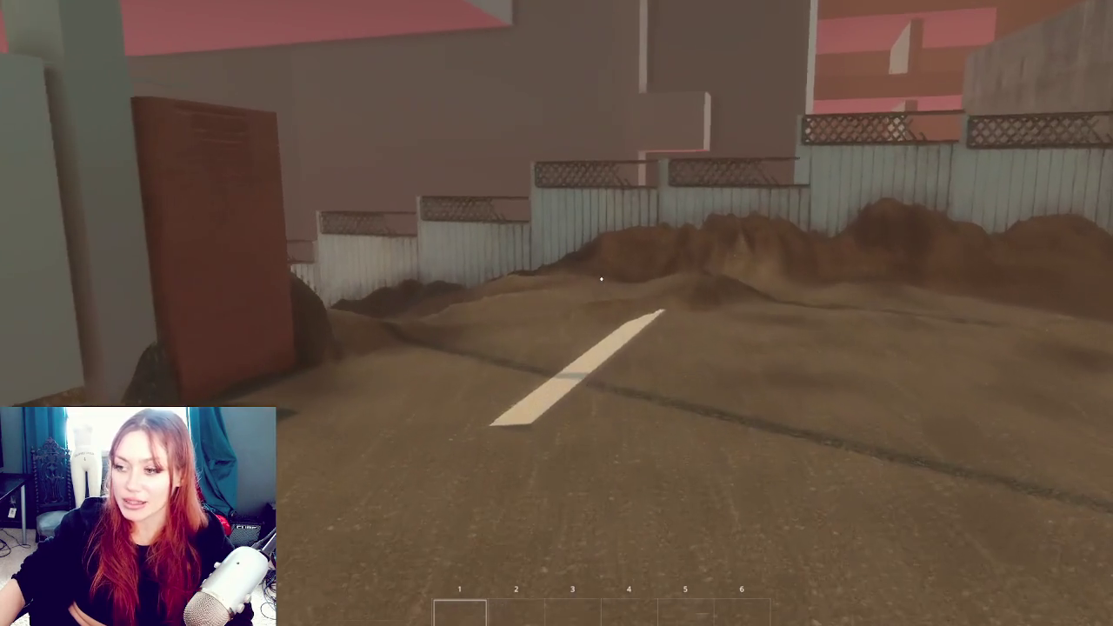
pyautogui.press('w')
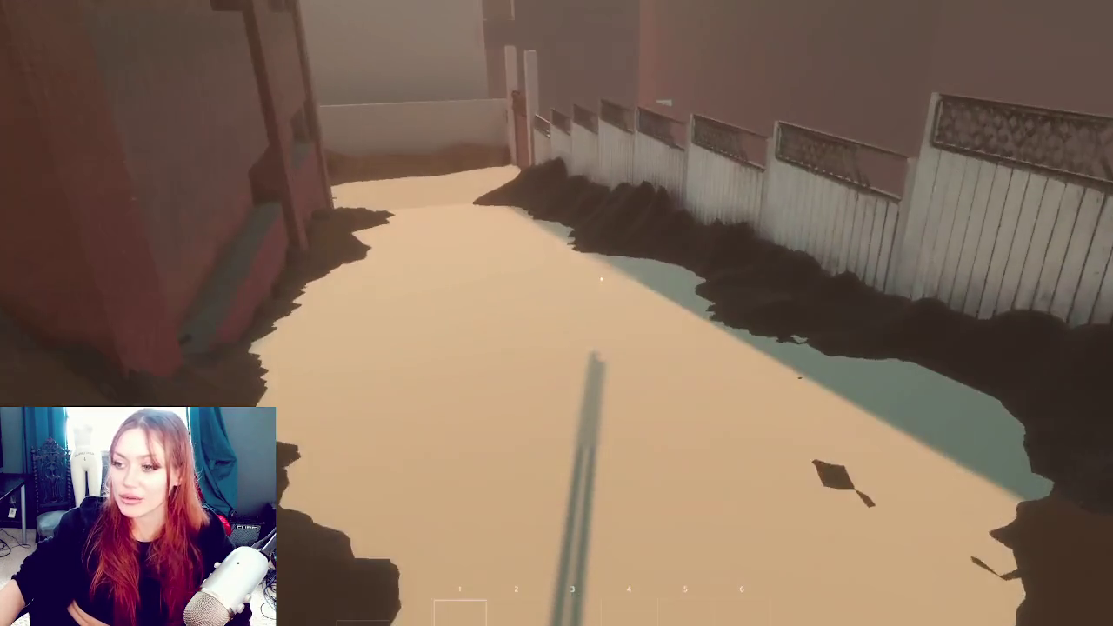
pyautogui.press('w')
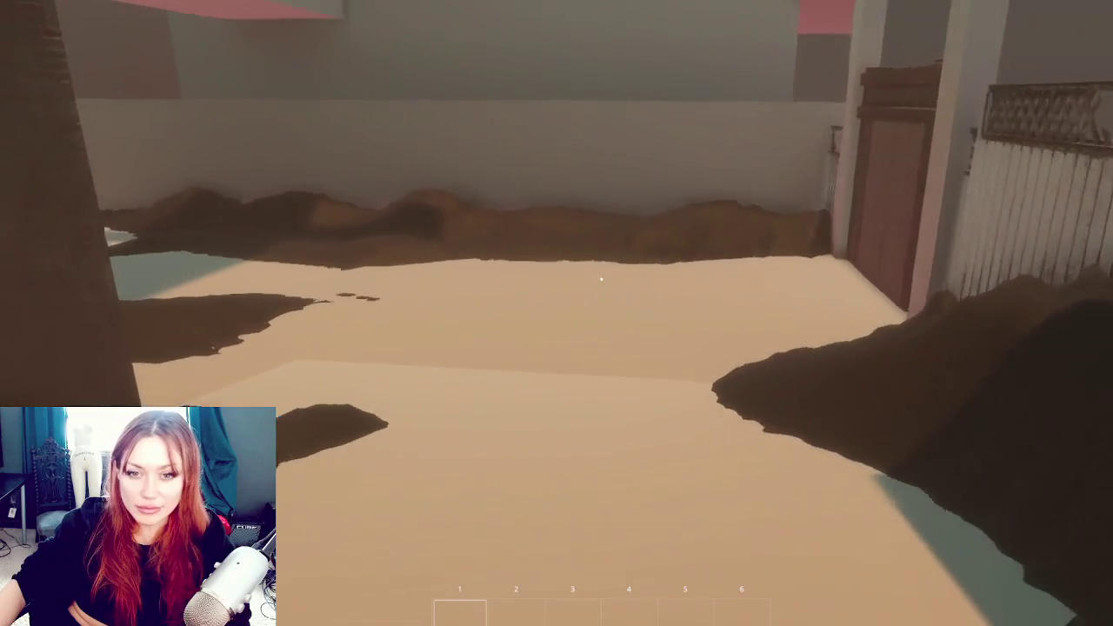
pyautogui.moveTo(601, 279)
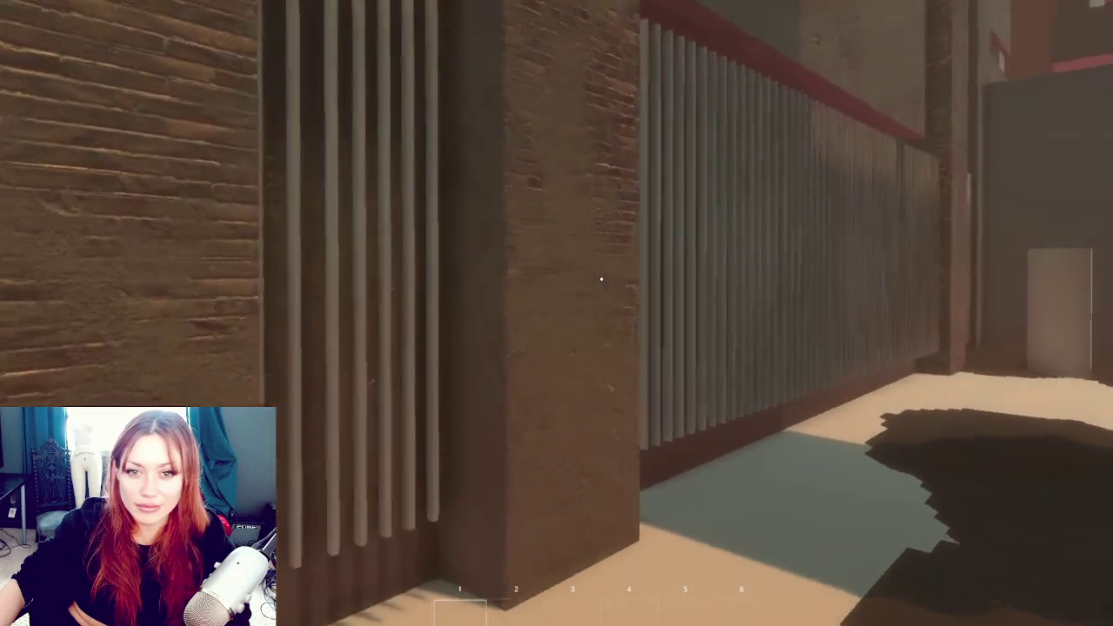
pyautogui.press('shift')
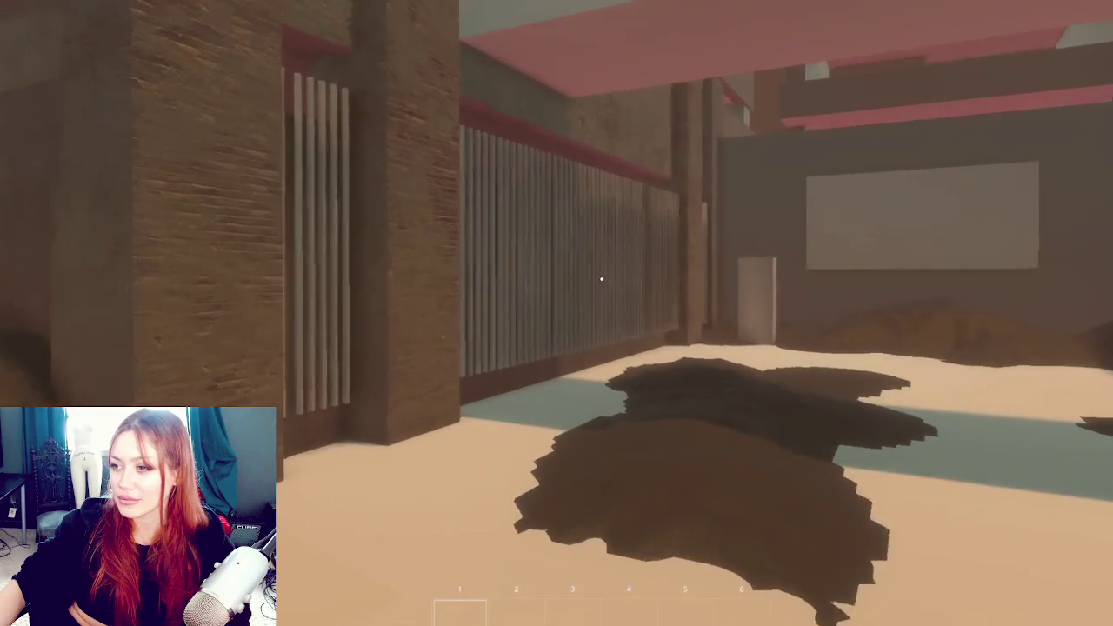
# Cross the sandy alley and open lot to the shed and go through its door
pyautogui.press('w')
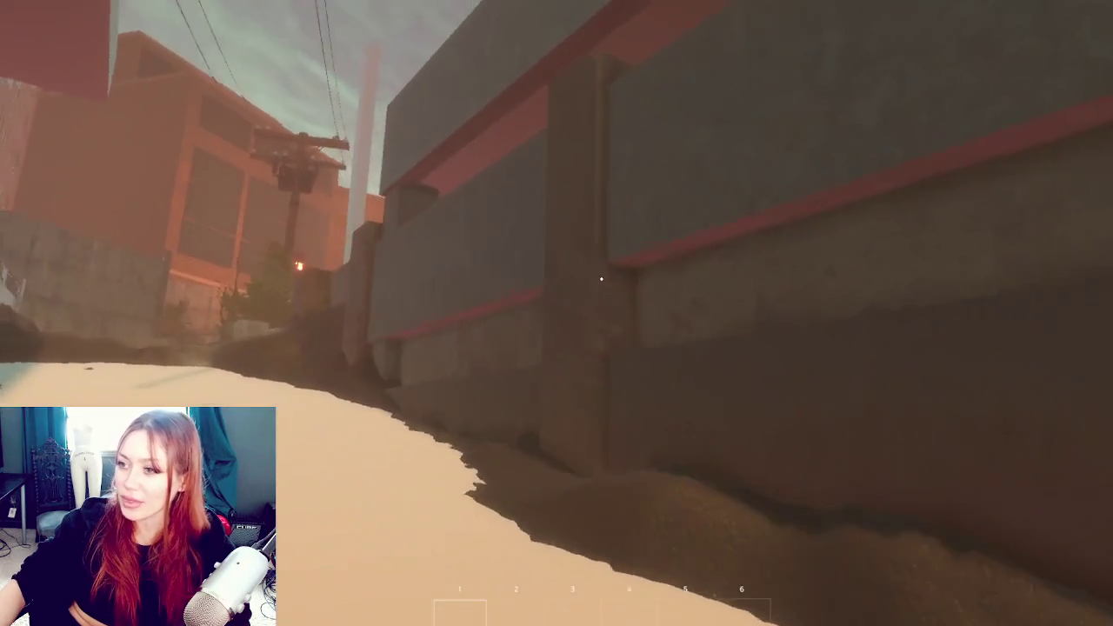
pyautogui.press('w')
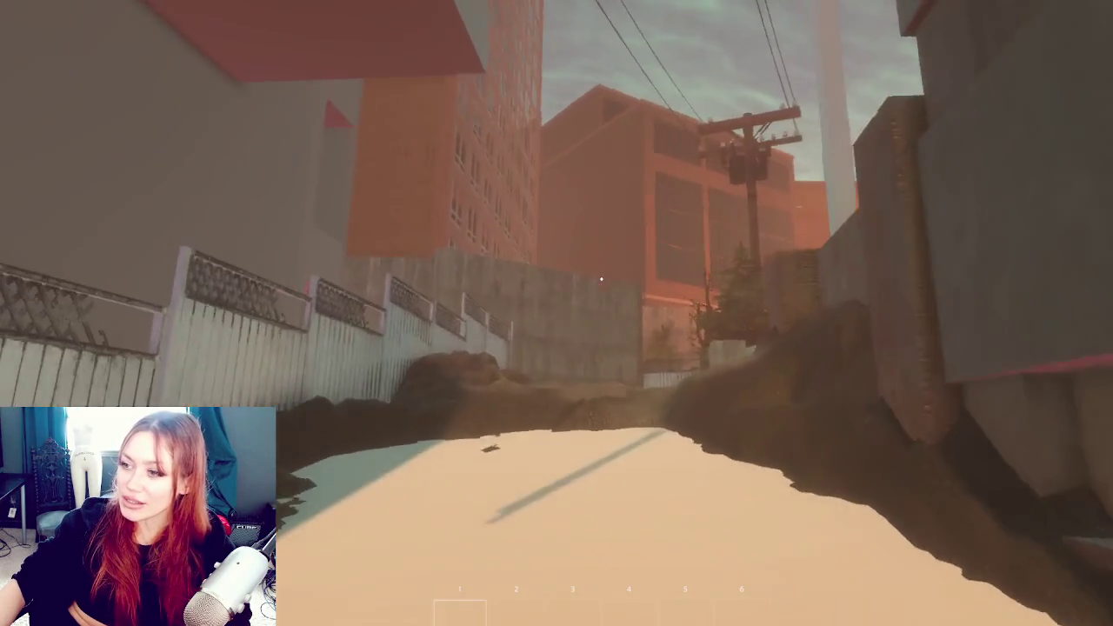
pyautogui.press('w')
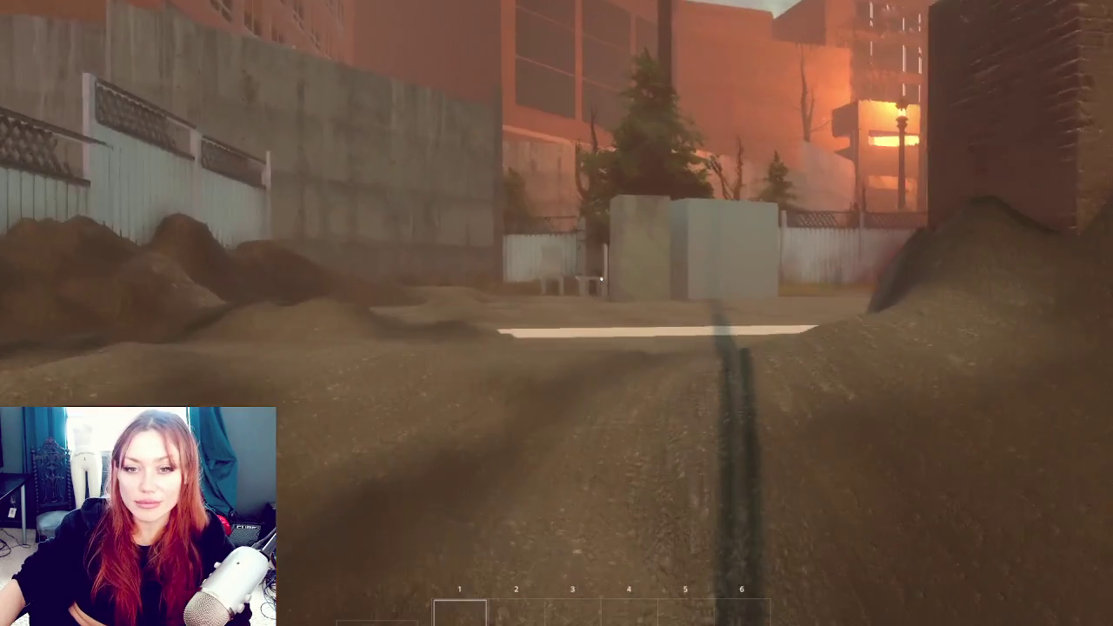
pyautogui.press('w')
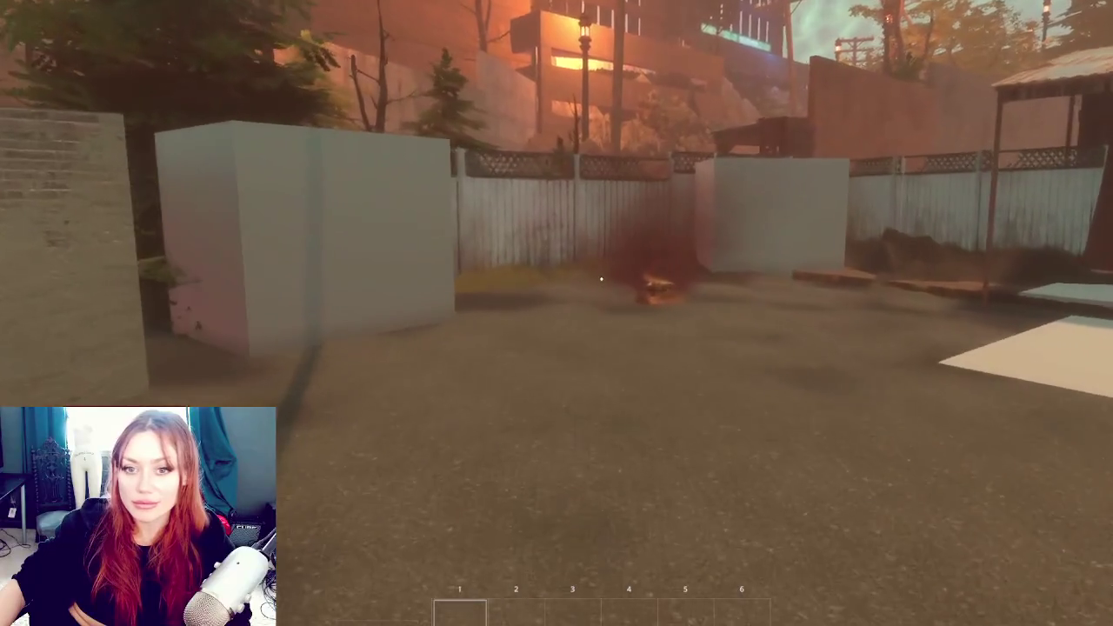
pyautogui.press('w')
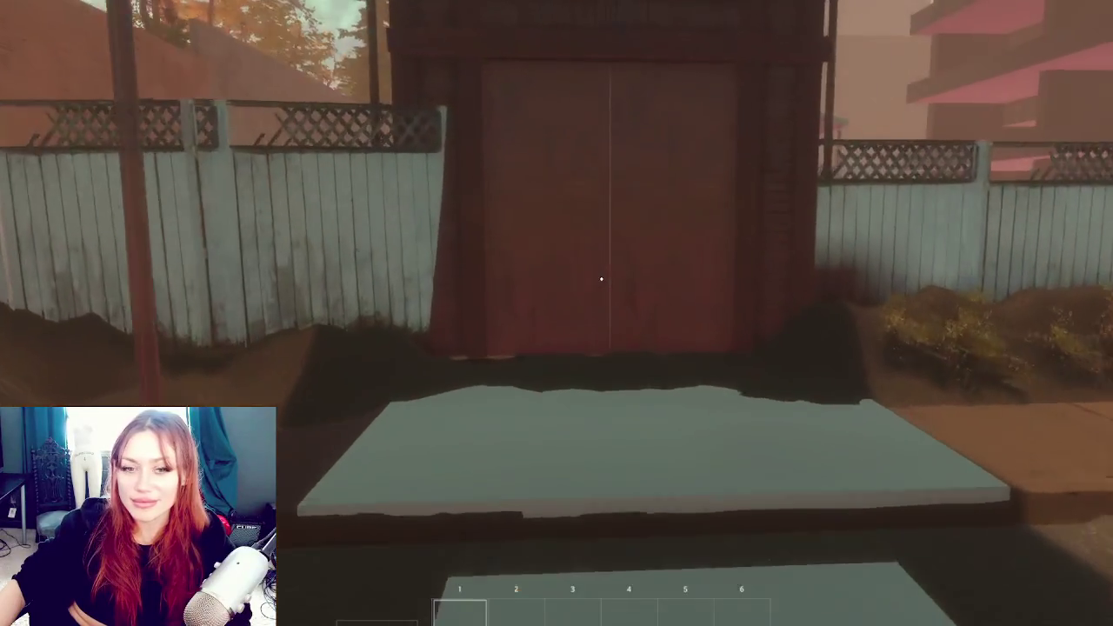
pyautogui.press('e')
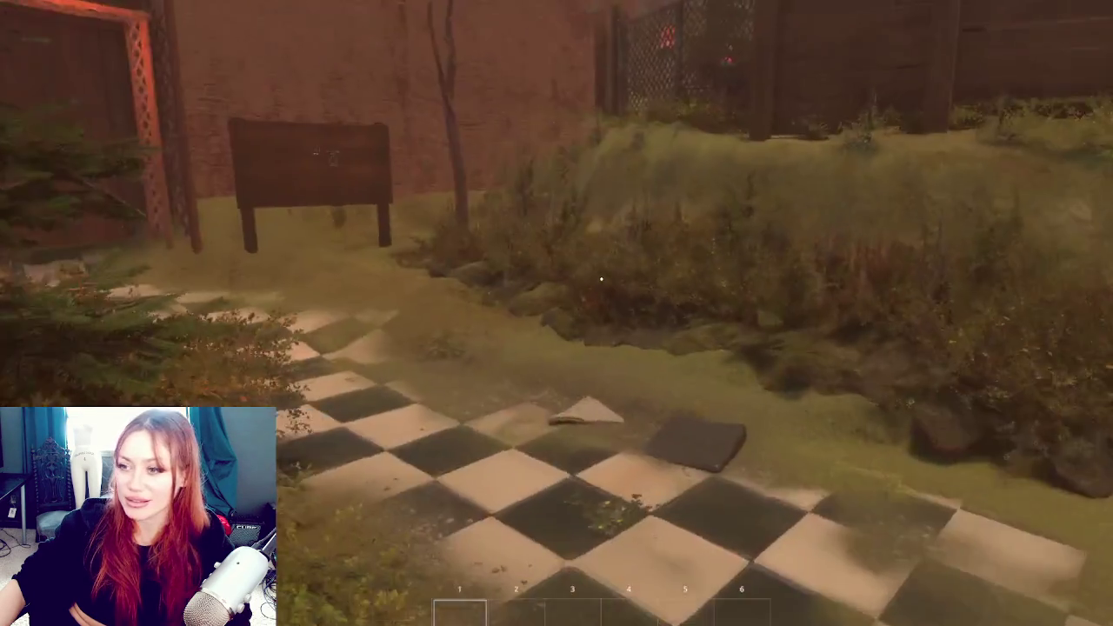
pyautogui.press('w')
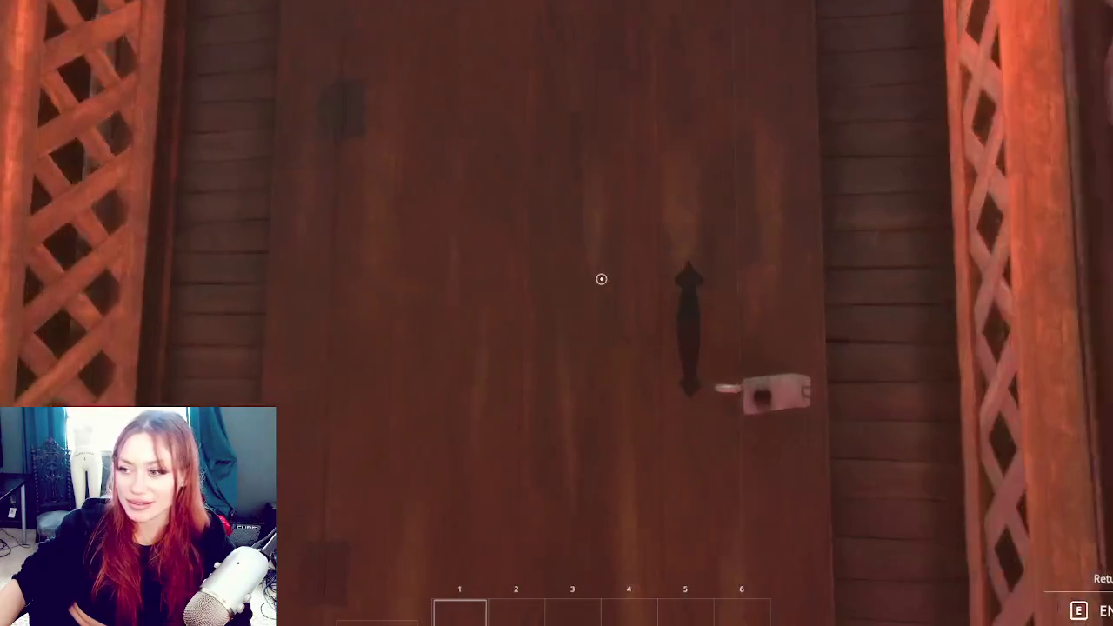
pyautogui.press('e')
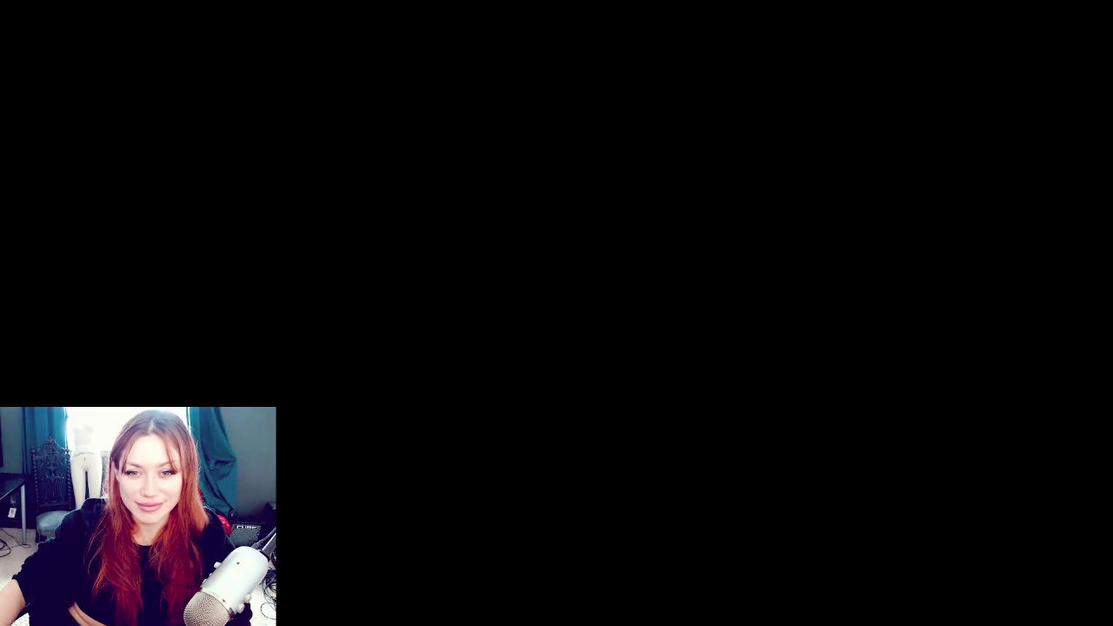
# Climb the garden's stone stairs past the purple building to the rust-coloured garage wall
pyautogui.press('w')
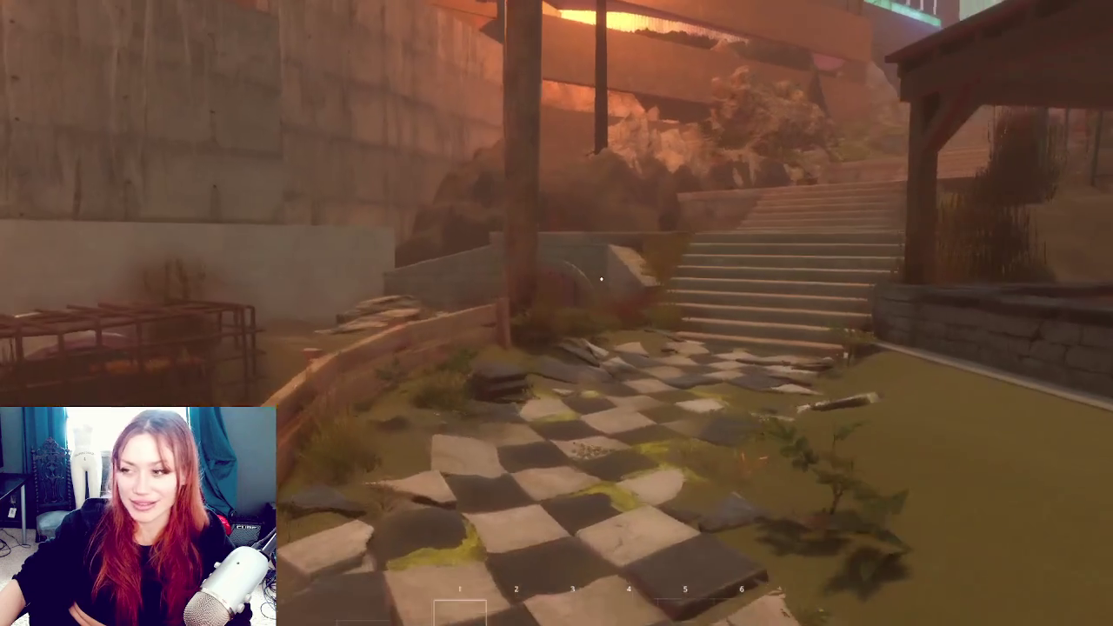
pyautogui.press('w')
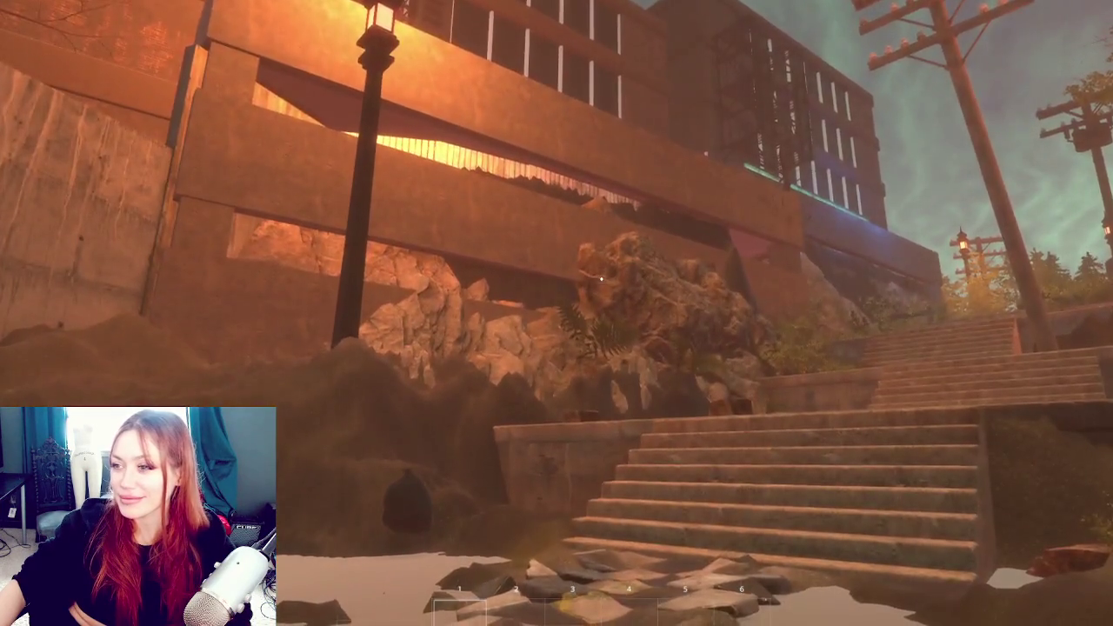
pyautogui.press('w')
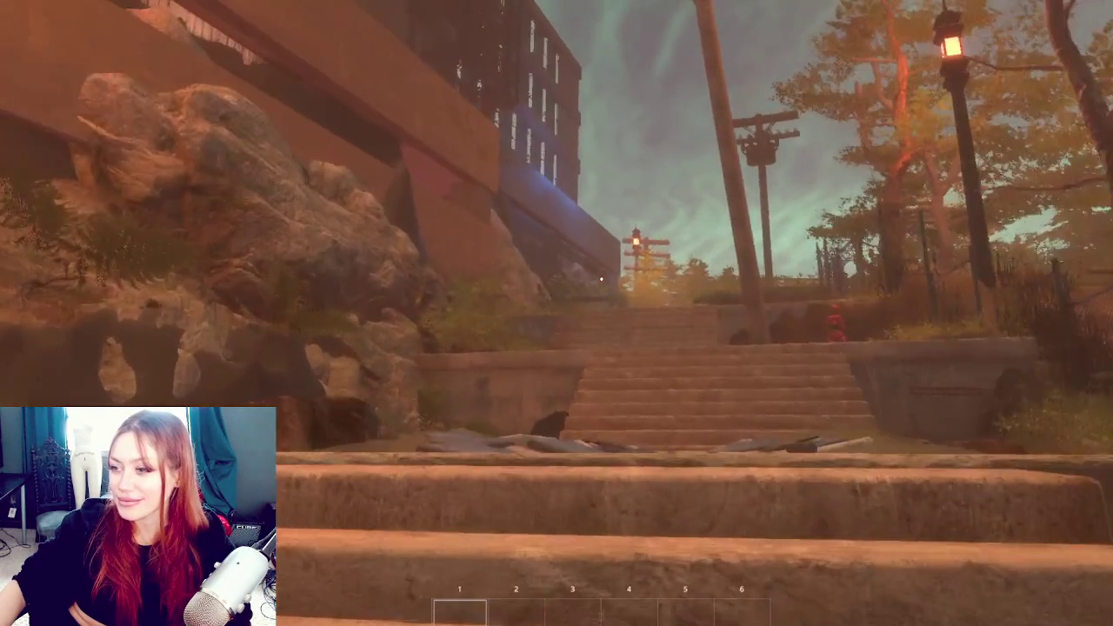
pyautogui.press('w')
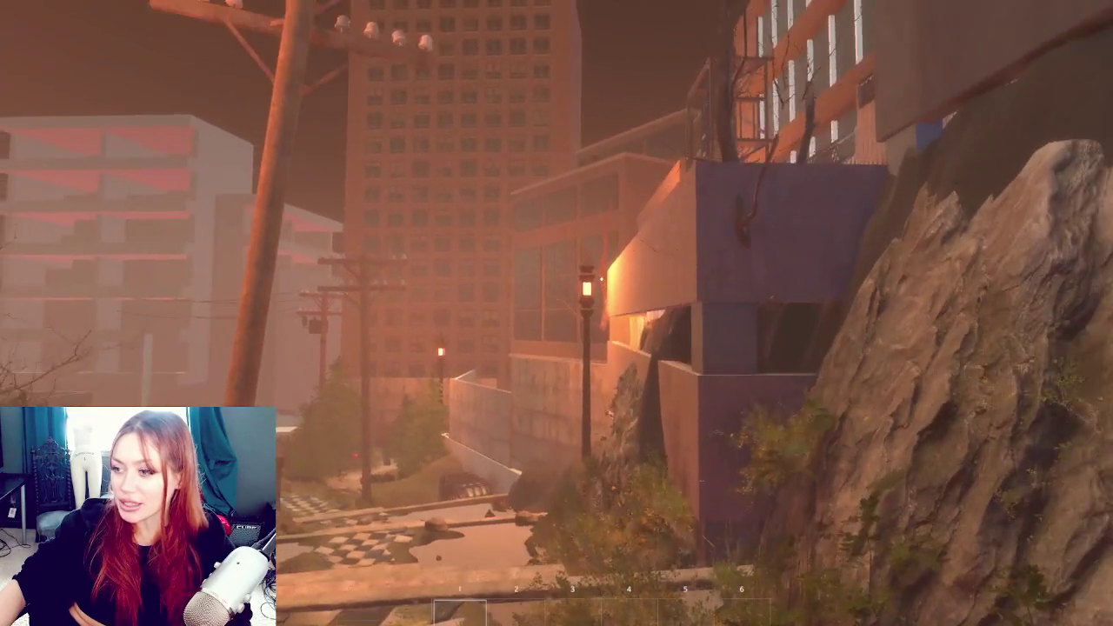
pyautogui.press('w')
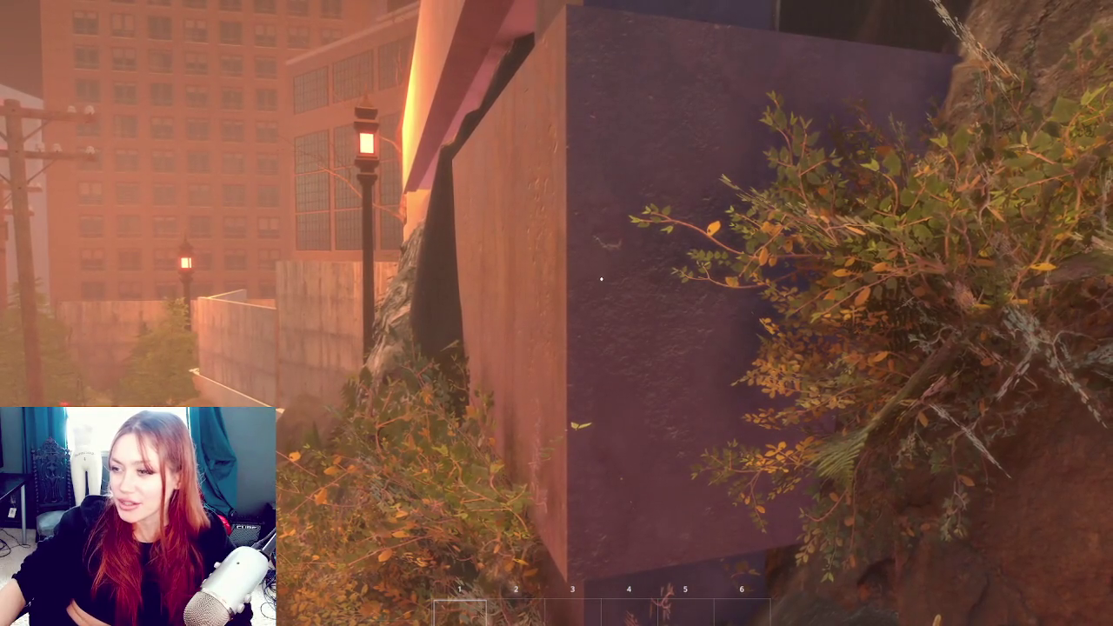
pyautogui.press('s')
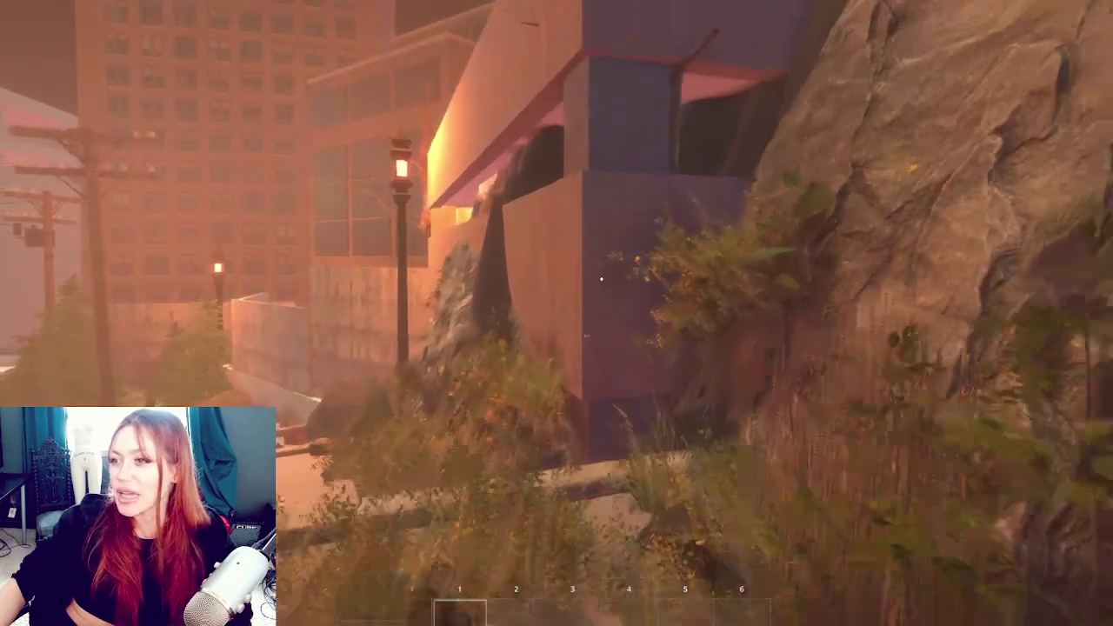
pyautogui.press('s')
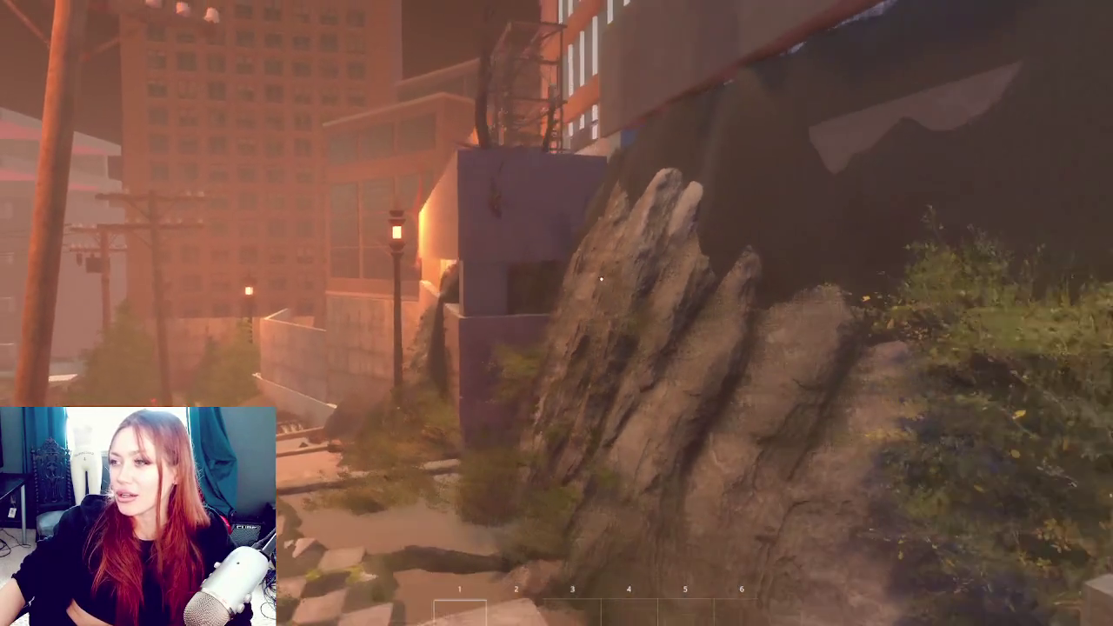
pyautogui.press('a')
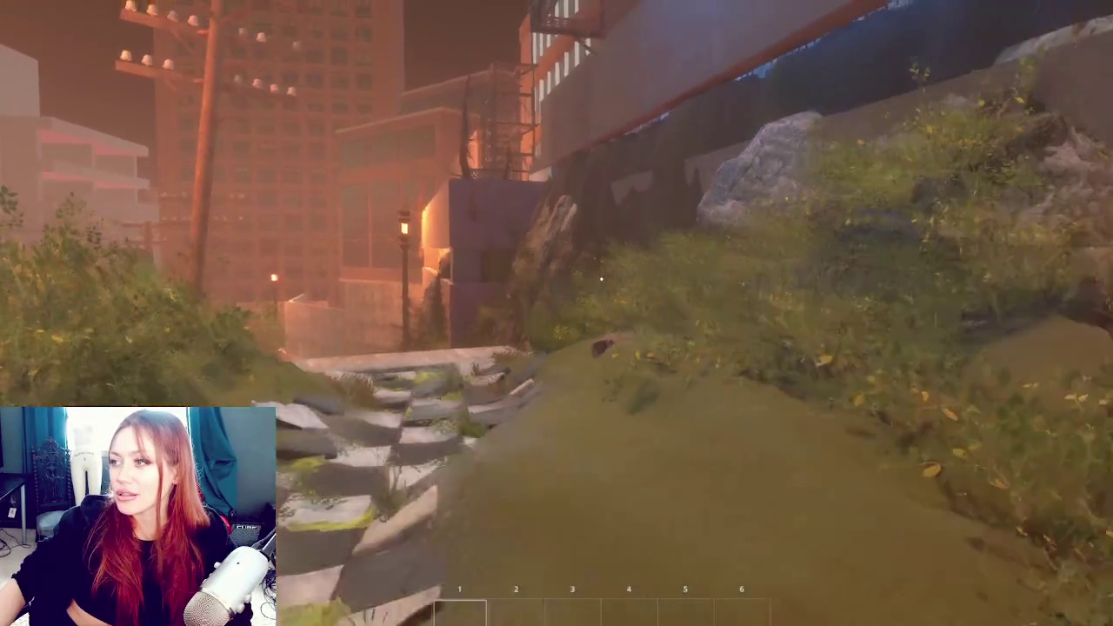
pyautogui.press('d')
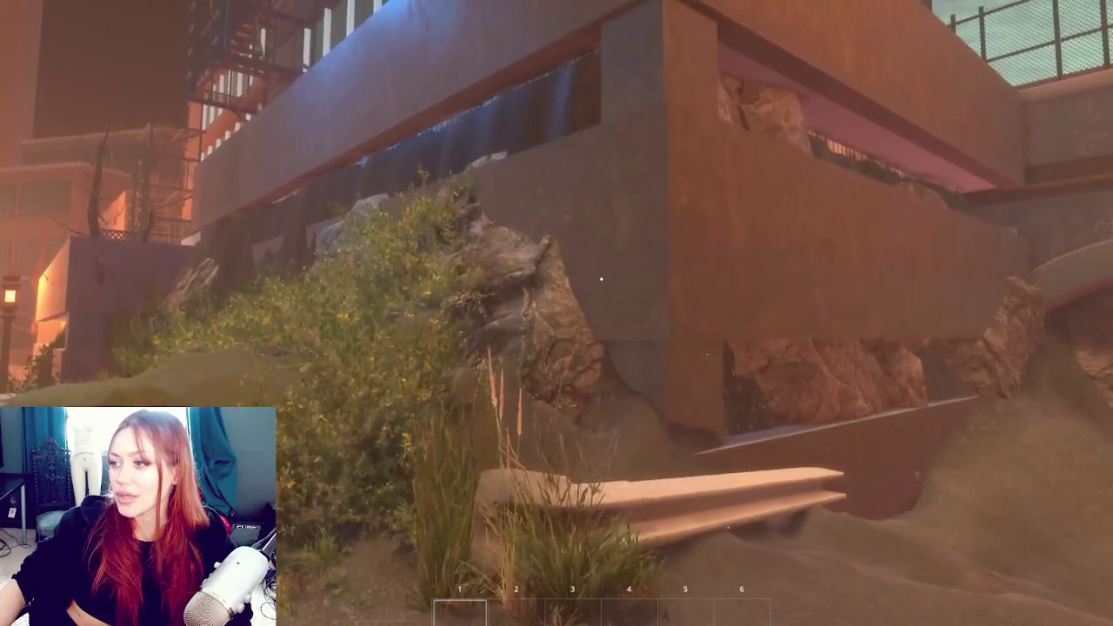
pyautogui.press('w')
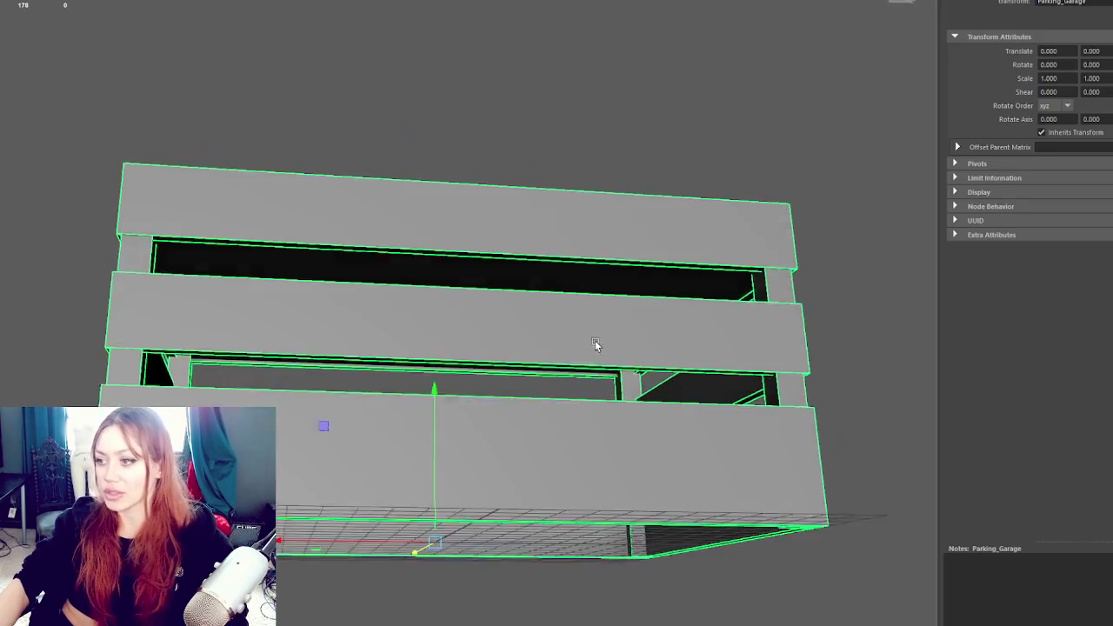
# Raise the top floor slab pCube9 slightly along Y in wireframe view, then deselect it
pyautogui.moveTo(594, 344)
pyautogui.mouseDown()
pyautogui.moveTo(600, 325)
pyautogui.moveTo(603, 372)
pyautogui.mouseUp()
pyautogui.click(604, 372)
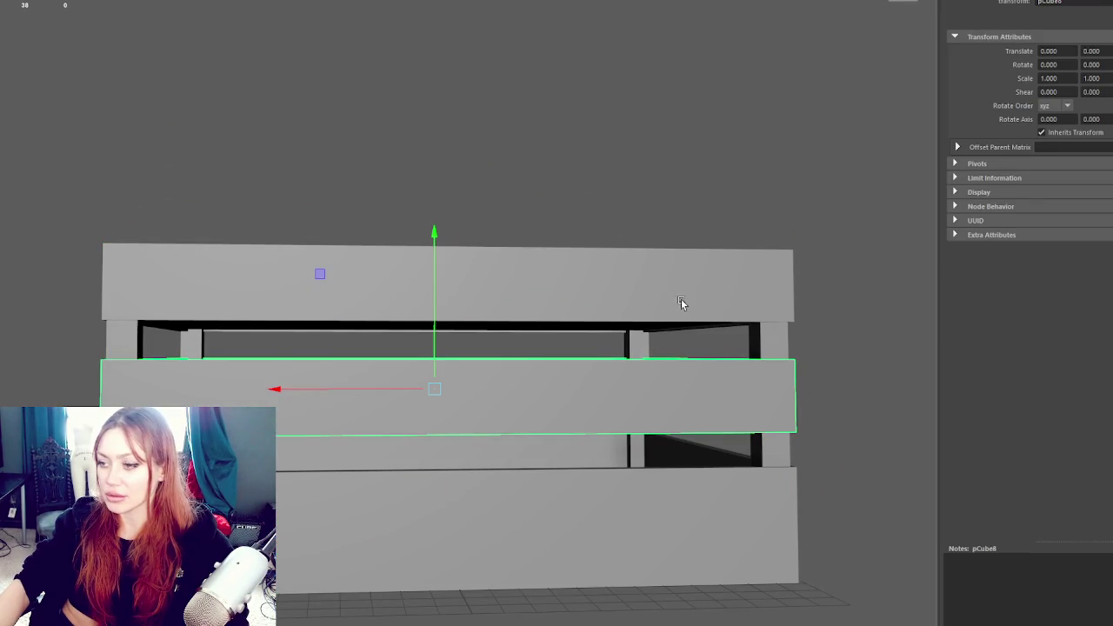
pyautogui.click(666, 289)
pyautogui.press('4')
pyautogui.click(435, 259)
pyautogui.moveTo(435, 259); pyautogui.dragTo(451, 237)
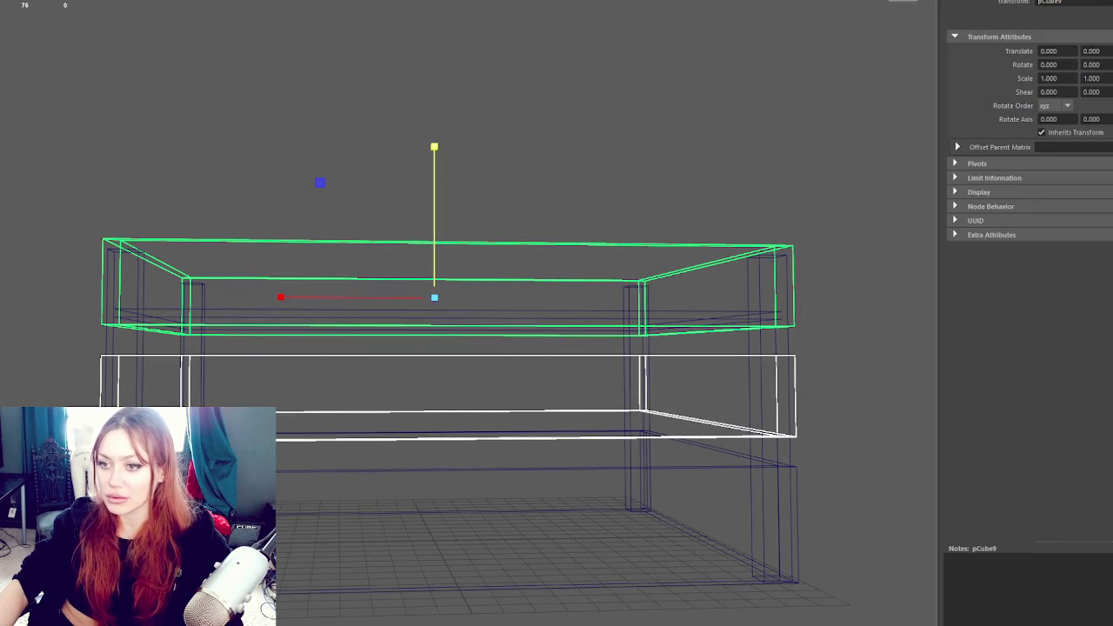
pyautogui.click(218, 90)
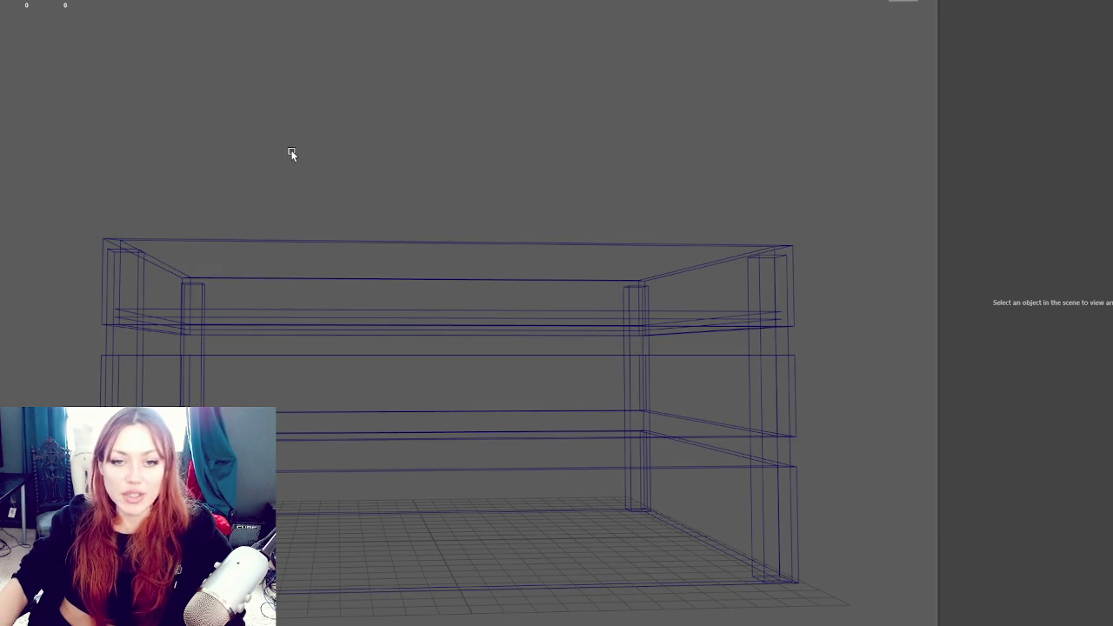
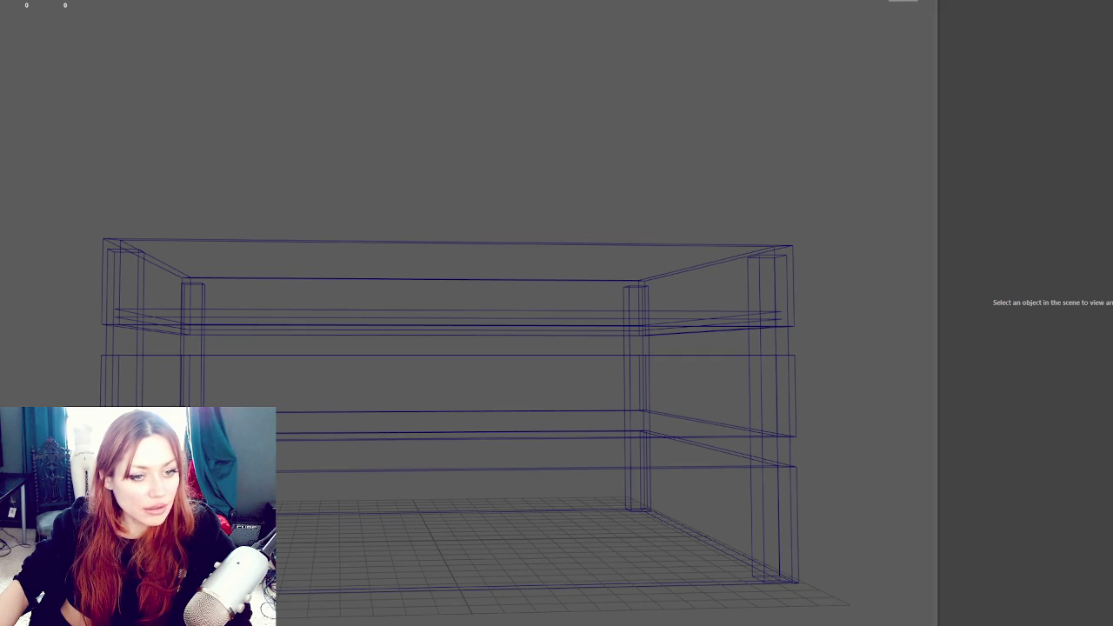
# Select the top plank, shade the crate with 5, inspect the interior, and select its floor face
pyautogui.click(323, 241)
pyautogui.press('5')
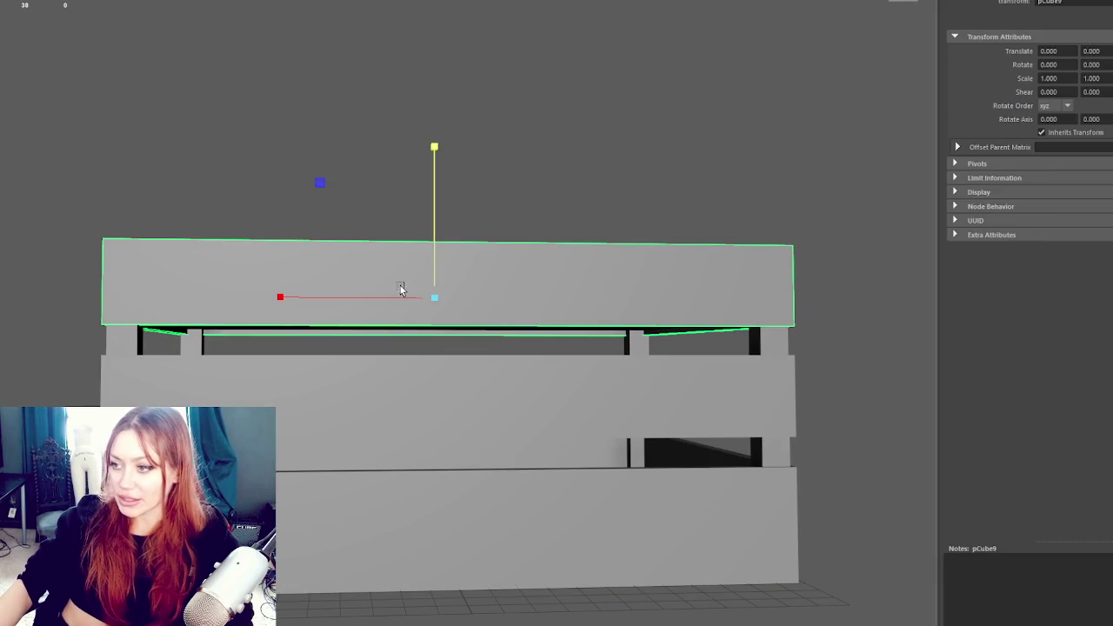
pyautogui.moveTo(386, 255)
pyautogui.mouseDown()
pyautogui.moveTo(422, 273)
pyautogui.moveTo(273, 156)
pyautogui.moveTo(345, 200)
pyautogui.moveTo(340, 176)
pyautogui.moveTo(325, 189)
pyautogui.moveTo(360, 249)
pyautogui.moveTo(491, 322)
pyautogui.mouseUp()
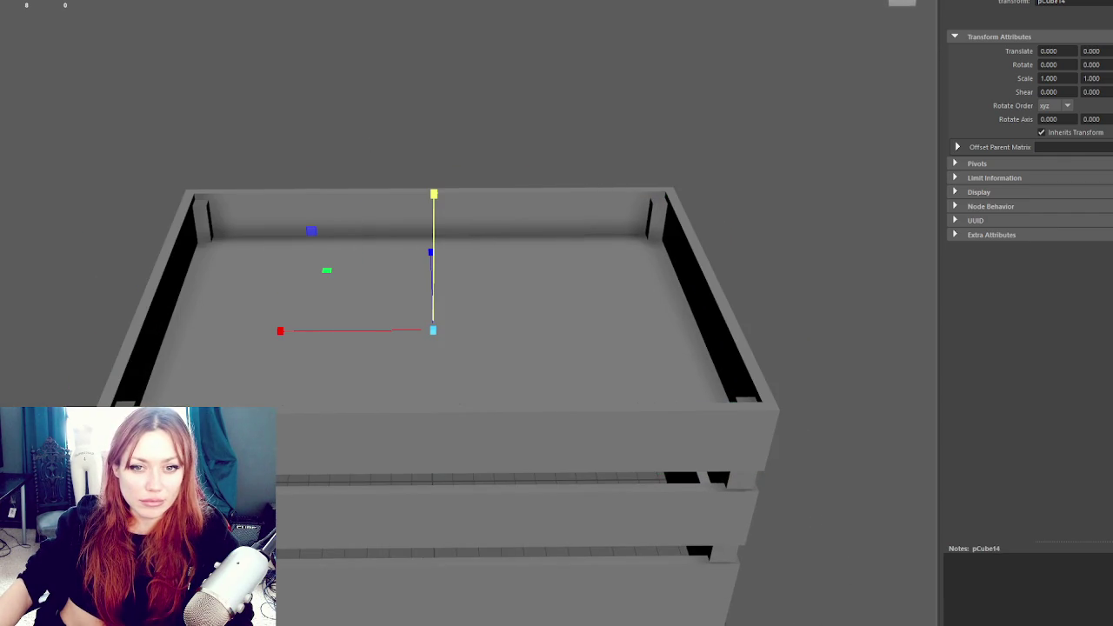
pyautogui.press('F11')
pyautogui.click(522, 348)
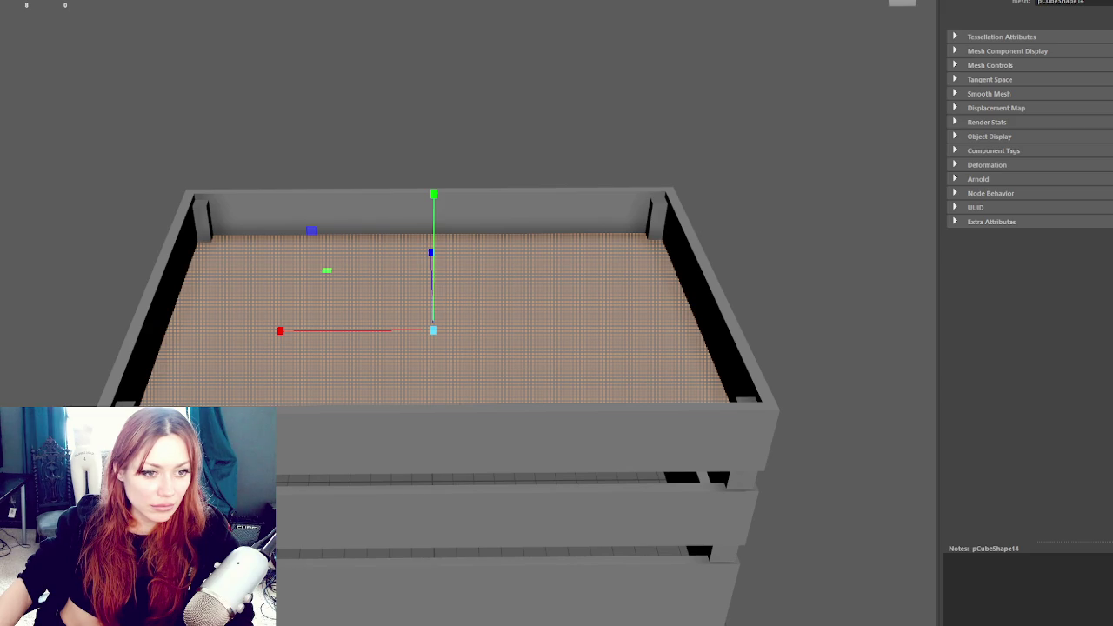
pyautogui.moveTo(75, 396)
pyautogui.mouseDown()
pyautogui.moveTo(88, 358)
pyautogui.moveTo(304, 403)
pyautogui.mouseUp()
# Unfold the middle front slat's UVs, fixing its non-manifold geometry
pyautogui.click(303, 402)
pyautogui.press('u')
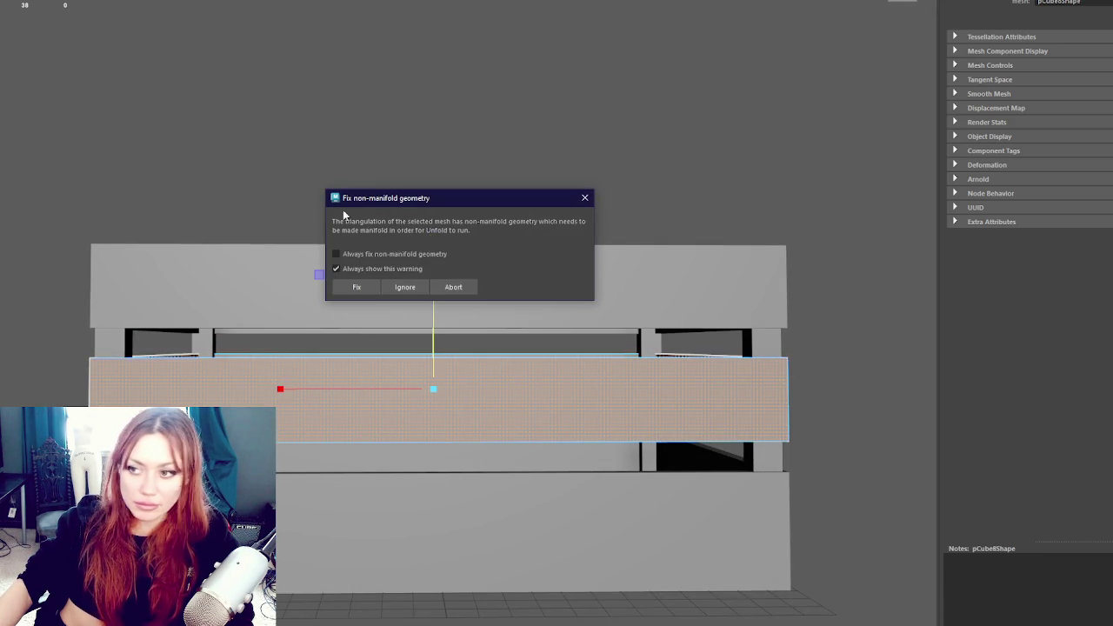
pyautogui.click(370, 288)
pyautogui.rightClick(328, 201)
pyautogui.click(34, 2)
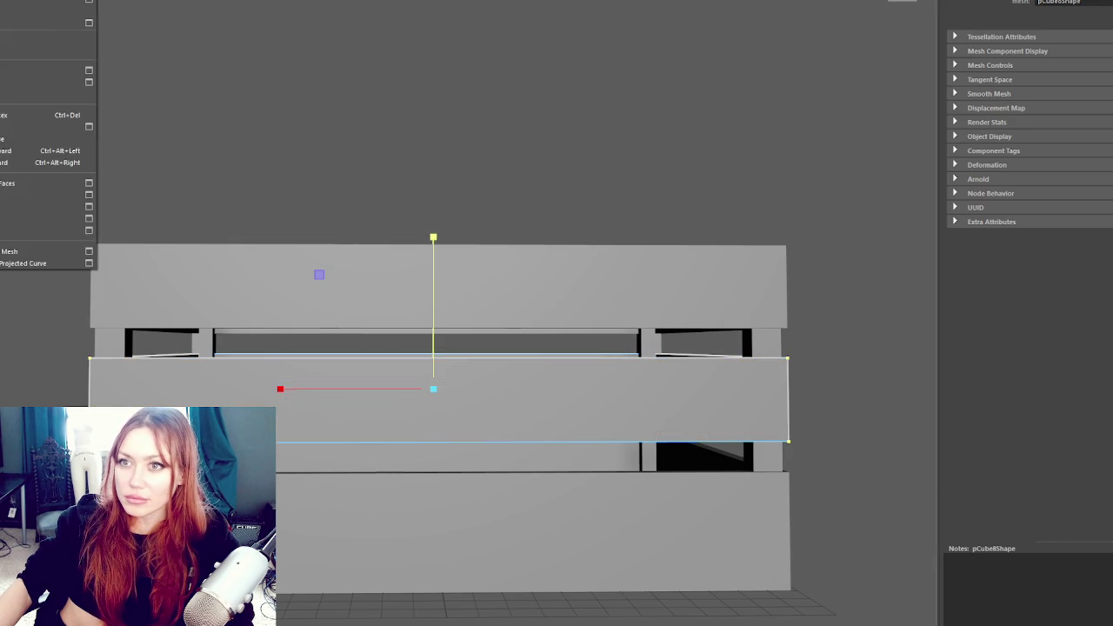
pyautogui.click(253, 136)
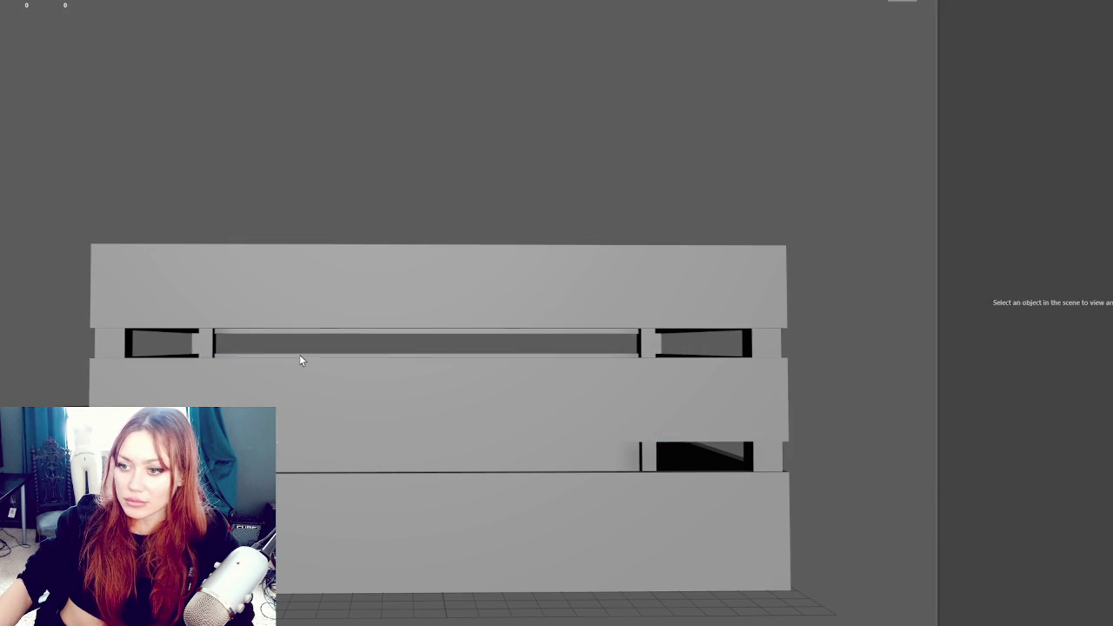
# Apply a planar UV projection to the middle slat's front face, then select all its faces in wireframe
pyautogui.click(435, 399)
pyautogui.click(185, 94)
pyautogui.click(185, 363)
pyautogui.press('F11')
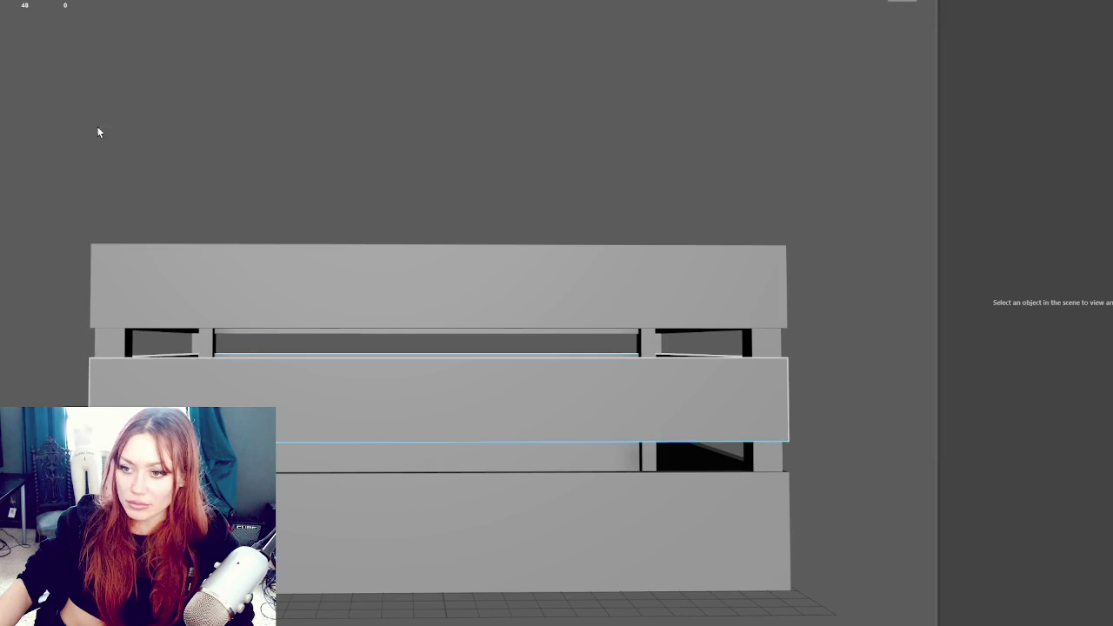
pyautogui.click(522, 400)
pyautogui.click(584, 2)
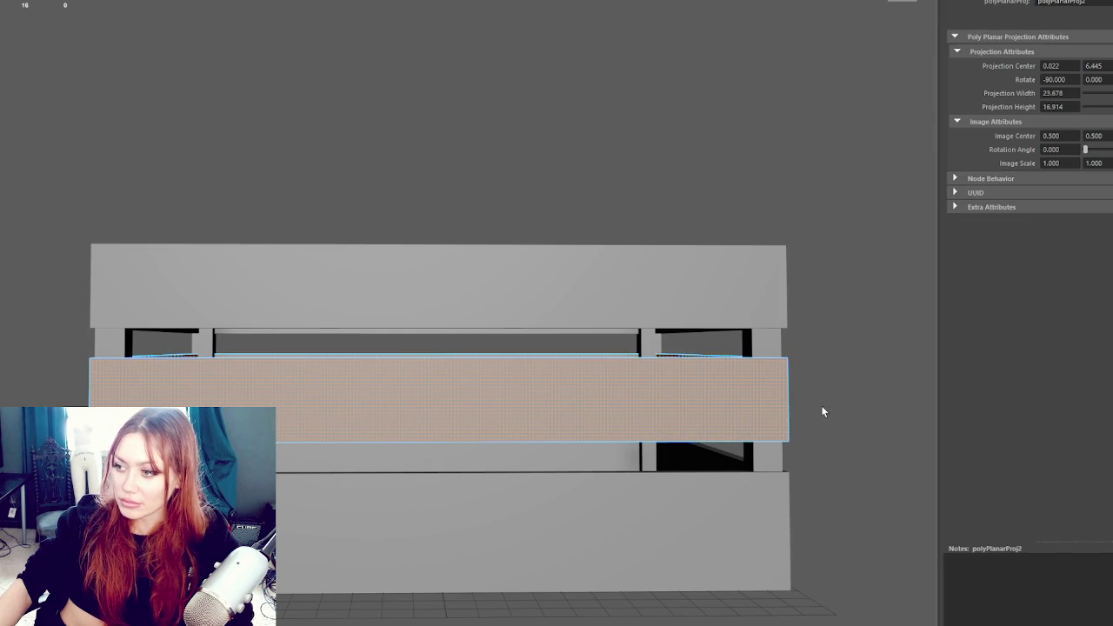
pyautogui.press('4')
pyautogui.moveTo(821, 384); pyautogui.dragTo(54, 397)
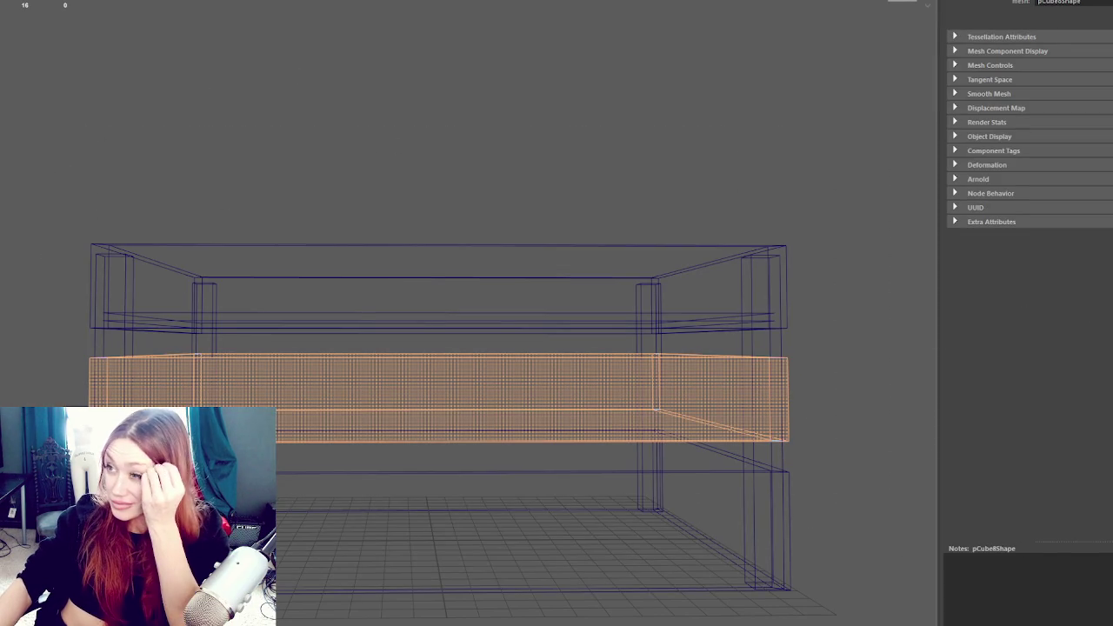
# Apply two more planar UV projections across the middle slat's faces
pyautogui.click(584, 1)
pyautogui.moveTo(558, 199)
pyautogui.mouseDown()
pyautogui.moveTo(437, 194)
pyautogui.moveTo(313, 391)
pyautogui.mouseUp()
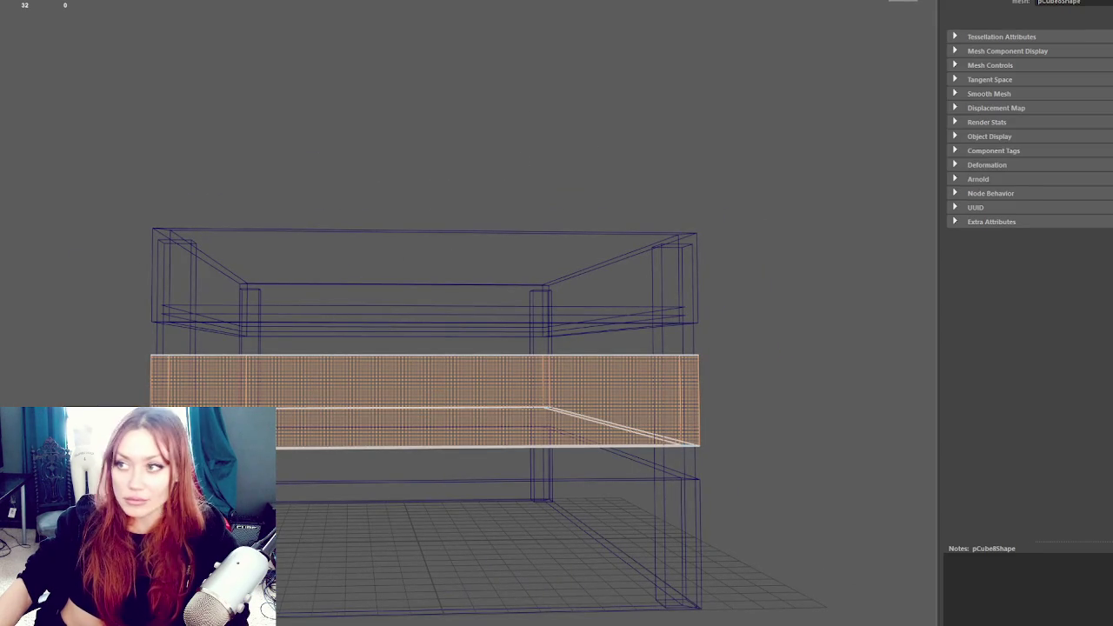
pyautogui.click(584, 1)
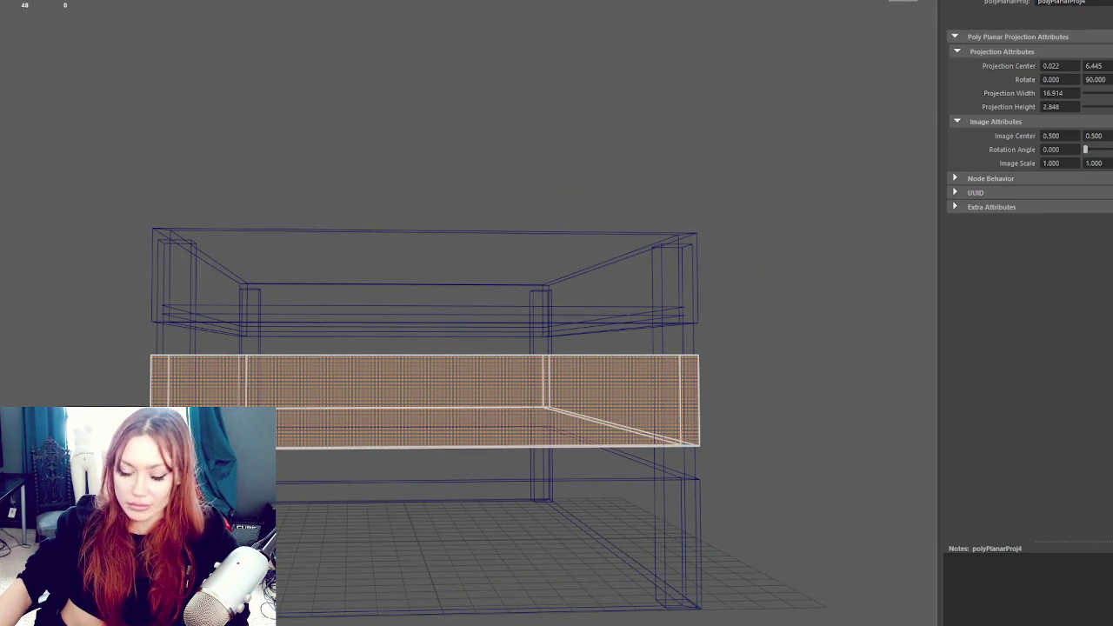
pyautogui.press('q')
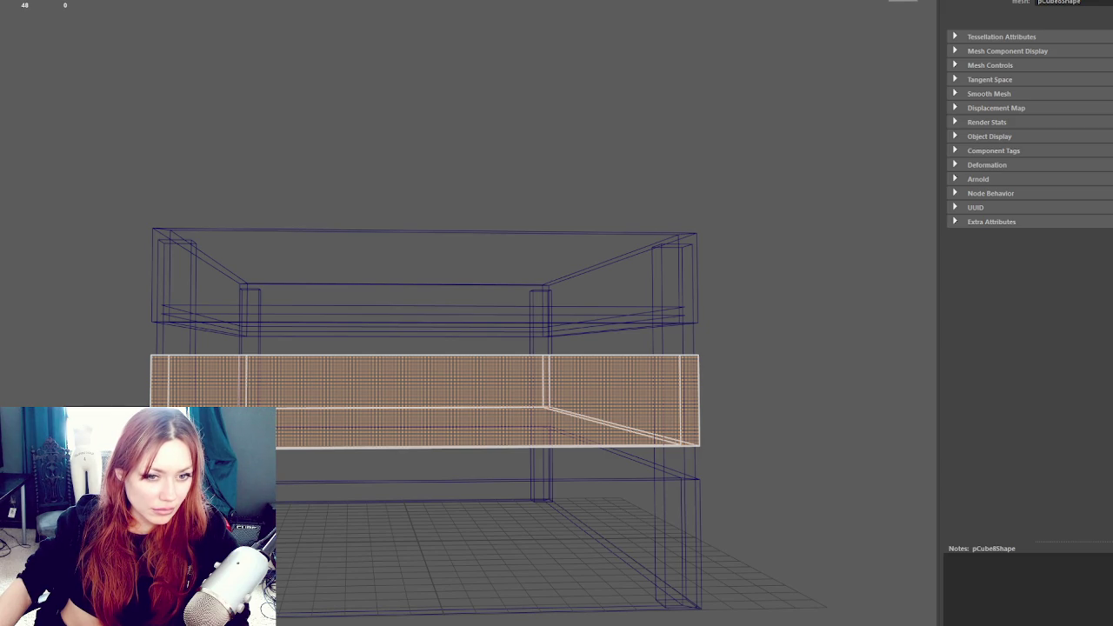
# Select the slat's front, side and end faces in turn to inspect the mapping
pyautogui.click(395, 380)
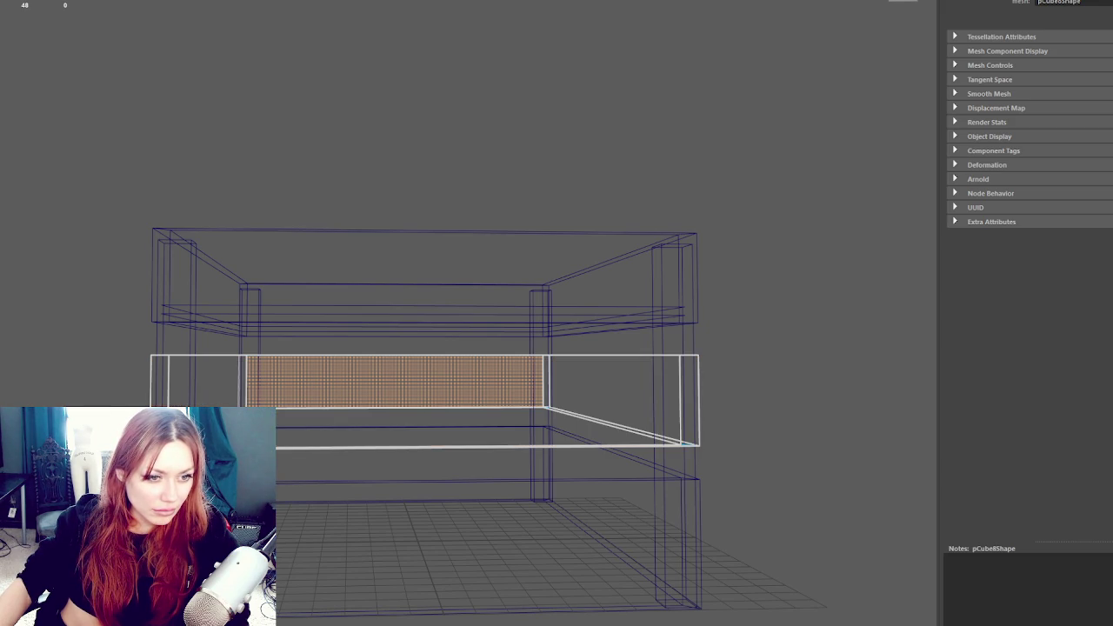
pyautogui.press('w')
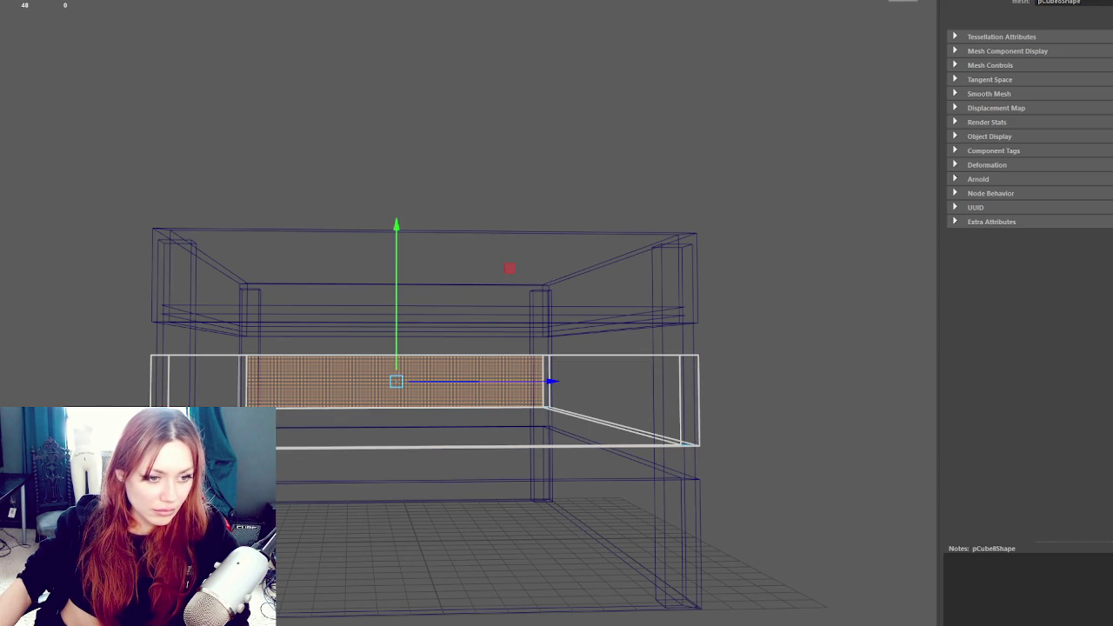
pyautogui.click(626, 287)
pyautogui.click(593, 388)
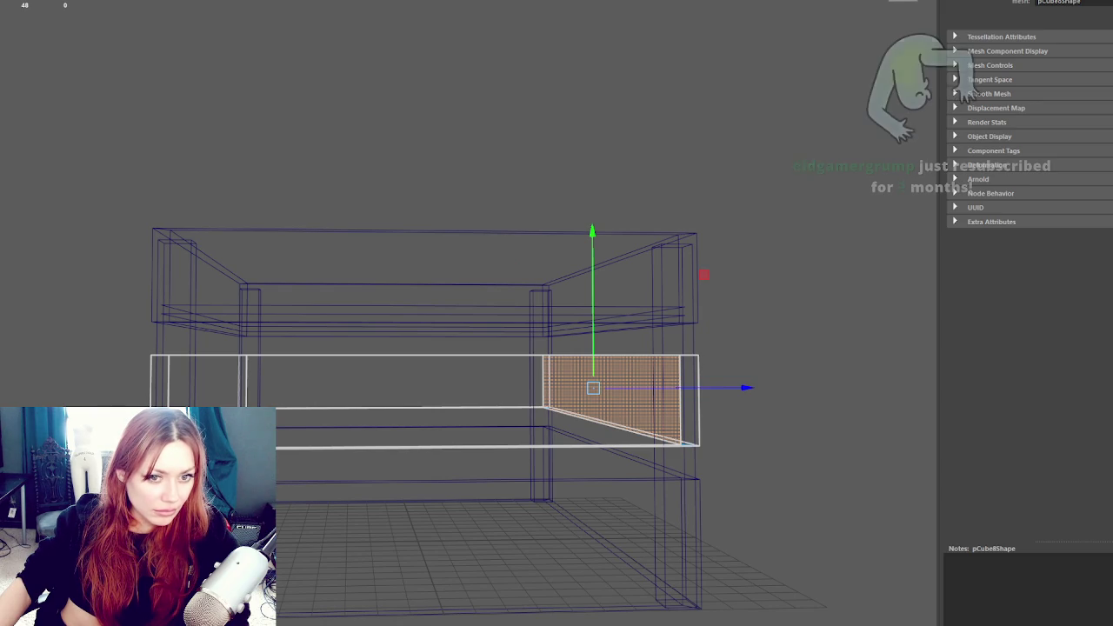
pyautogui.click(508, 268)
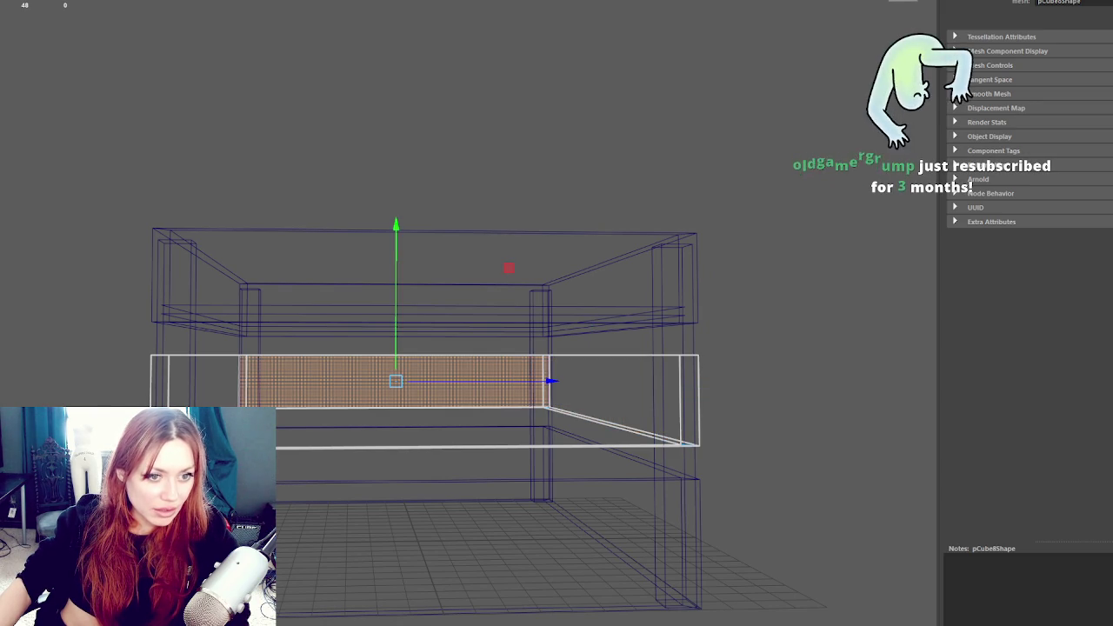
pyautogui.click(714, 274)
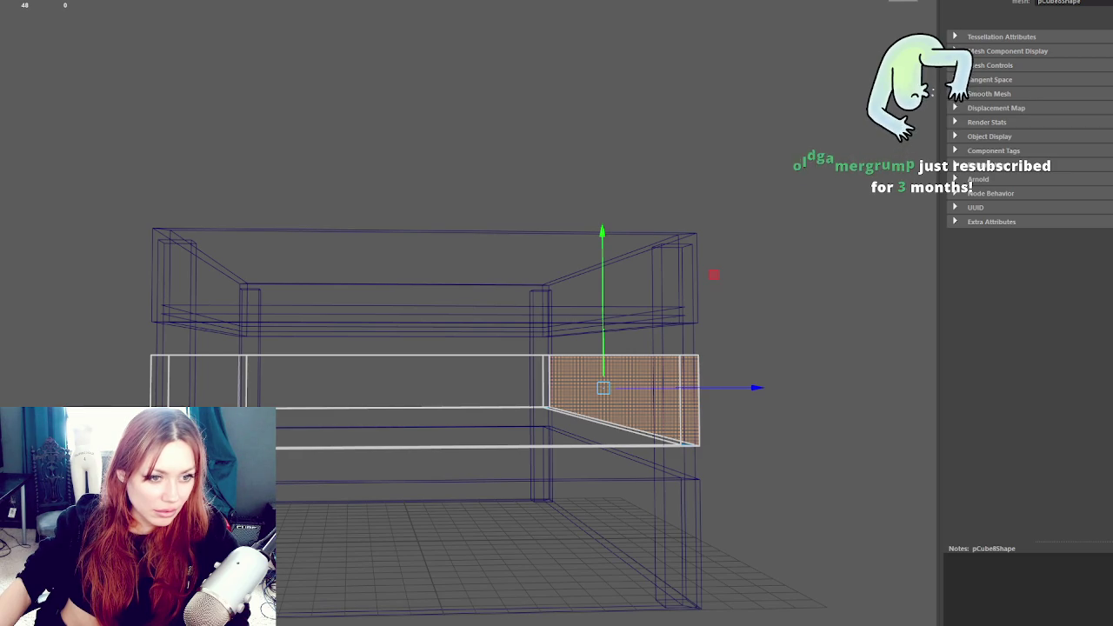
pyautogui.click(322, 275)
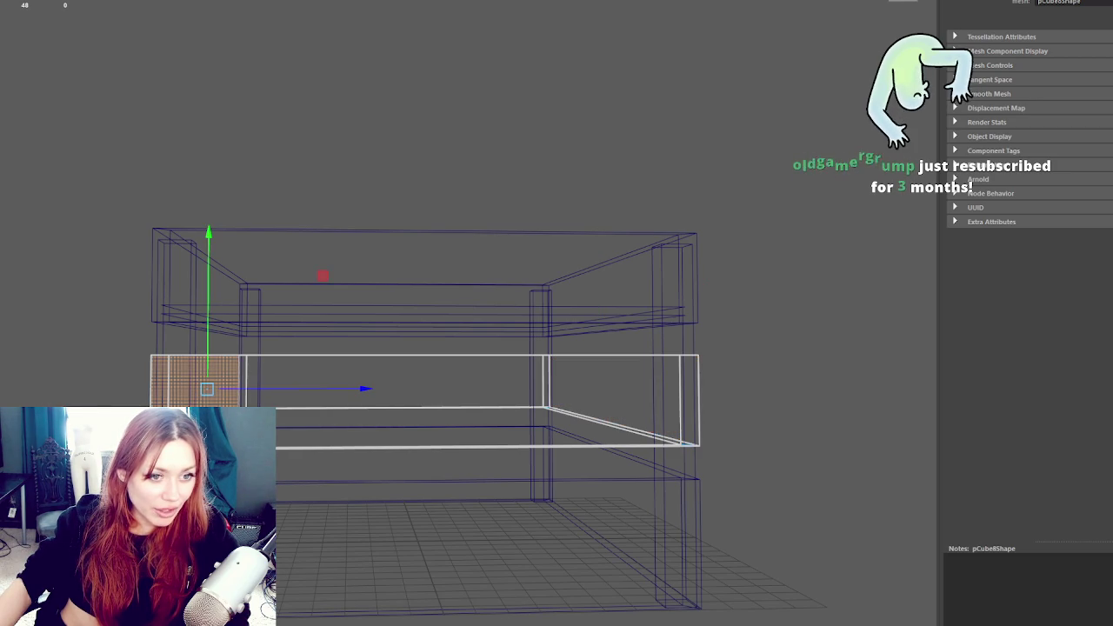
pyautogui.doubleClick(543, 288)
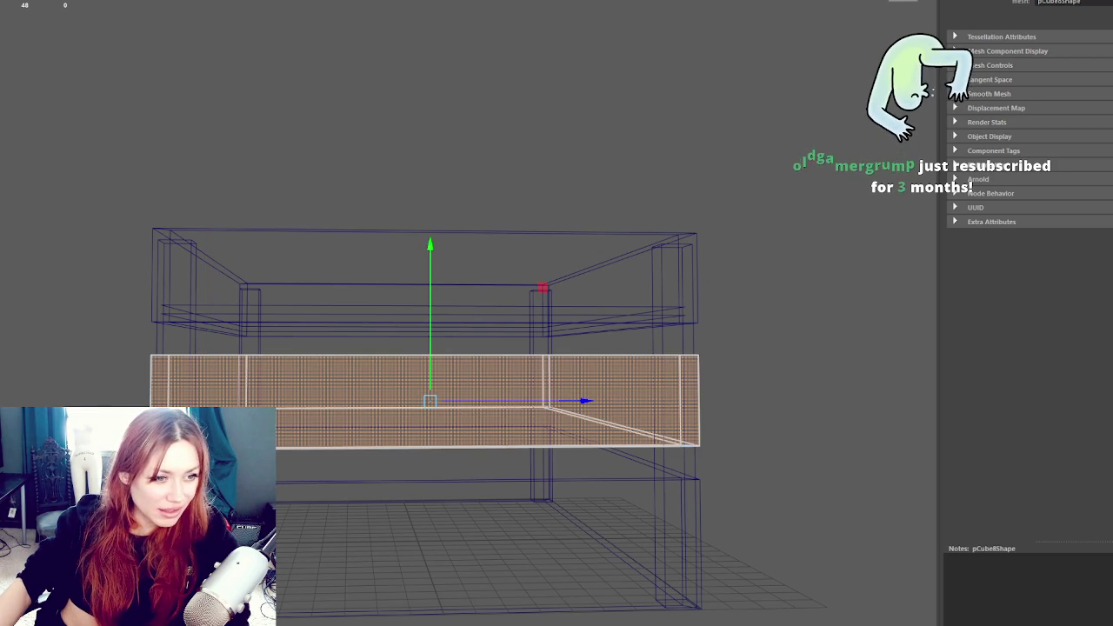
pyautogui.hotkey('shift', ',')
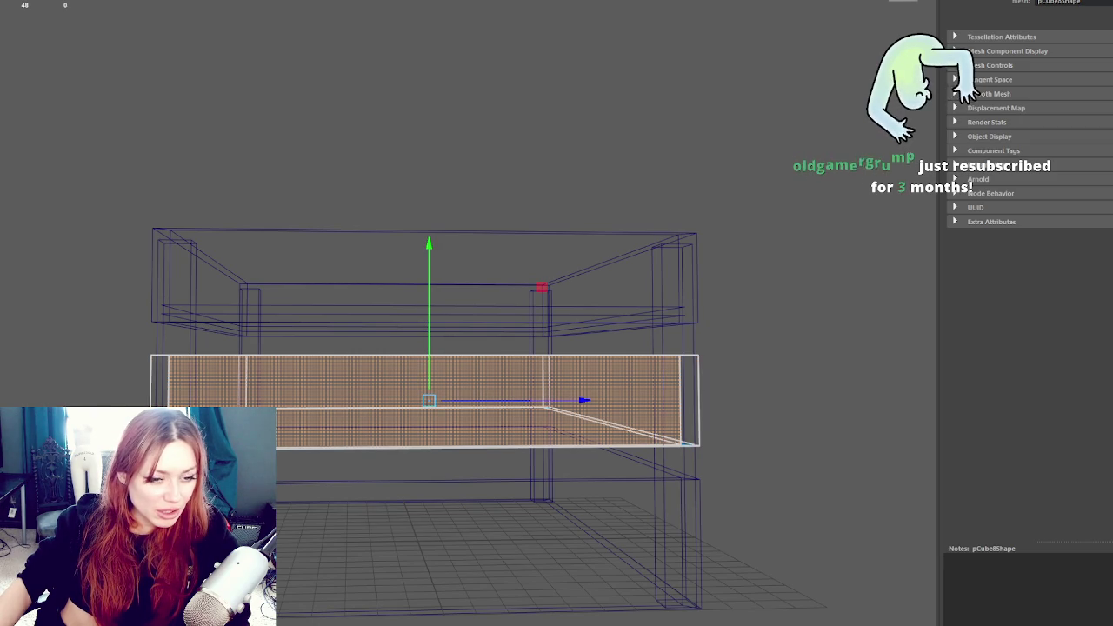
pyautogui.hotkey('ctrl', 'z')
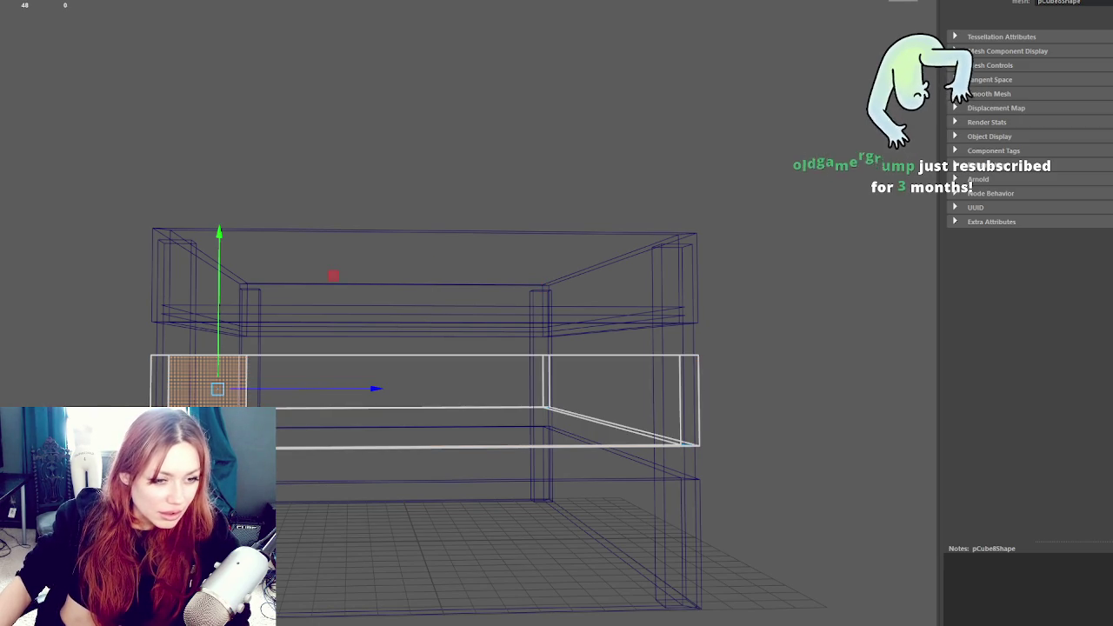
# Select an edge ring around the slat's bottom, then restore the slat selection
pyautogui.press('F8')
pyautogui.click(521, 241)
pyautogui.click(521, 275)
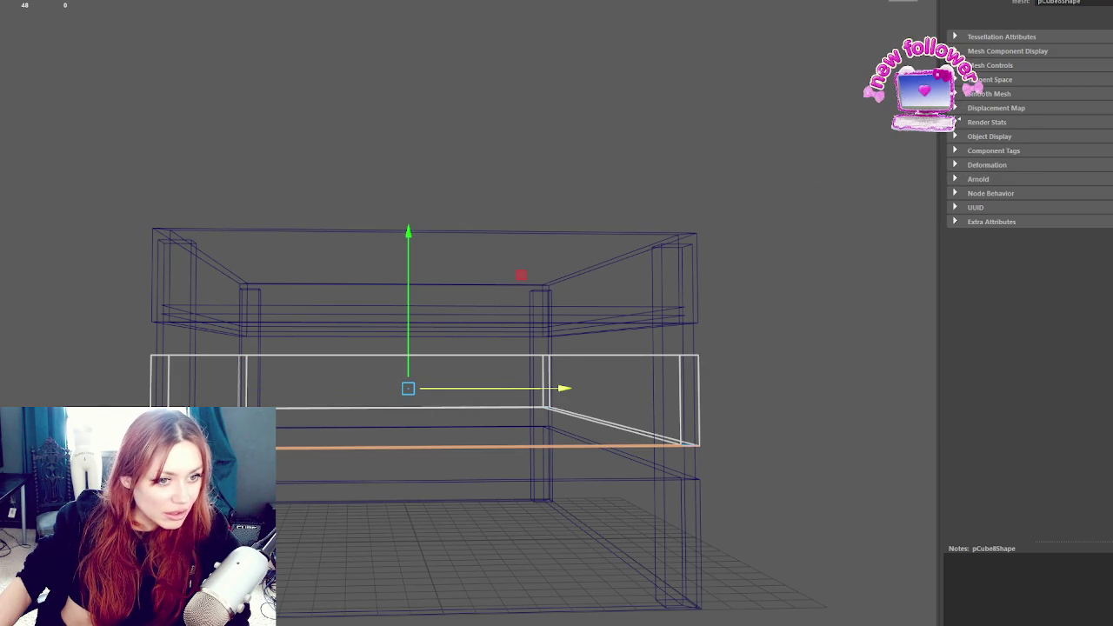
pyautogui.hotkey('shift', '.')
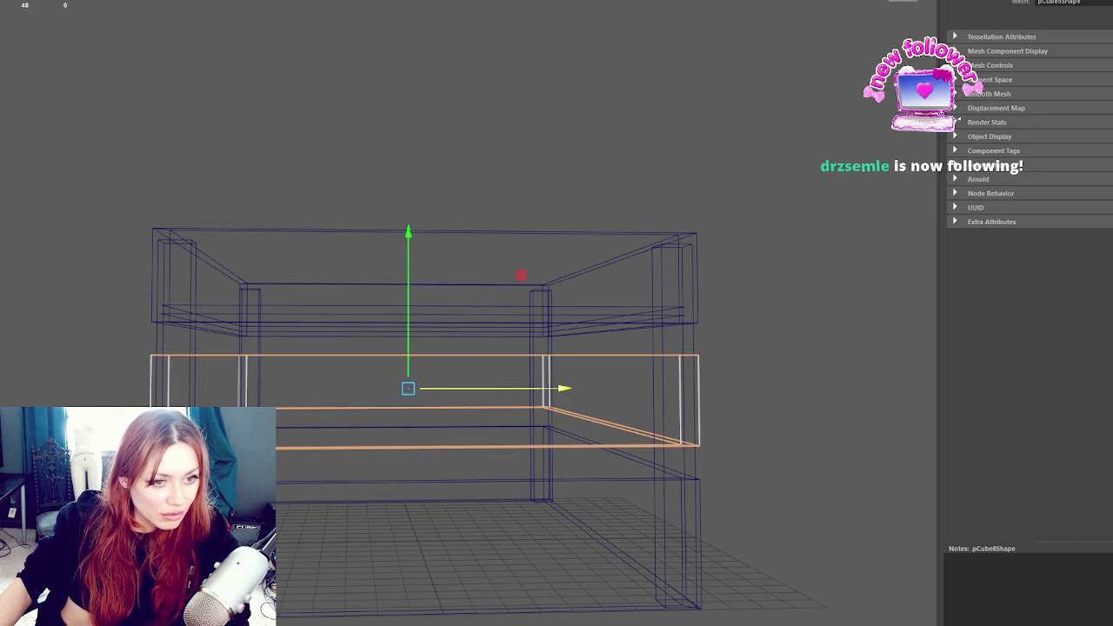
pyautogui.hotkey('ctrl', 'e')
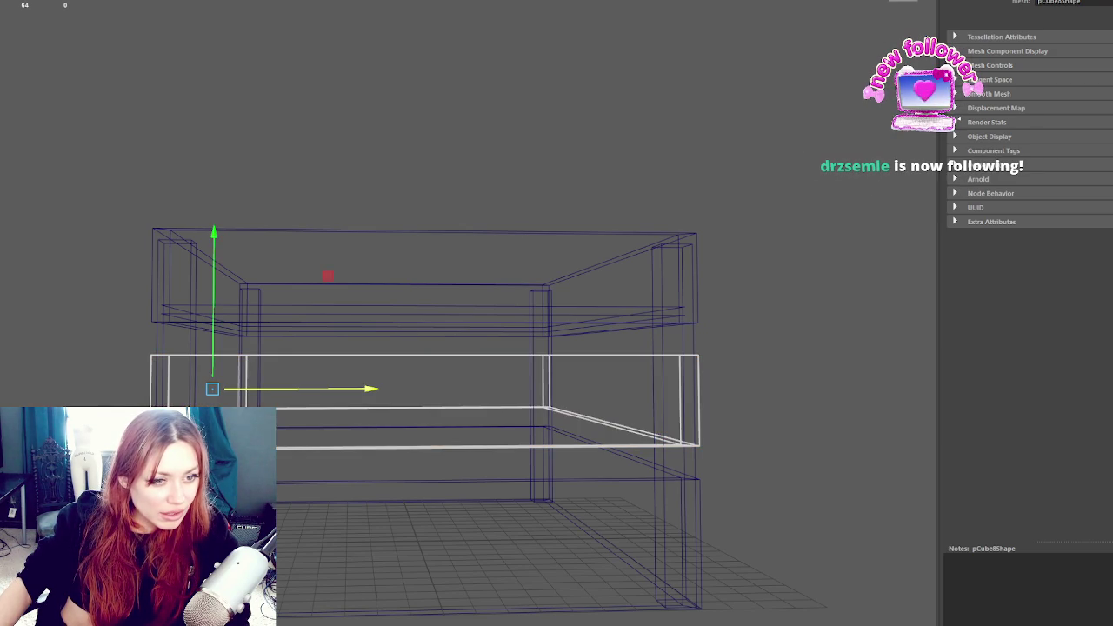
pyautogui.click(904, 122)
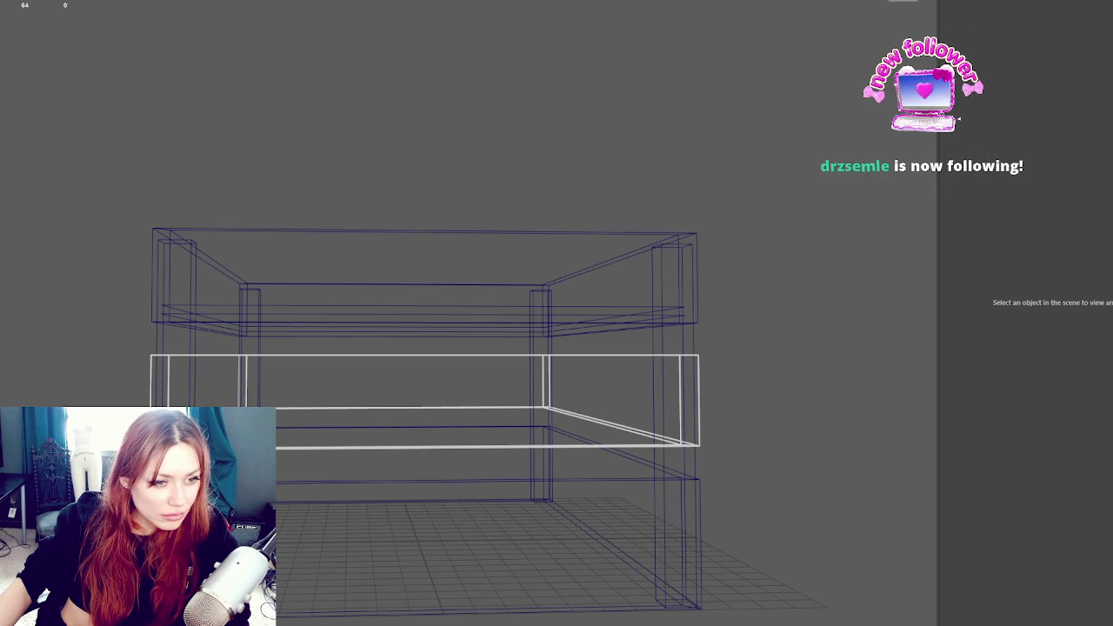
pyautogui.hotkey('ctrl', 'z')
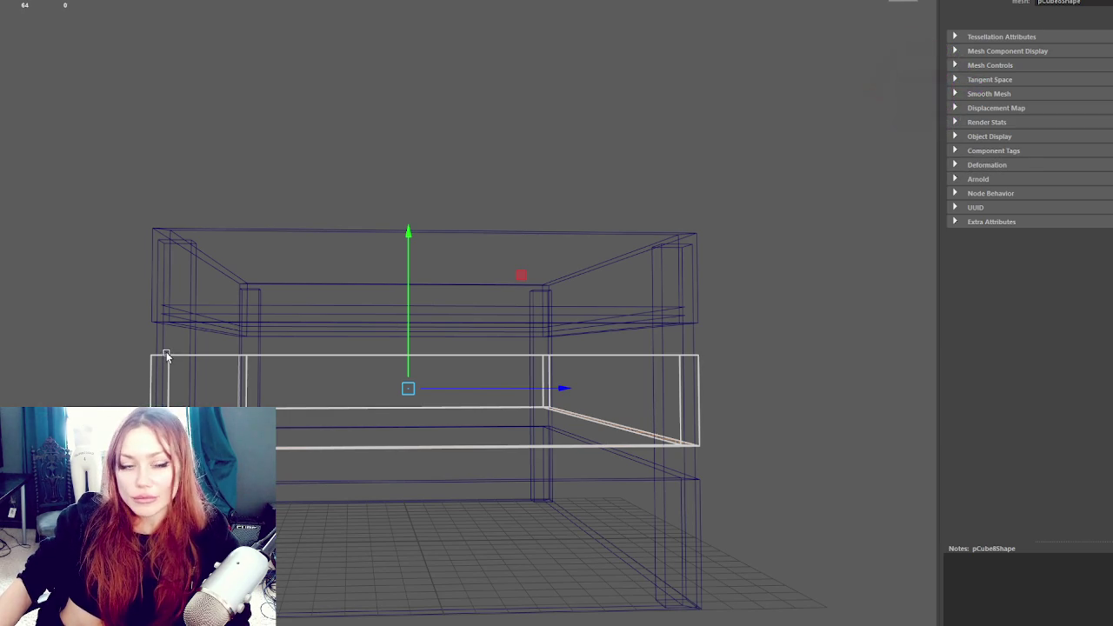
pyautogui.moveTo(410, 398)
pyautogui.mouseDown()
pyautogui.moveTo(537, 423)
pyautogui.moveTo(427, 415)
pyautogui.moveTo(393, 400)
pyautogui.moveTo(351, 403)
pyautogui.moveTo(365, 408)
pyautogui.moveTo(313, 423)
pyautogui.mouseUp()
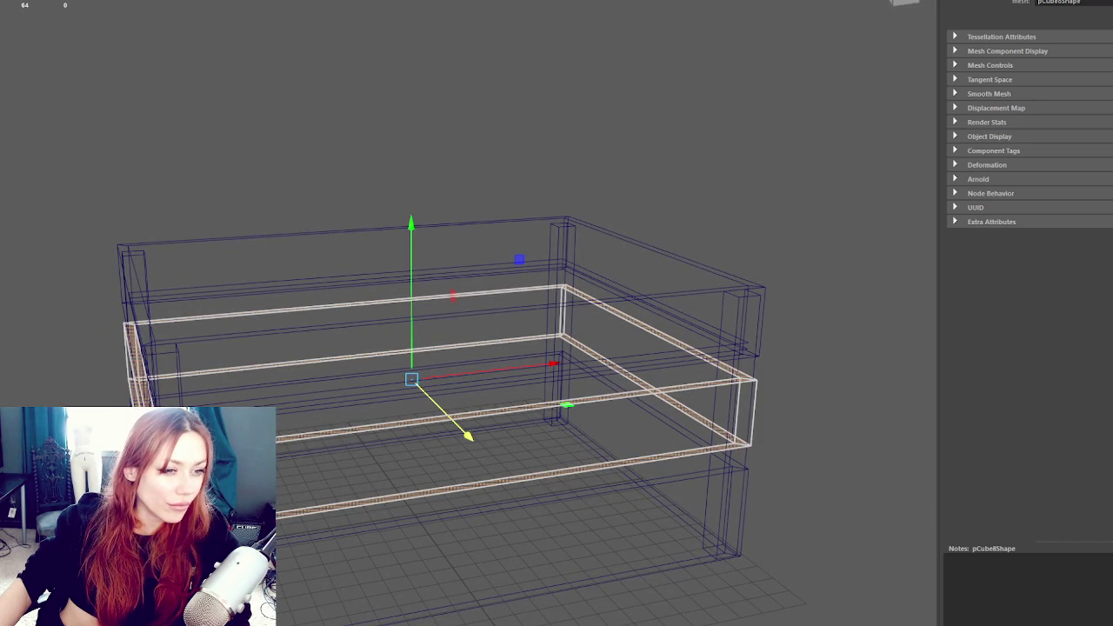
pyautogui.press('6')
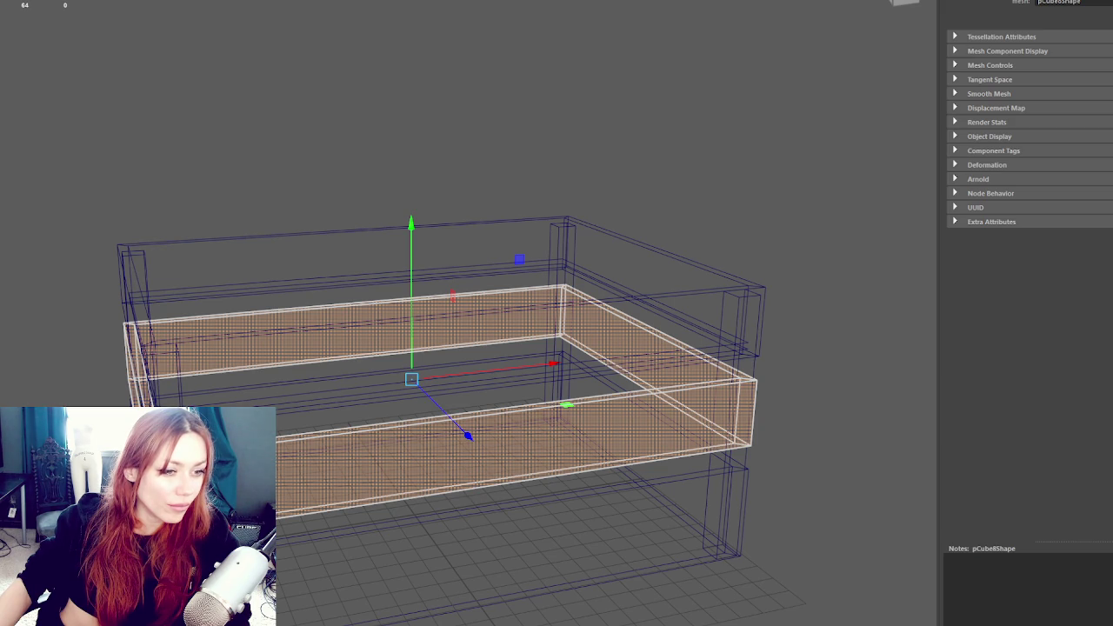
pyautogui.click(687, 383)
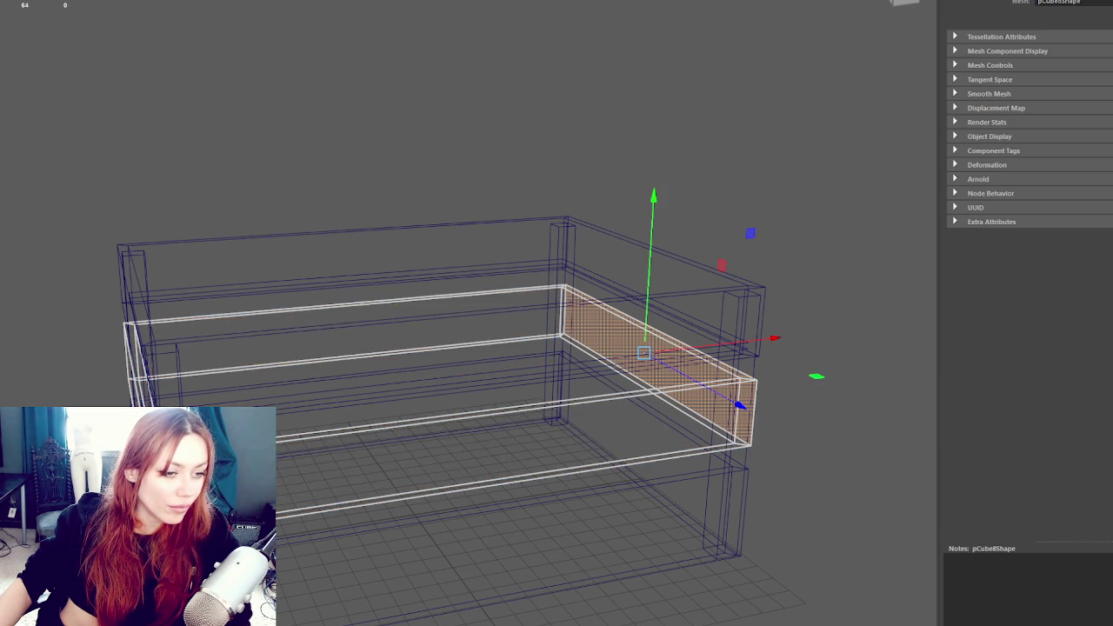
pyautogui.click(461, 422)
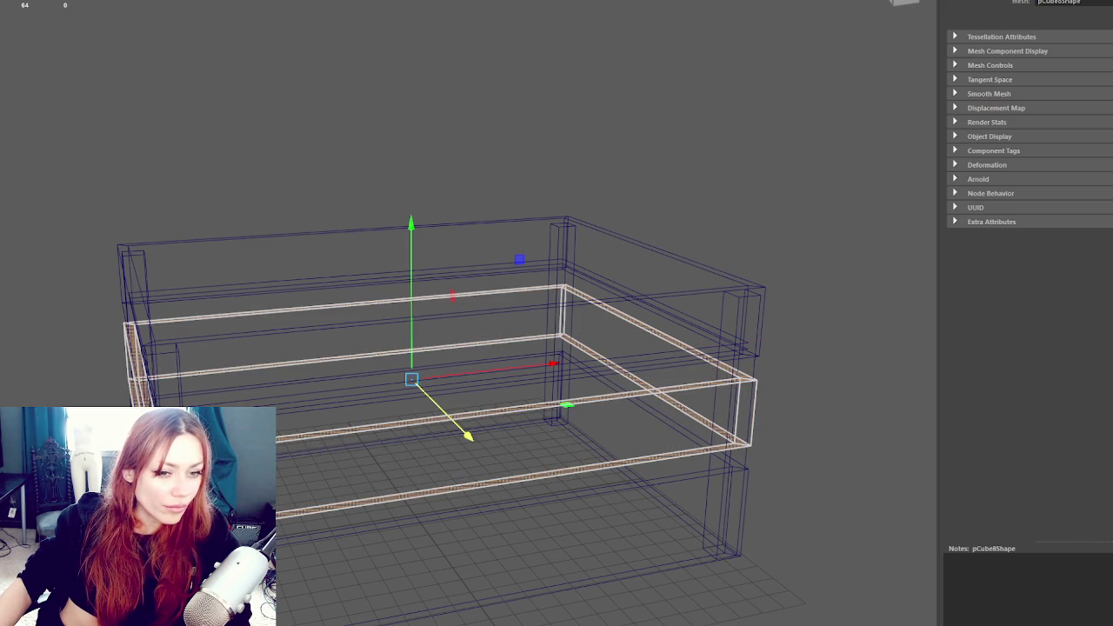
pyautogui.press('Escape')
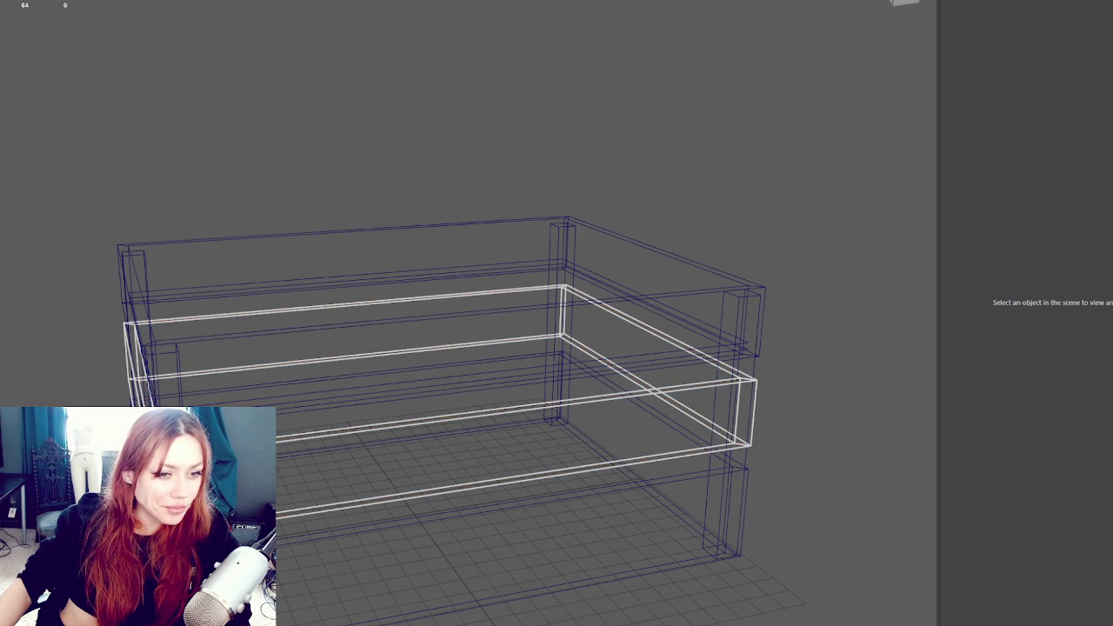
pyautogui.click(347, 309)
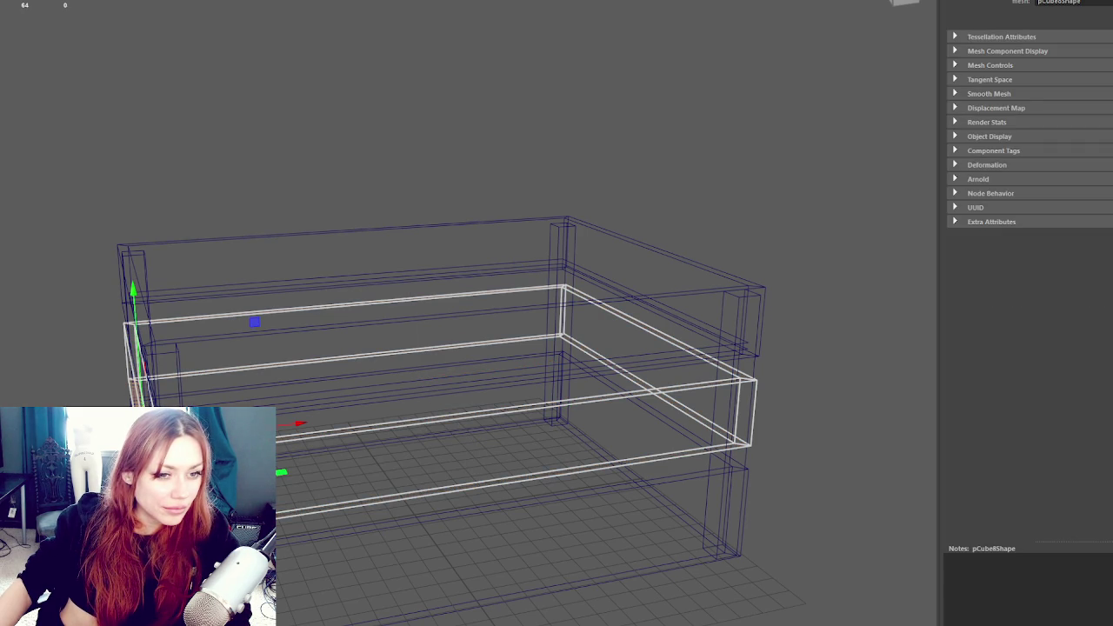
pyautogui.hotkey('ctrl', 'g')
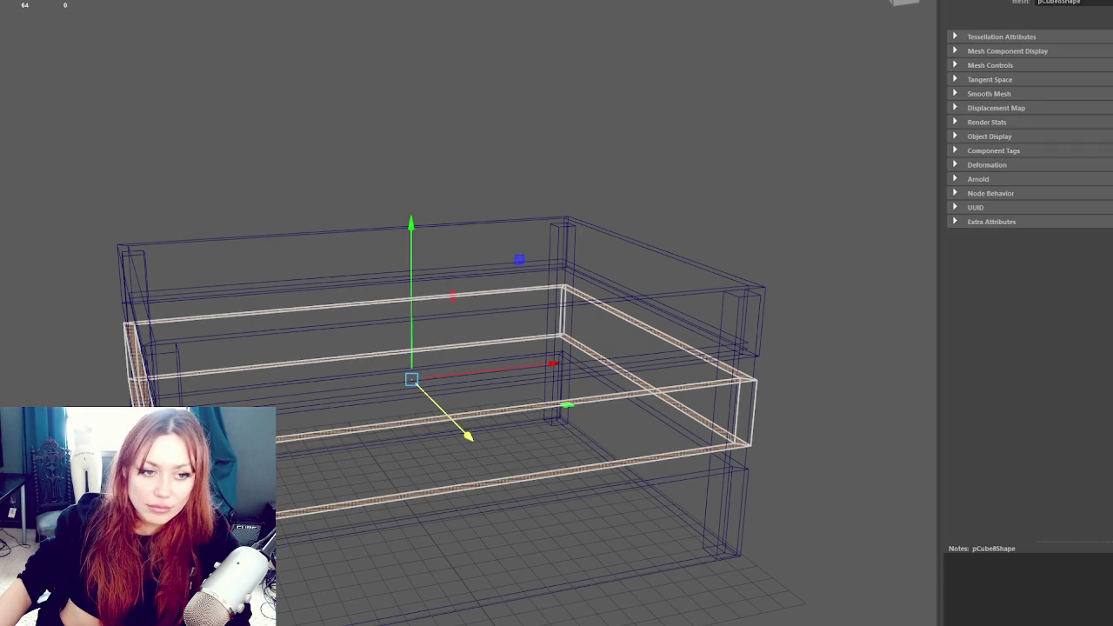
pyautogui.click(391, 416)
pyautogui.click(392, 497)
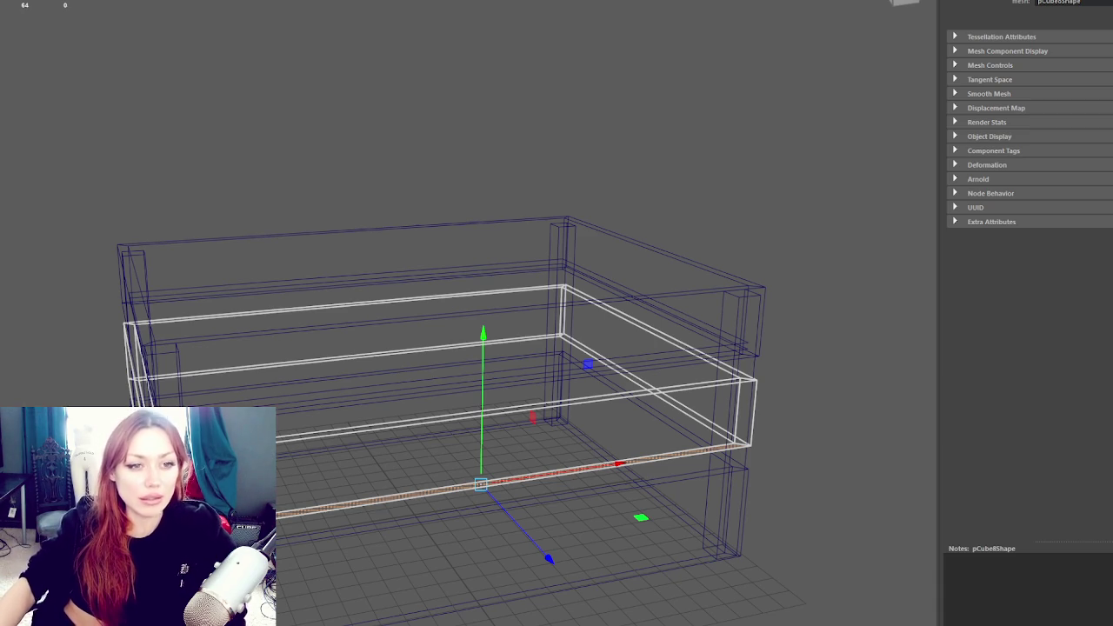
pyautogui.scroll(3, 361, 443)
# Switch between textured and untextured shaded display and select the small grey post
pyautogui.scroll(-5, 573, 228)
pyautogui.scroll(5, 475, 186)
pyautogui.press('6')
pyautogui.scroll(-5, 506, 335)
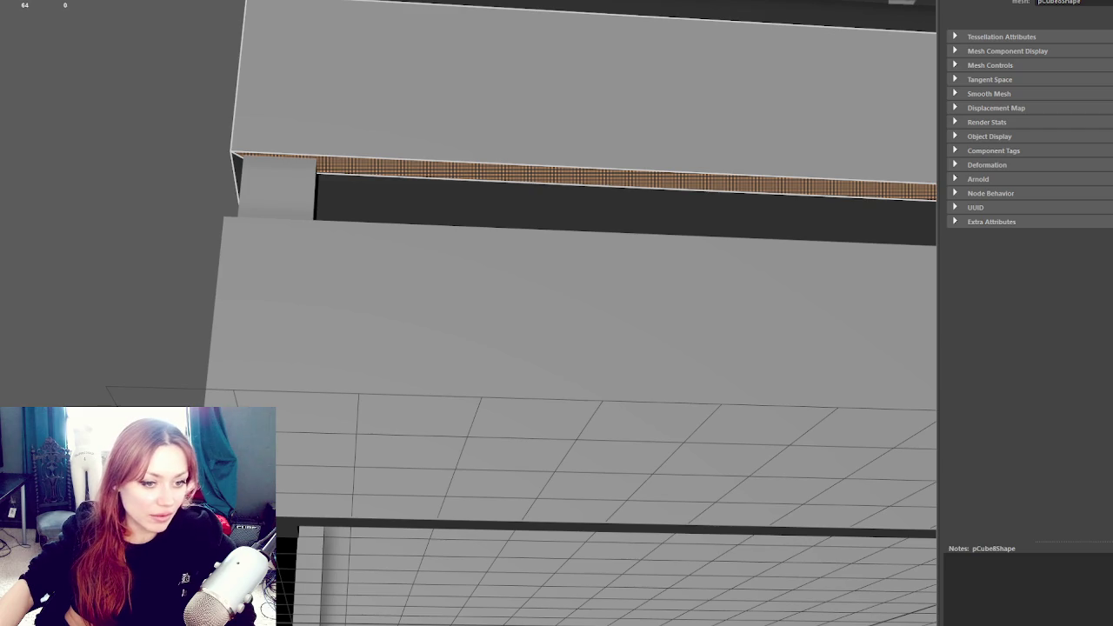
pyautogui.press('5')
pyautogui.press('w')
pyautogui.click(276, 186)
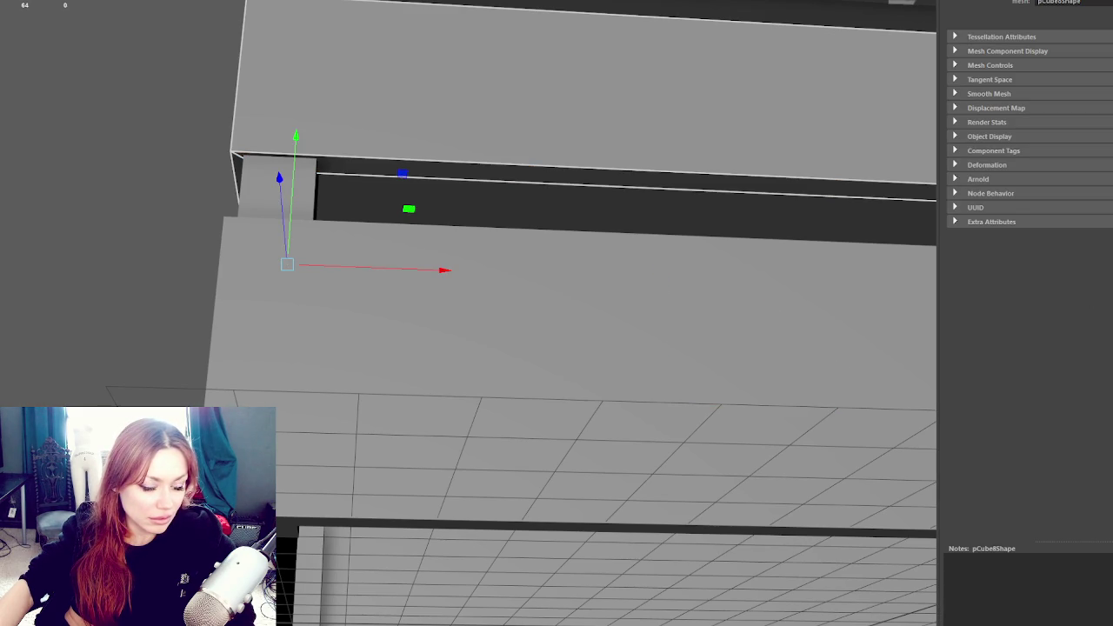
pyautogui.press('6')
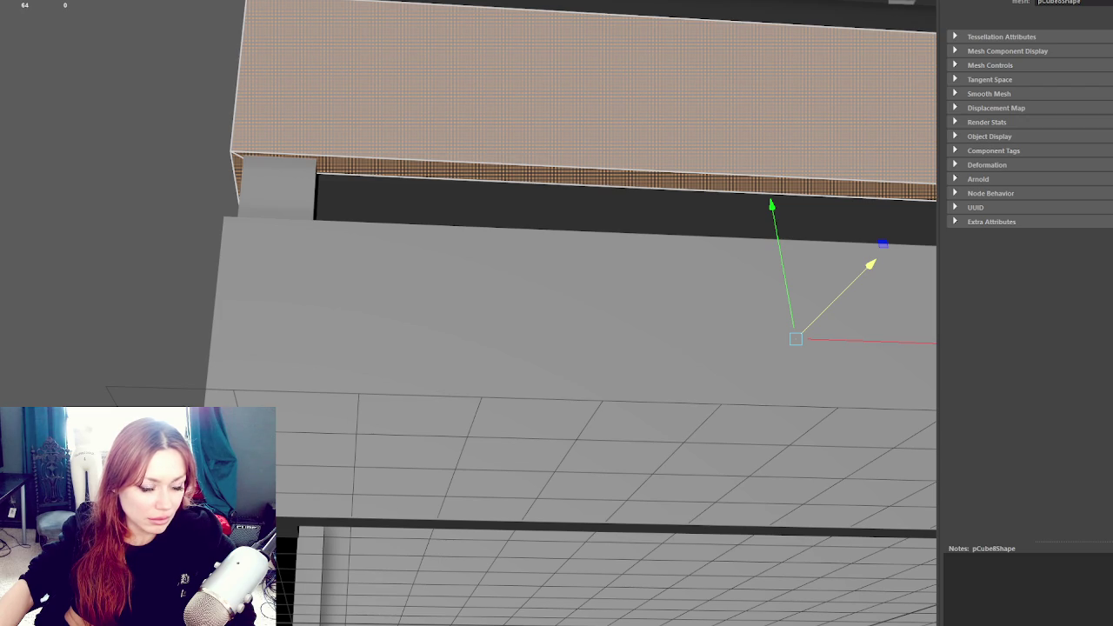
# Edit the pivot with D, then select the front slab, the plank above, and the top plank
pyautogui.press('d')
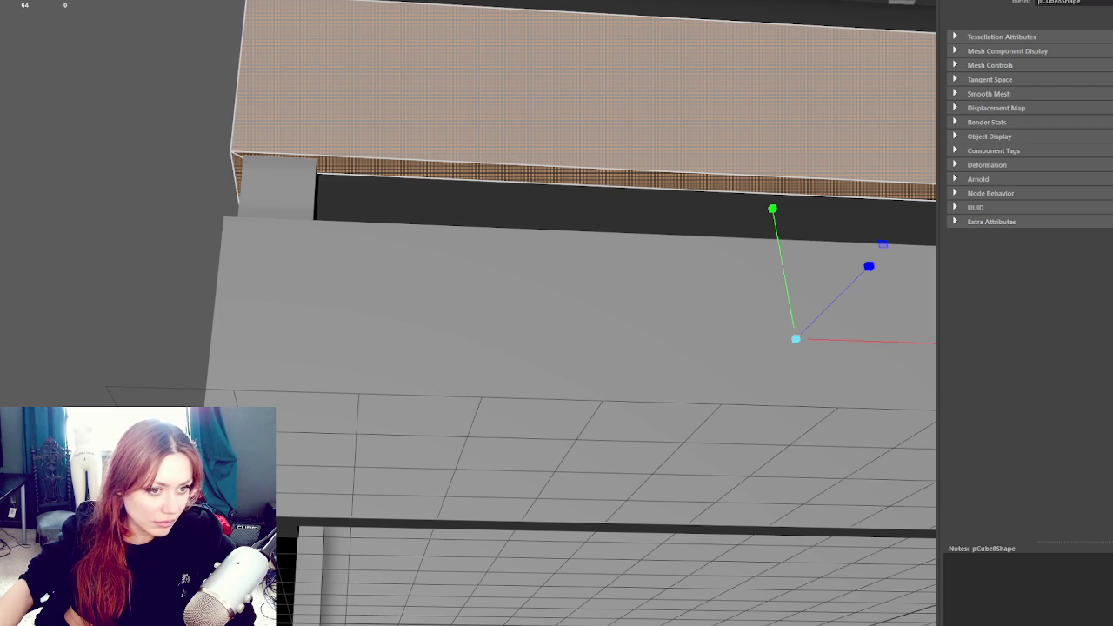
pyautogui.press('d')
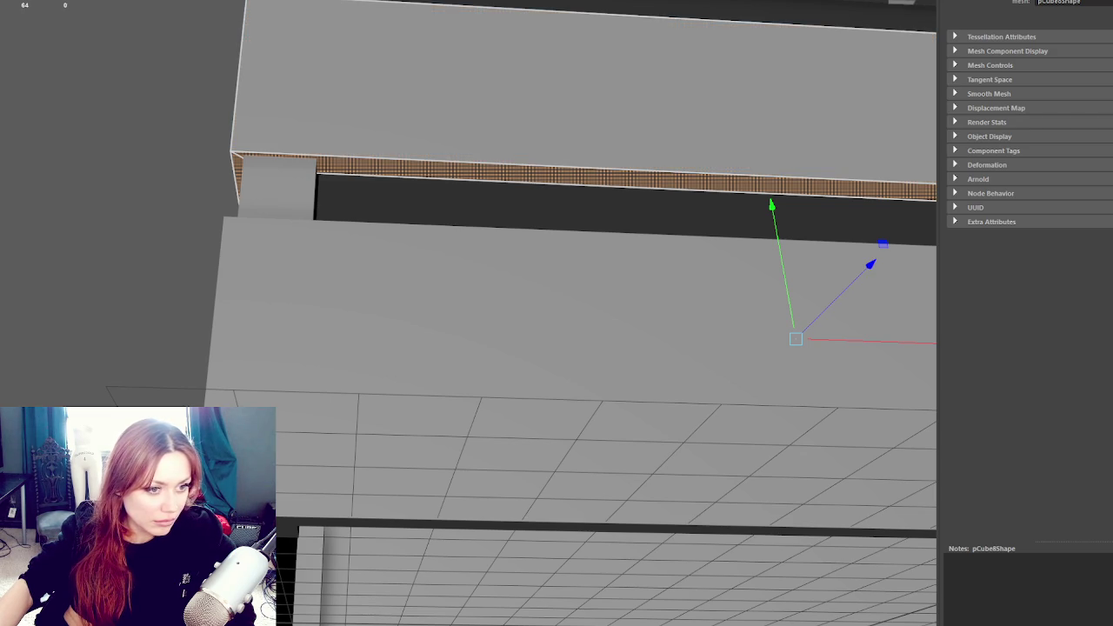
pyautogui.click(483, 370)
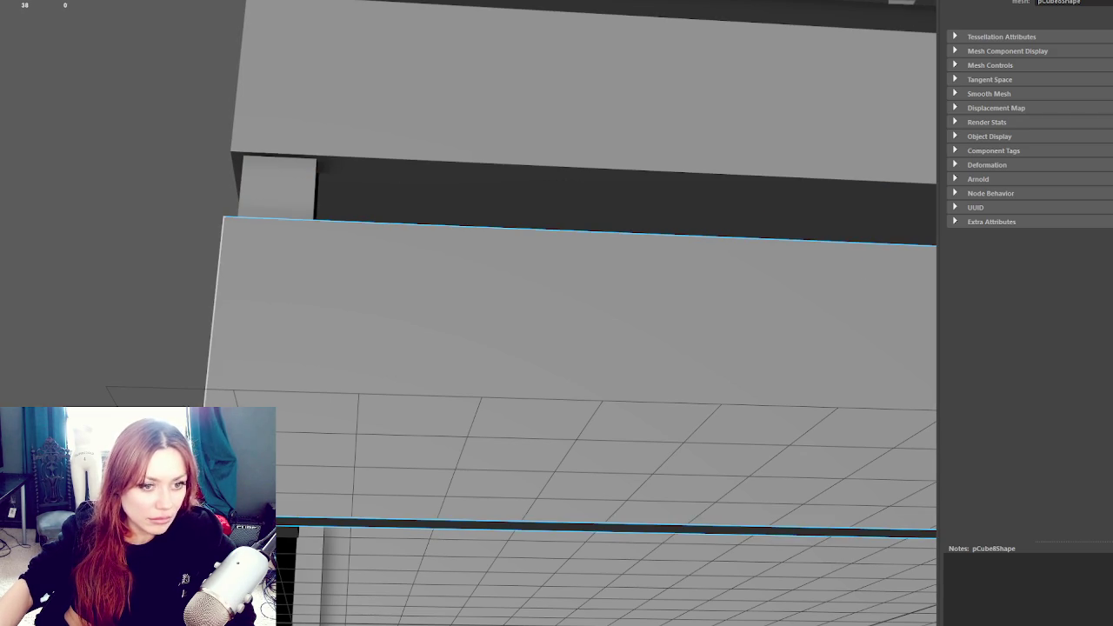
pyautogui.click(226, 148)
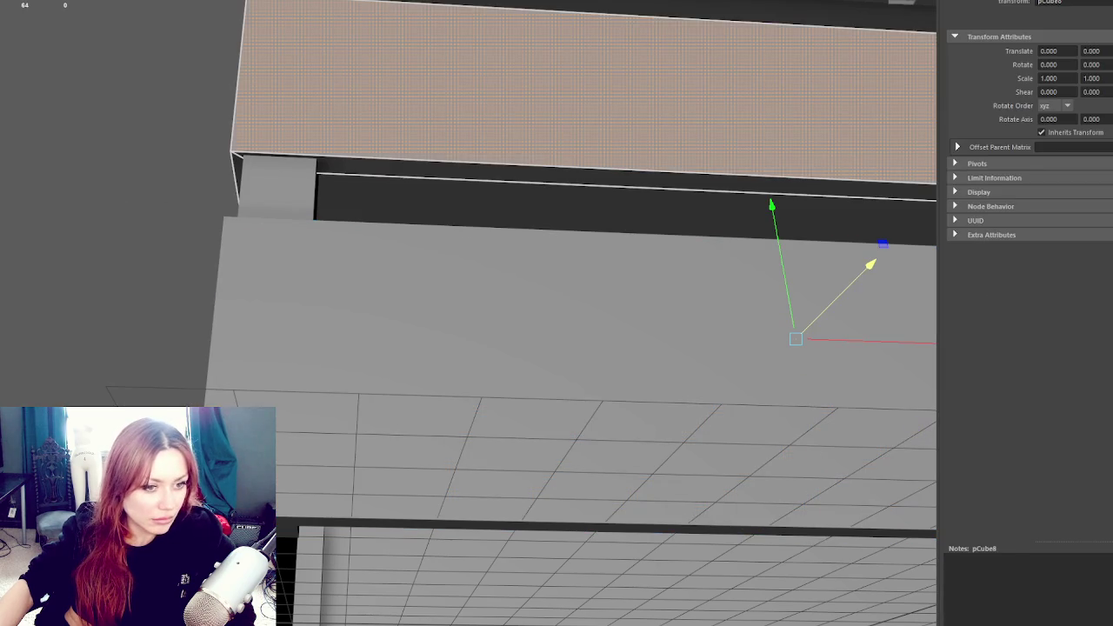
pyautogui.click(582, 87)
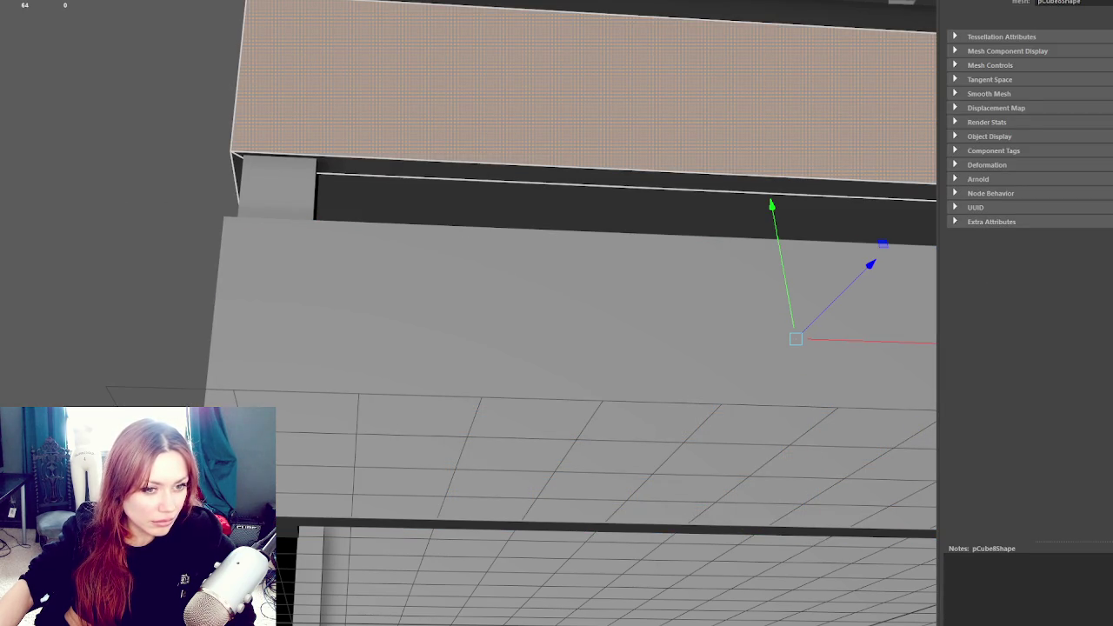
# Toggle the top plank between scale and move tools, then view the textured front wall
pyautogui.press('r')
pyautogui.press('w')
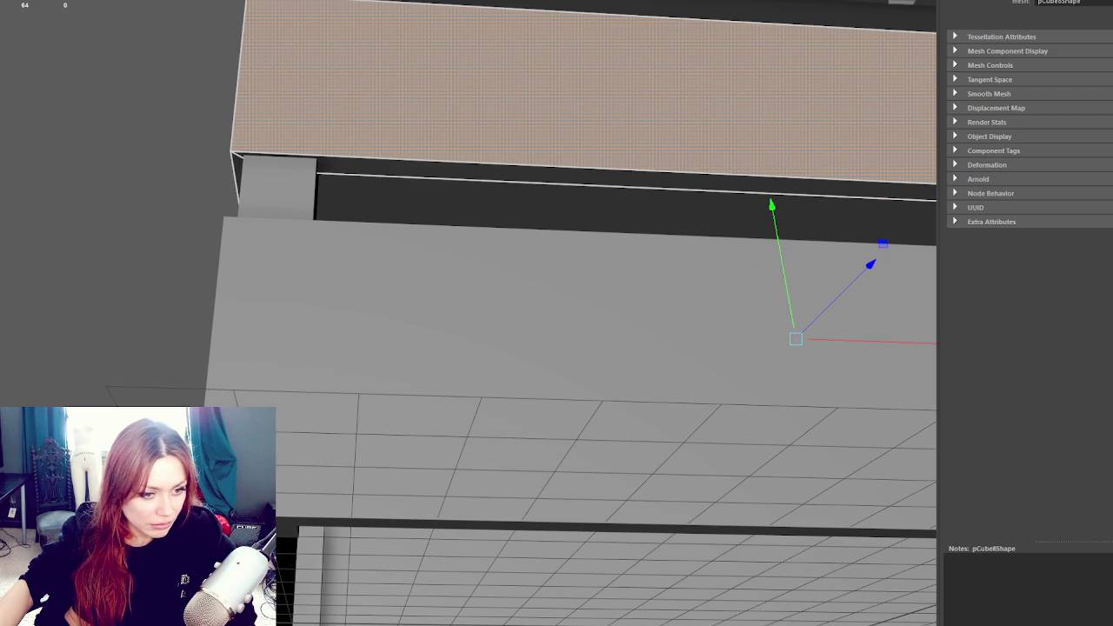
pyautogui.press('r')
pyautogui.press('w')
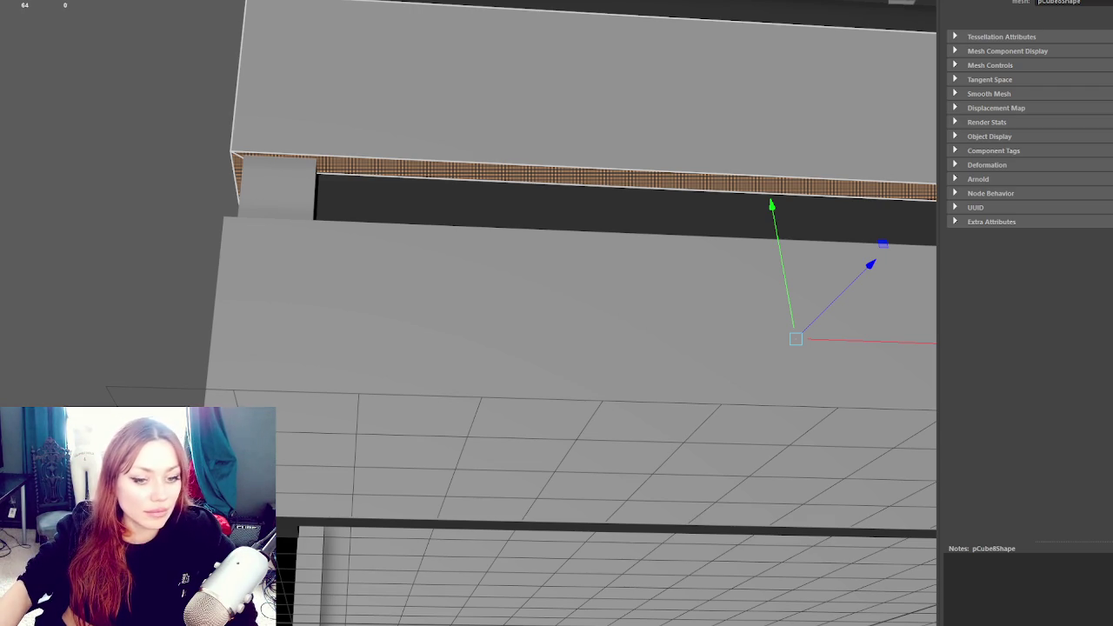
pyautogui.moveTo(646, 73)
pyautogui.mouseDown()
pyautogui.moveTo(626, 125)
pyautogui.moveTo(452, 124)
pyautogui.mouseUp()
# Select the top UV shells and get their texel density of 429.9028
pyautogui.moveTo(261, 128); pyautogui.dragTo(539, 119)
pyautogui.scroll(-2, 162, 276)
pyautogui.scroll(-1, 162, 277)
pyautogui.moveTo(26, 269); pyautogui.dragTo(287, 382)
pyautogui.moveTo(315, 231); pyautogui.dragTo(9, 293)
pyautogui.click(525, 420)
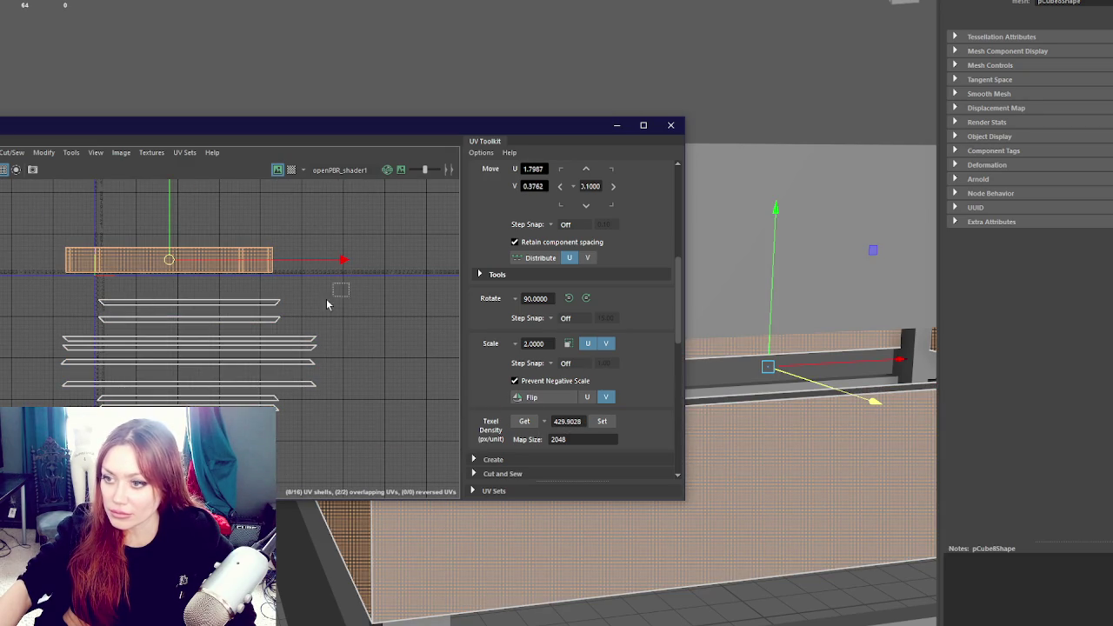
# Set that texel density on the lower plank UV shells, then clear the selection
pyautogui.click(348, 282)
pyautogui.moveTo(339, 294); pyautogui.dragTo(12, 397)
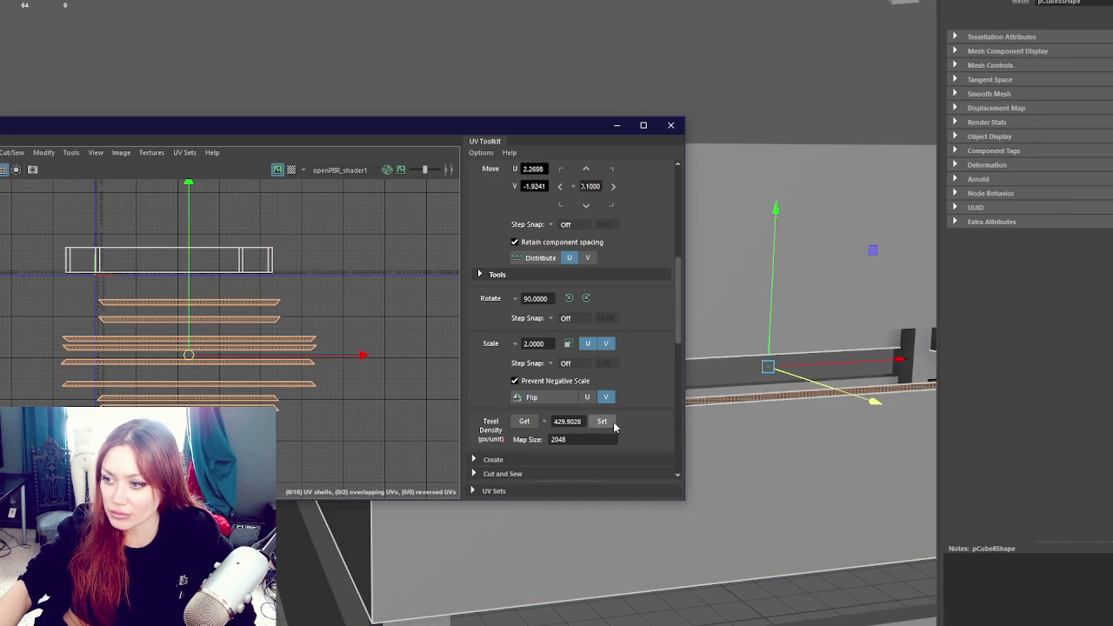
pyautogui.click(601, 420)
pyautogui.scroll(2, 201, 249)
pyautogui.scroll(2, 244, 302)
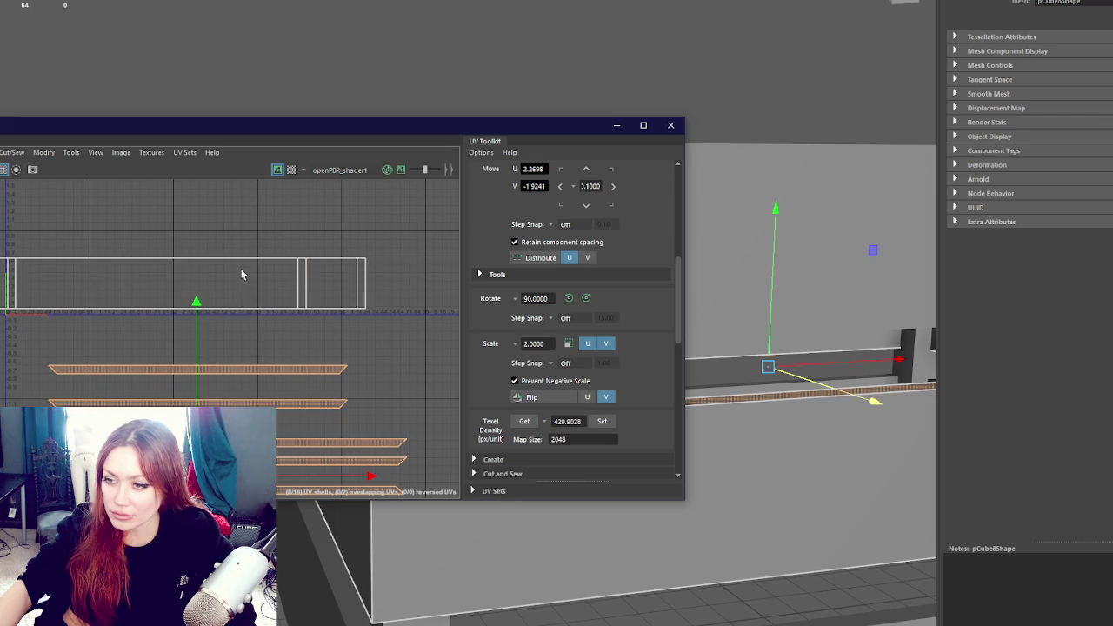
pyautogui.click(241, 272)
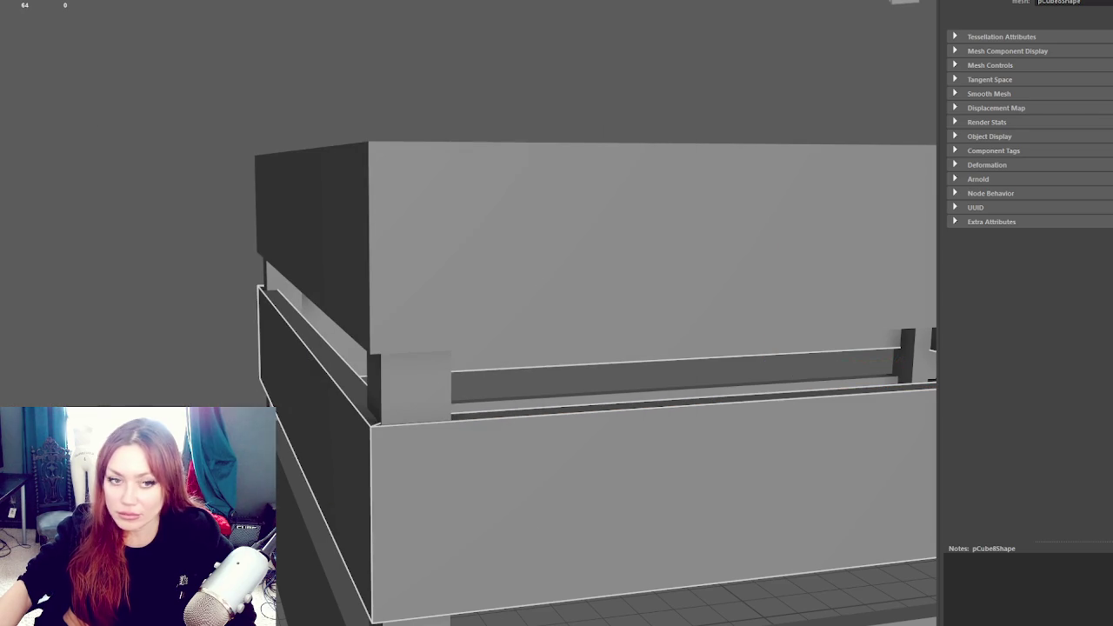
pyautogui.click(101, 29)
# Duplicate a crate plank with Ctrl+D and move the copy down the front
pyautogui.scroll(-5, 352, 139)
pyautogui.click(434, 318)
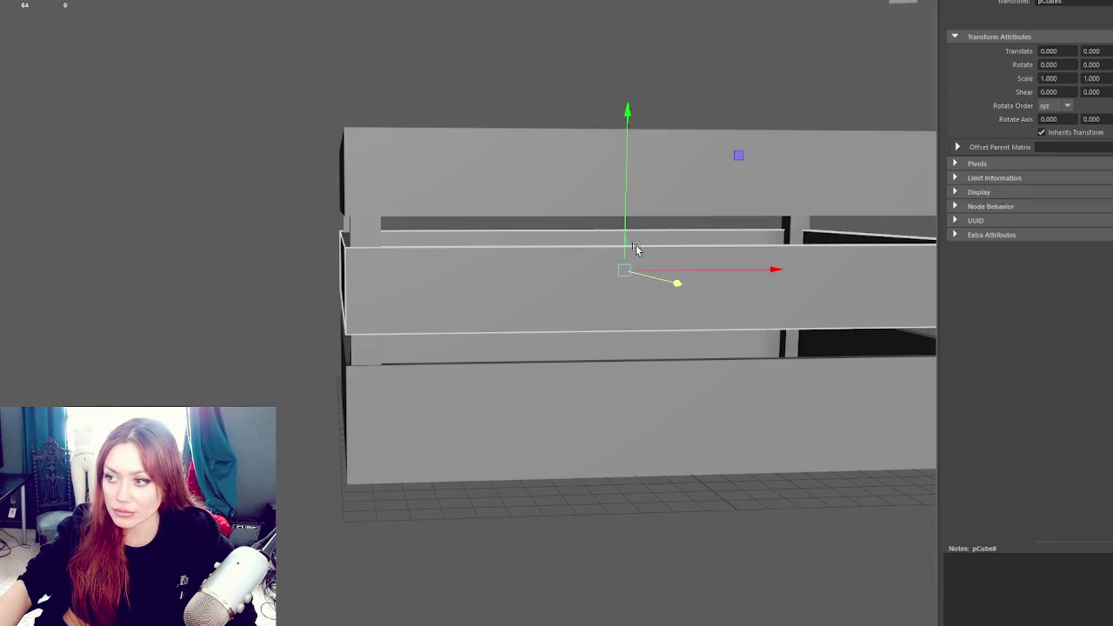
pyautogui.hotkey('ctrl', 'd')
pyautogui.moveTo(634, 245); pyautogui.dragTo(615, 354)
# Raise the copied plank's top vertices to make a taller bottom board
pyautogui.rightClick(316, 149)
pyautogui.click(368, 114)
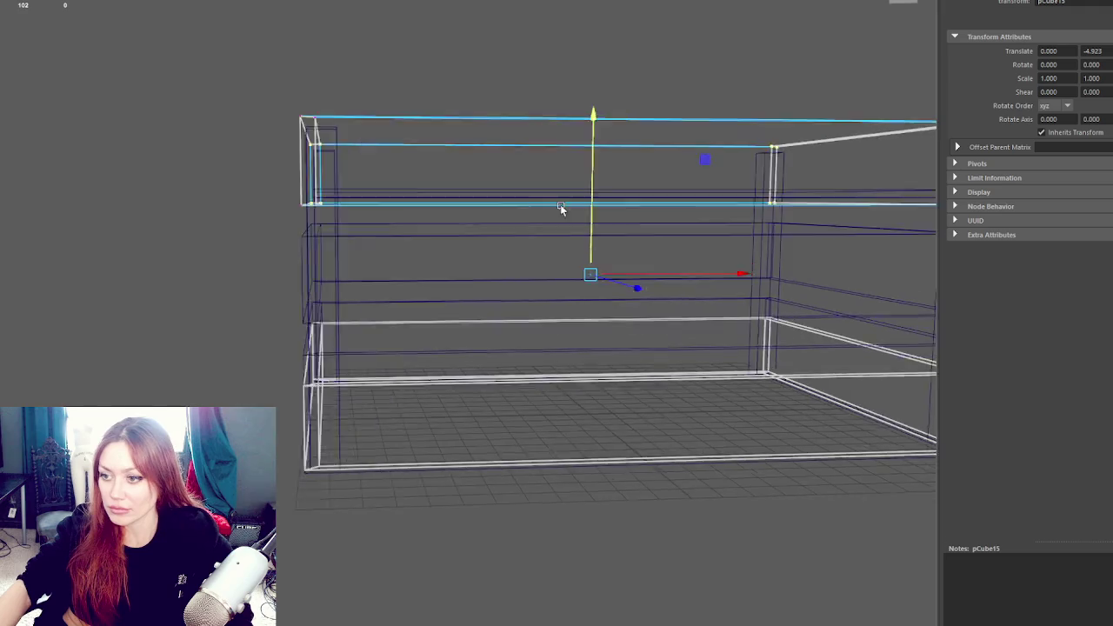
pyautogui.scroll(-3, 464, 171)
pyautogui.rightClick(156, 206)
pyautogui.click(70, 192)
pyautogui.moveTo(80, 192); pyautogui.dragTo(805, 349)
pyautogui.press('5')
pyautogui.moveTo(505, 293); pyautogui.dragTo(523, 263)
# Return to object mode and select the front bottom plank from an angled view
pyautogui.rightClick(97, 122)
pyautogui.click(135, 103)
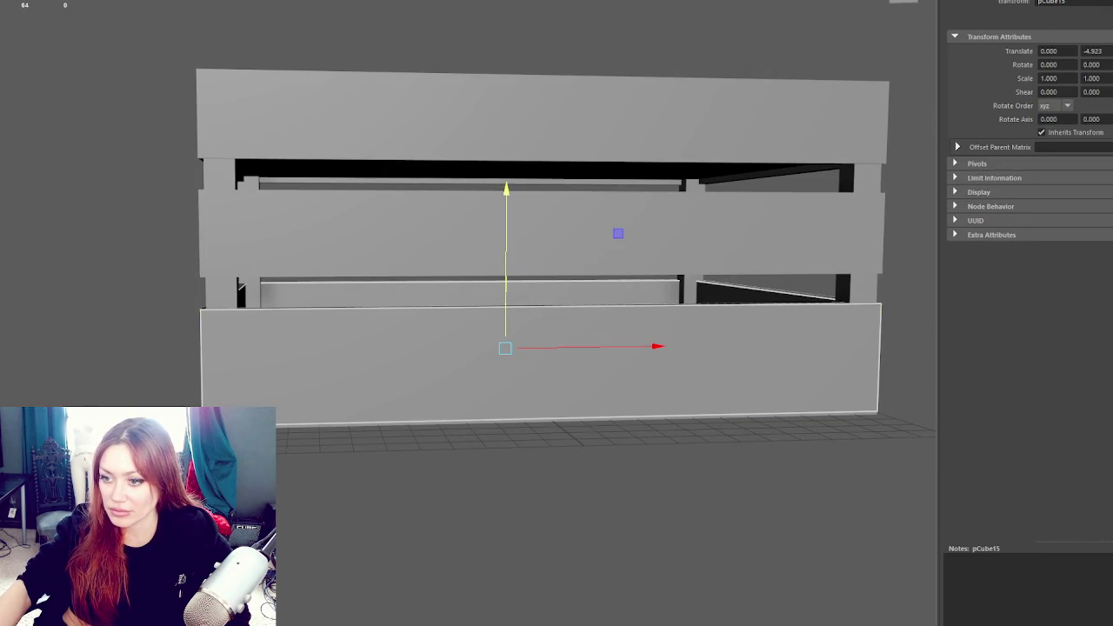
pyautogui.click(557, 521)
pyautogui.click(608, 365)
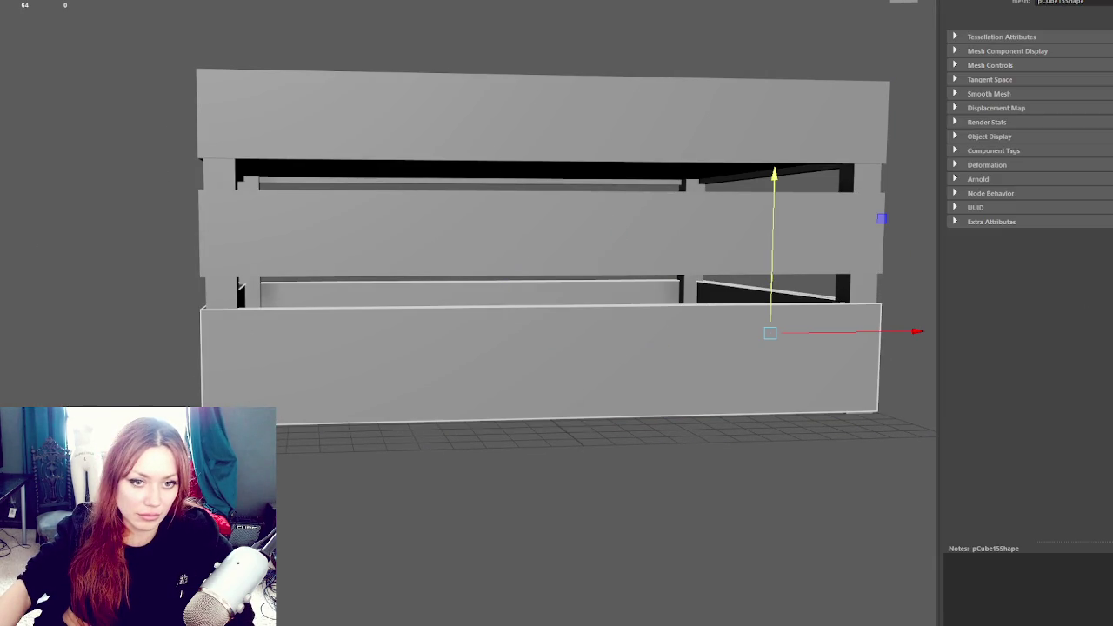
pyautogui.keyDown('shift'); pyautogui.click(470, 292); pyautogui.keyUp('shift')
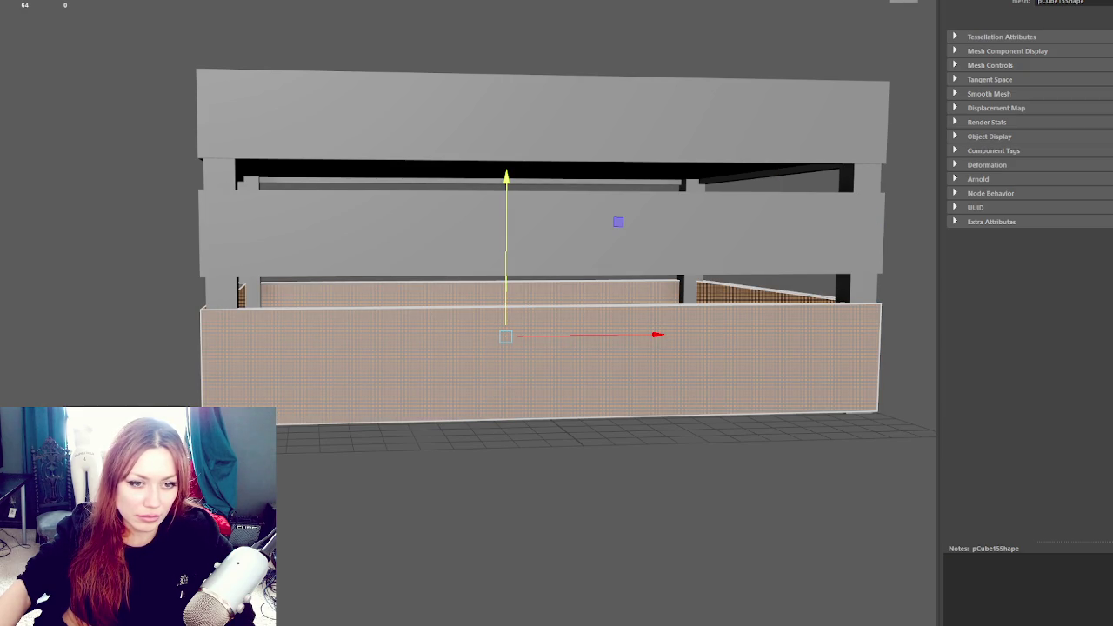
pyautogui.click(769, 348)
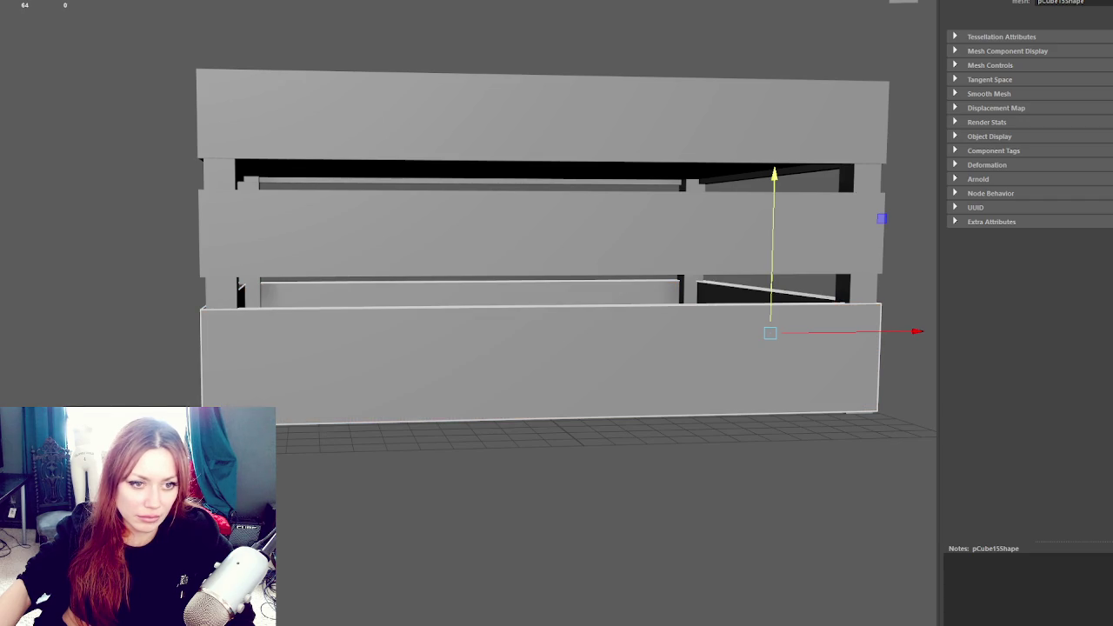
pyautogui.click(18, 330)
pyautogui.moveTo(18, 331)
pyautogui.mouseDown()
pyautogui.moveTo(208, 328)
pyautogui.moveTo(338, 291)
pyautogui.moveTo(451, 290)
pyautogui.moveTo(440, 284)
pyautogui.mouseUp()
pyautogui.click(209, 327)
# Delete the old bottom front plank of the crate
pyautogui.press('z')
pyautogui.hotkey('shift', 'z')
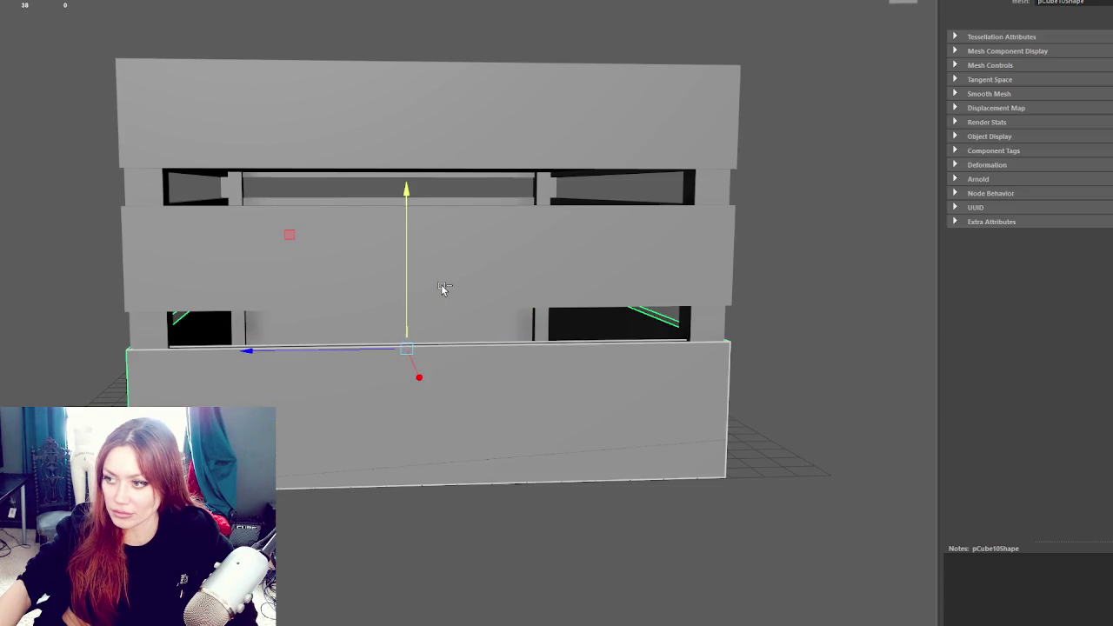
pyautogui.press('4')
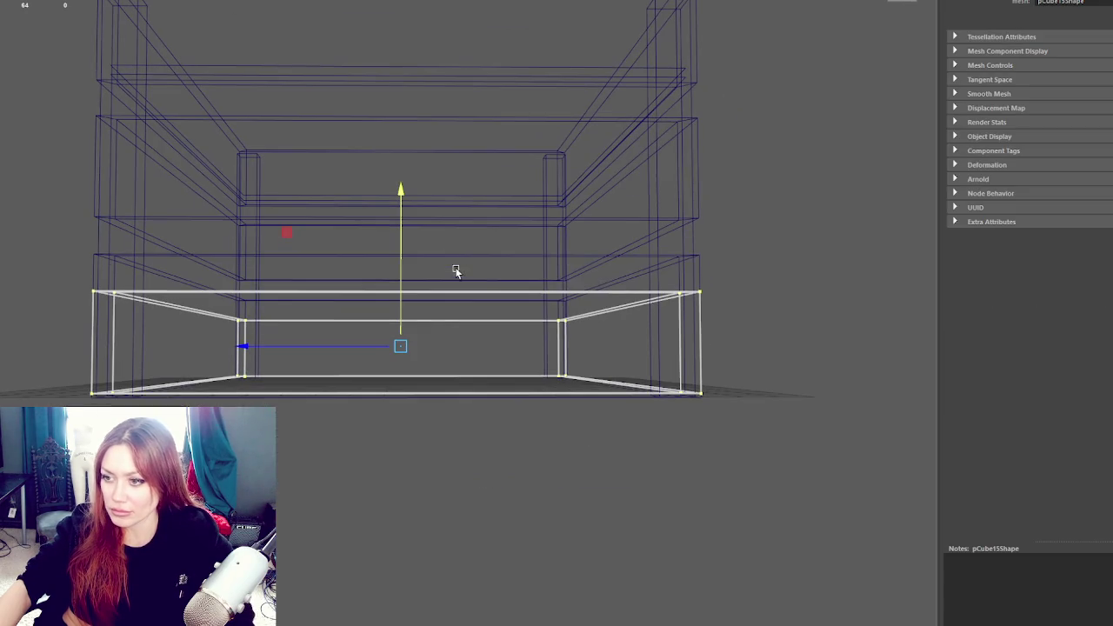
pyautogui.moveTo(772, 232)
pyautogui.mouseDown()
pyautogui.moveTo(549, 285)
pyautogui.moveTo(62, 342)
pyautogui.mouseUp()
pyautogui.press('5')
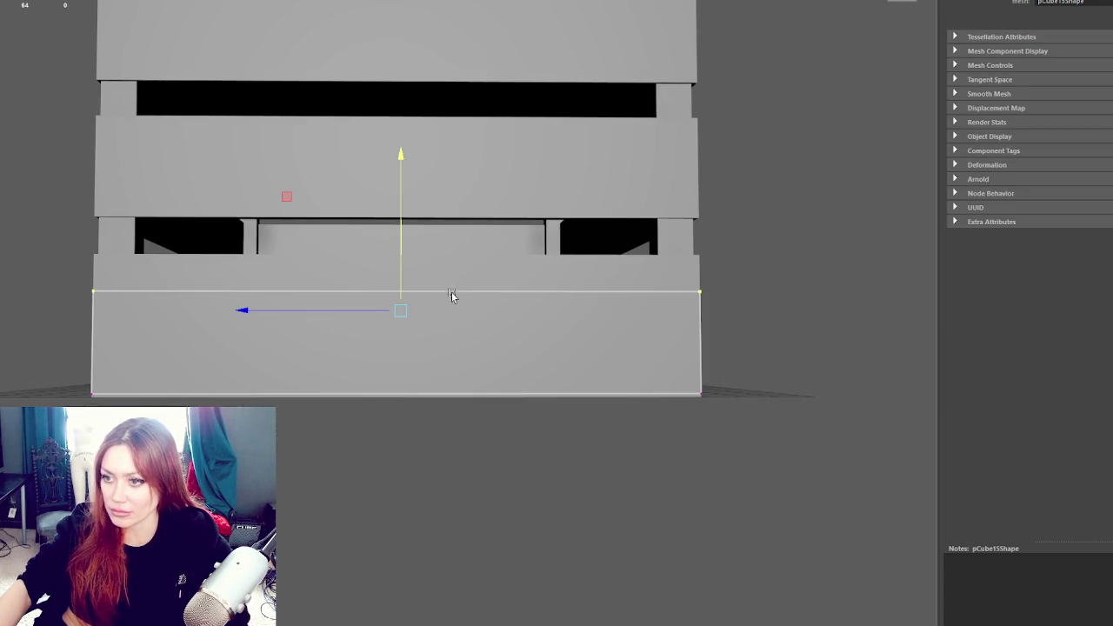
pyautogui.click(743, 237)
pyautogui.click(615, 307)
pyautogui.hotkey('ctrl', 'z')
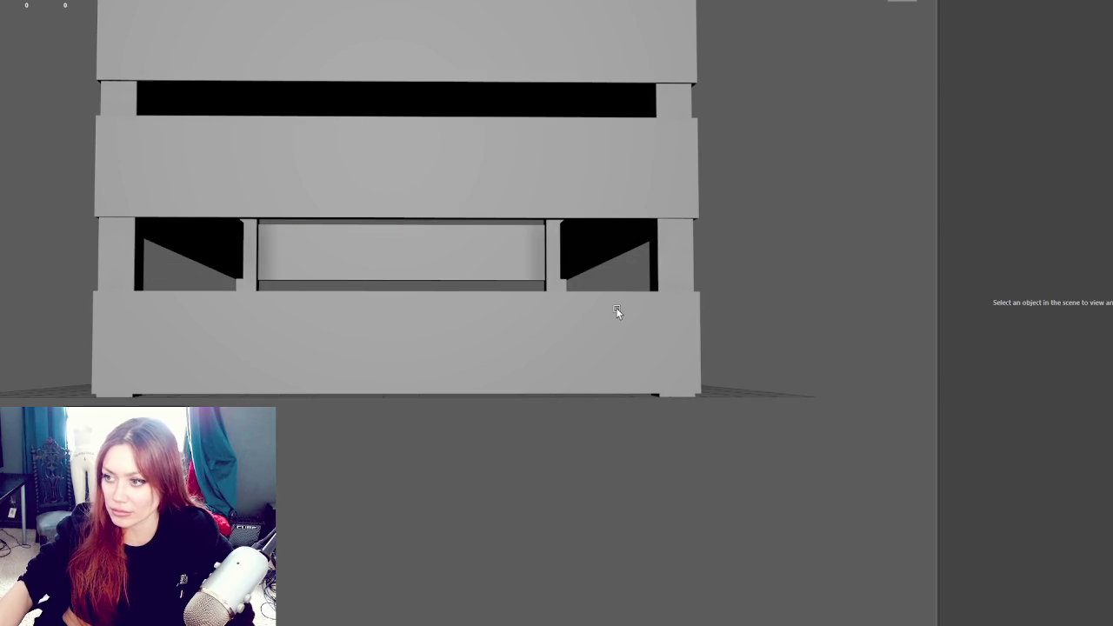
pyautogui.click(616, 310)
pyautogui.press('Delete')
# Duplicate the middle plank, lower it to the bottom, and raise its top vertices
pyautogui.click(681, 156)
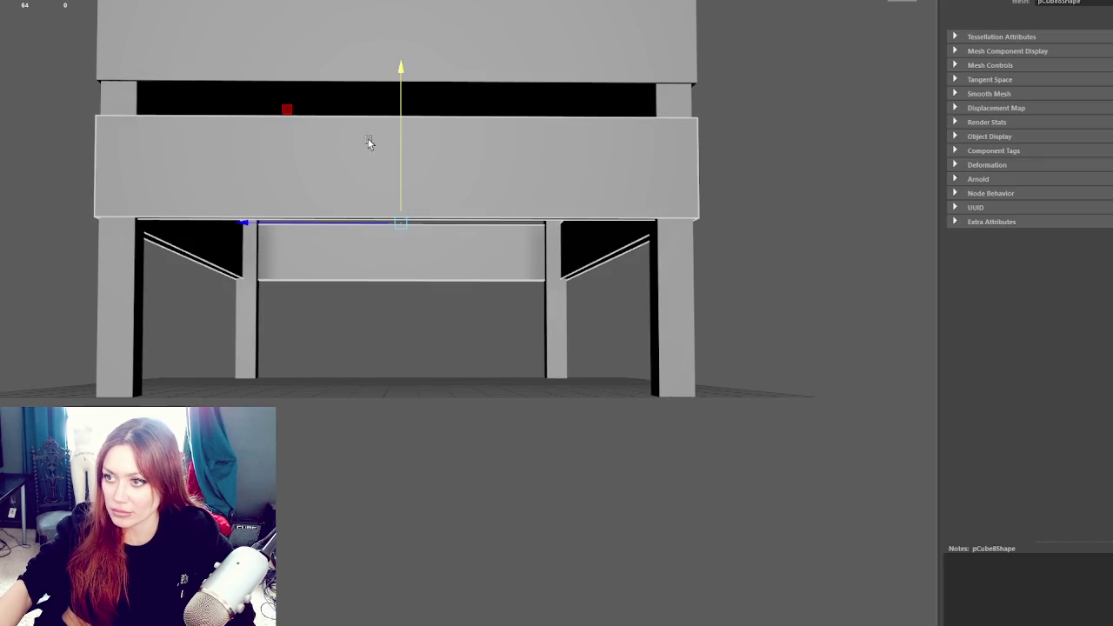
pyautogui.hotkey('ctrl', 'd')
pyautogui.moveTo(399, 128); pyautogui.dragTo(393, 253)
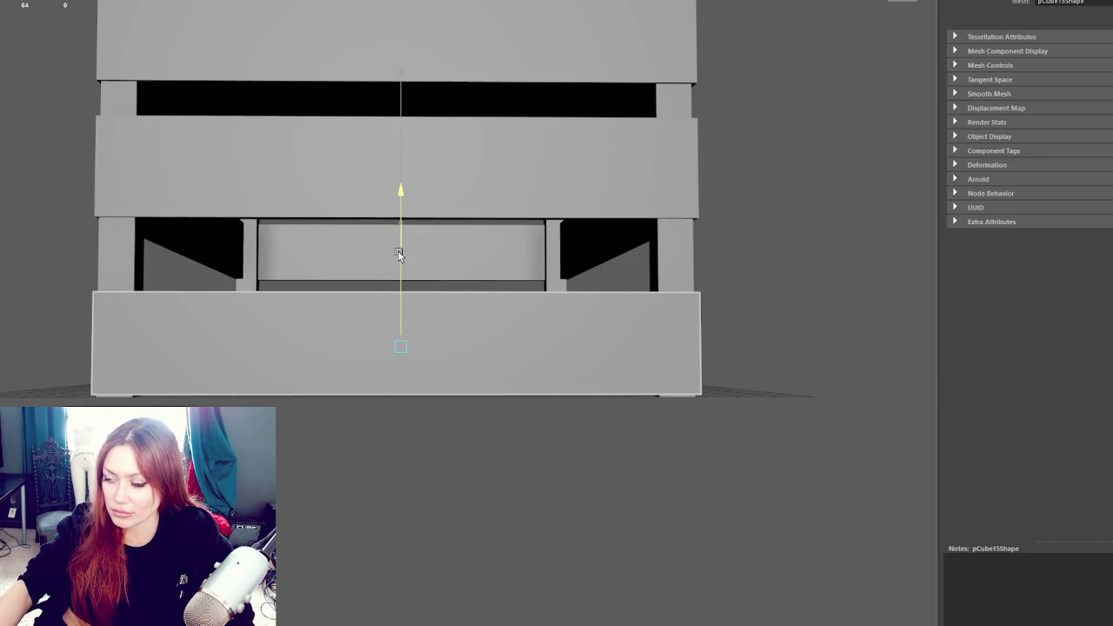
pyautogui.press('4')
pyautogui.press('F9')
pyautogui.moveTo(807, 228); pyautogui.dragTo(26, 350)
pyautogui.press('5')
pyautogui.moveTo(414, 286)
pyautogui.mouseDown()
pyautogui.moveTo(406, 237)
pyautogui.moveTo(400, 255)
pyautogui.mouseUp()
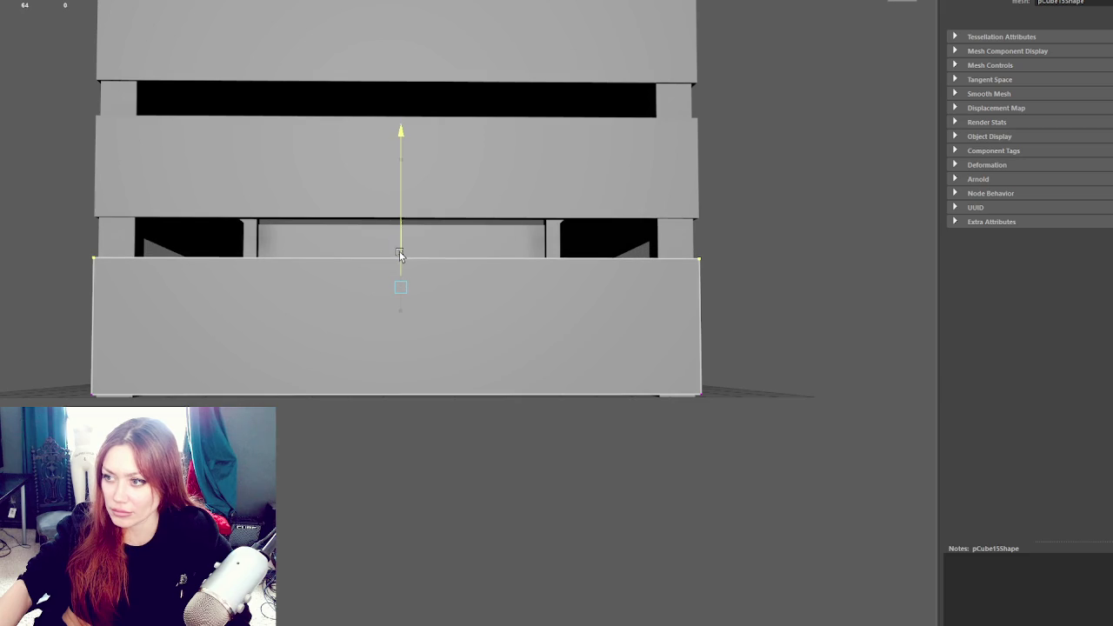
pyautogui.press('F8')
# Isolate the new bottom board with Ctrl+1 and orbit around it
pyautogui.hotkey('ctrl', 'F11')
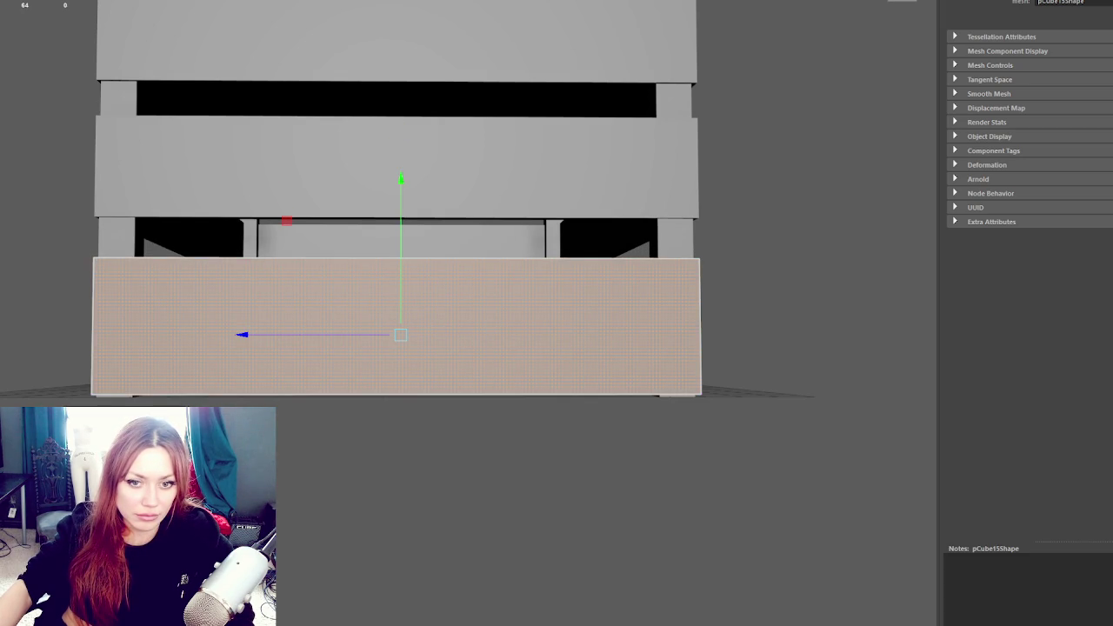
pyautogui.press('r')
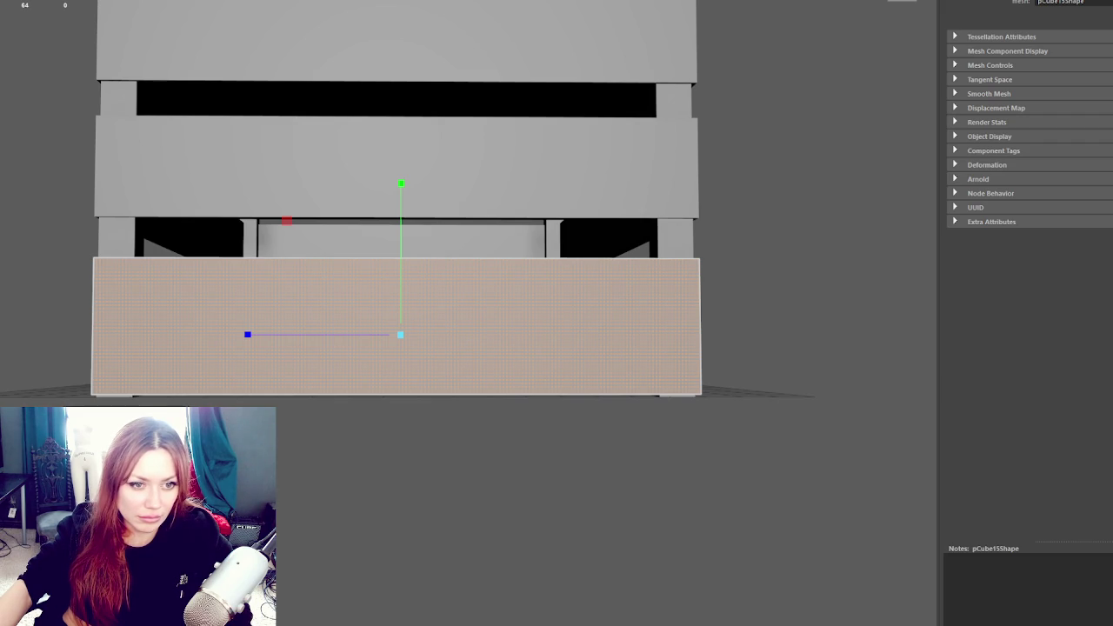
pyautogui.press('w')
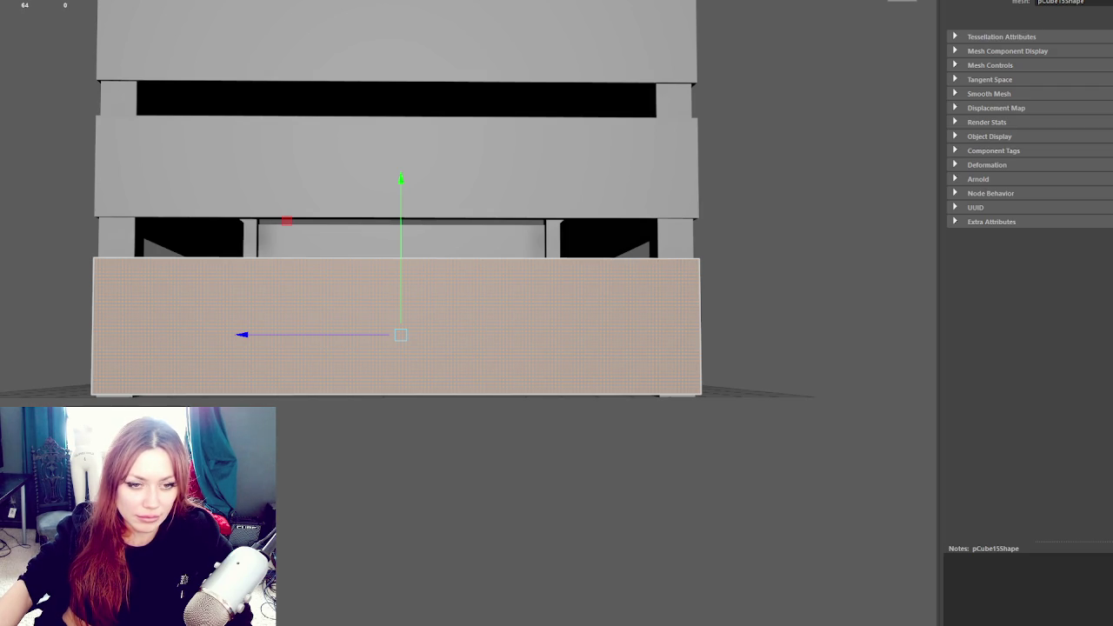
pyautogui.click(601, 335)
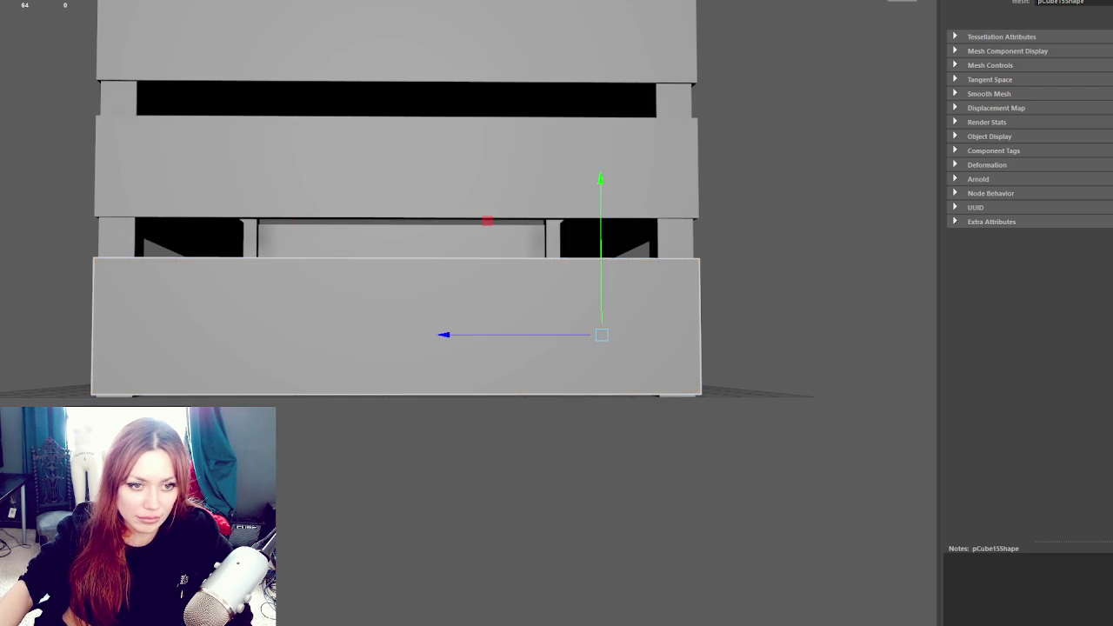
pyautogui.moveTo(14, 206); pyautogui.dragTo(55, 190)
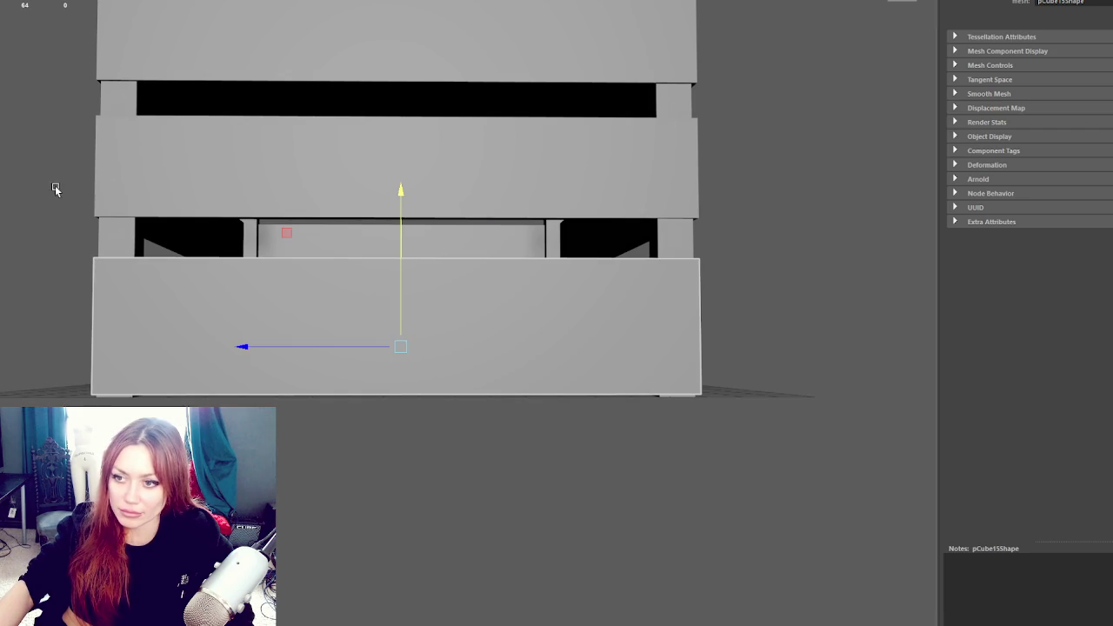
pyautogui.hotkey('ctrl', '1')
pyautogui.hotkey('ctrl', '1')
pyautogui.moveTo(327, 264)
pyautogui.mouseDown()
pyautogui.moveTo(412, 253)
pyautogui.moveTo(563, 264)
pyautogui.mouseUp()
pyautogui.rightClick(667, 155)
pyautogui.click(652, 263)
pyautogui.click(430, 467)
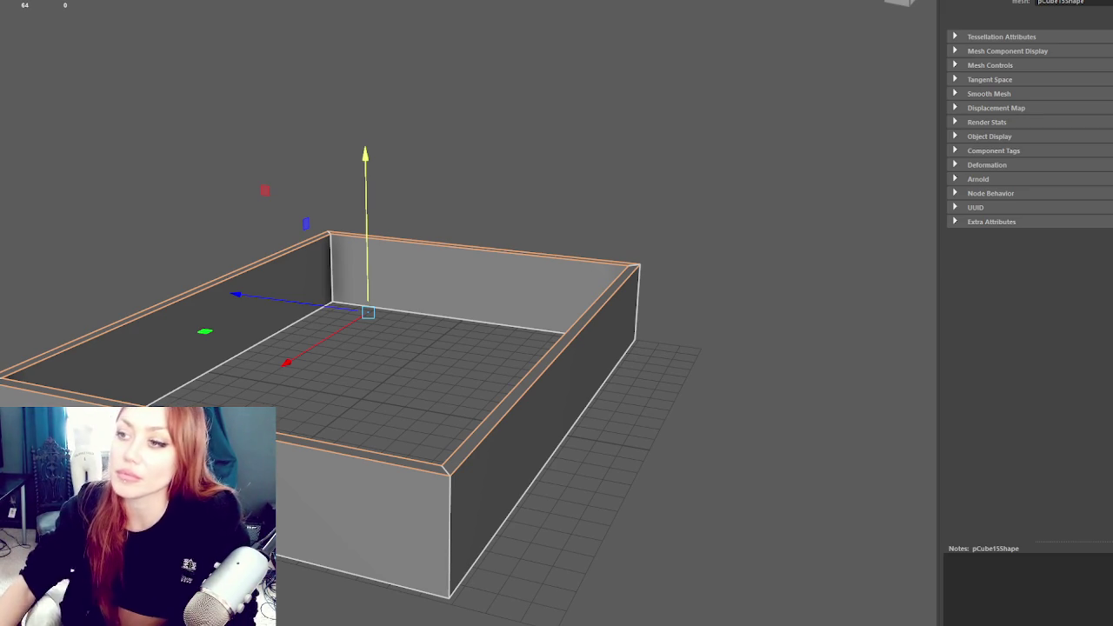
pyautogui.scroll(-2, 225, 262)
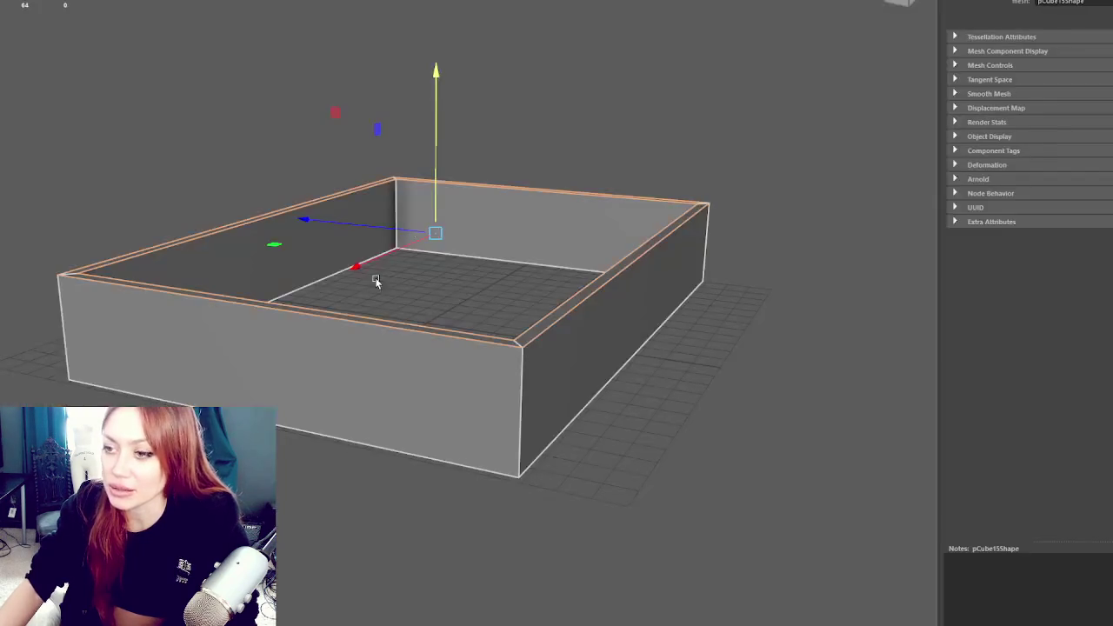
pyautogui.moveTo(400, 318)
pyautogui.mouseDown()
pyautogui.moveTo(464, 284)
pyautogui.moveTo(522, 278)
pyautogui.mouseUp()
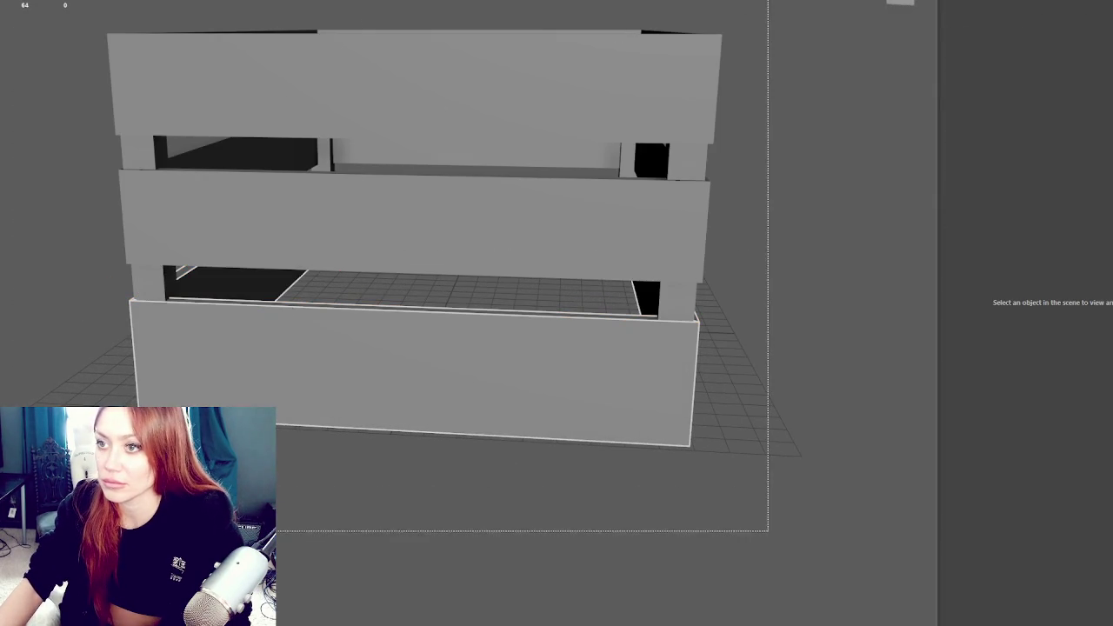
# Shorten the crate by moving its right-side vertices to the left
pyautogui.moveTo(796, 44)
pyautogui.mouseDown()
pyautogui.moveTo(765, 4)
pyautogui.moveTo(522, 525)
pyautogui.mouseUp()
pyautogui.click(531, 191)
pyautogui.press('4')
pyautogui.rightClick(765, 80)
pyautogui.click(739, 80)
pyautogui.press('5')
pyautogui.moveTo(628, 185)
pyautogui.mouseDown()
pyautogui.moveTo(532, 187)
pyautogui.moveTo(541, 190)
pyautogui.mouseUp()
# Select the bottom front frame and duplicate it with Ctrl+D
pyautogui.click(691, 37)
pyautogui.click(276, 218)
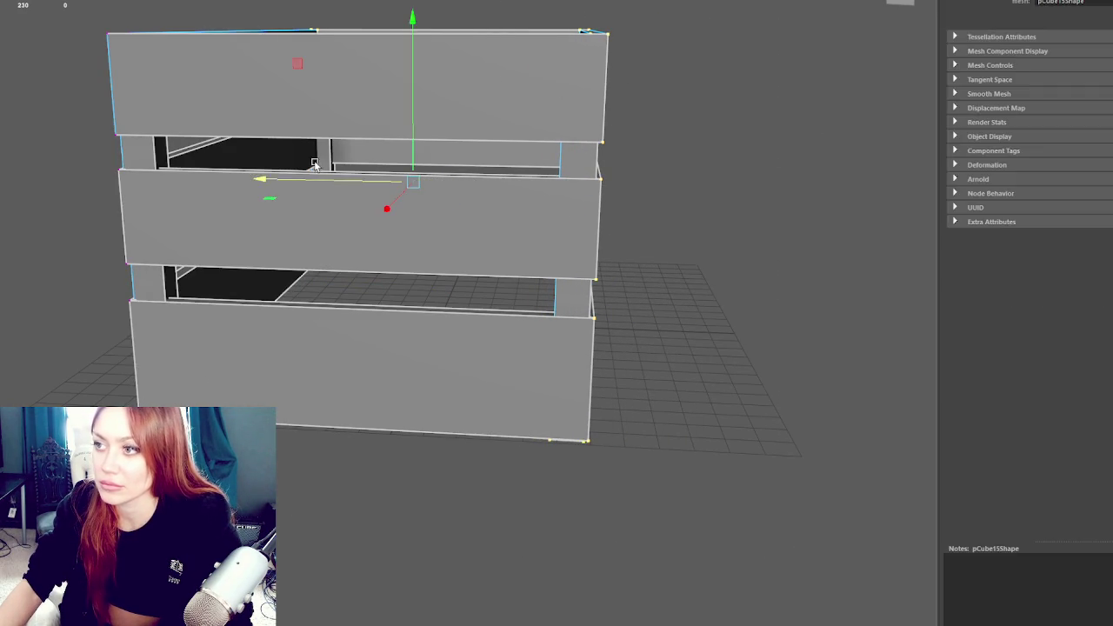
pyautogui.click(623, 19)
pyautogui.click(298, 62)
pyautogui.moveTo(644, 3); pyautogui.dragTo(84, 506)
pyautogui.moveTo(365, 260)
pyautogui.mouseDown()
pyautogui.moveTo(267, 100)
pyautogui.moveTo(366, 320)
pyautogui.mouseUp()
pyautogui.click(267, 100)
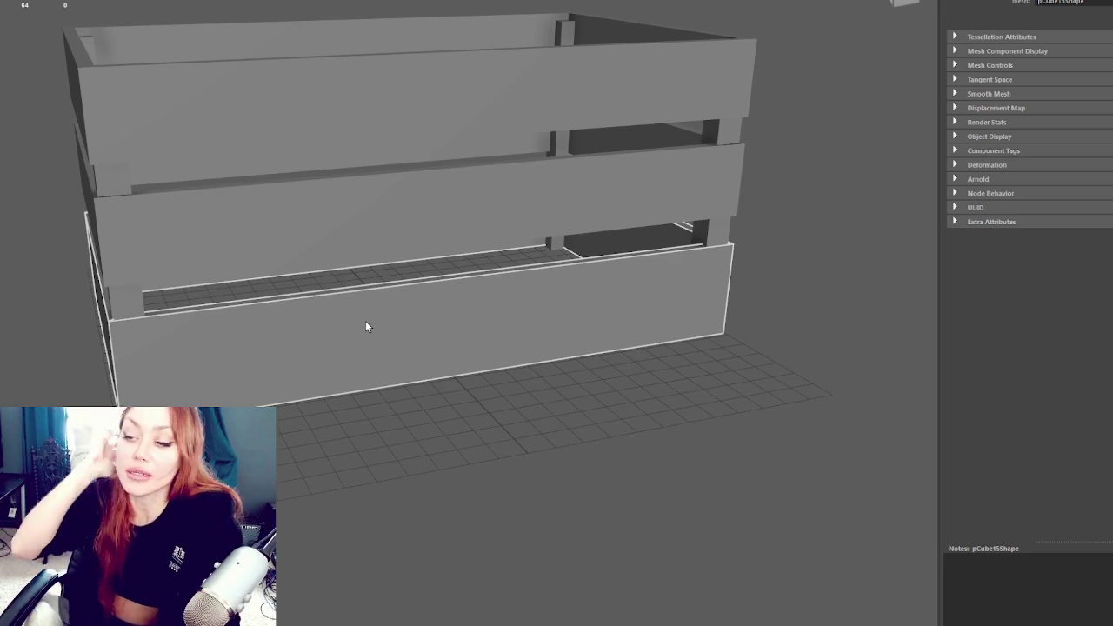
pyautogui.scroll(2, 366, 321)
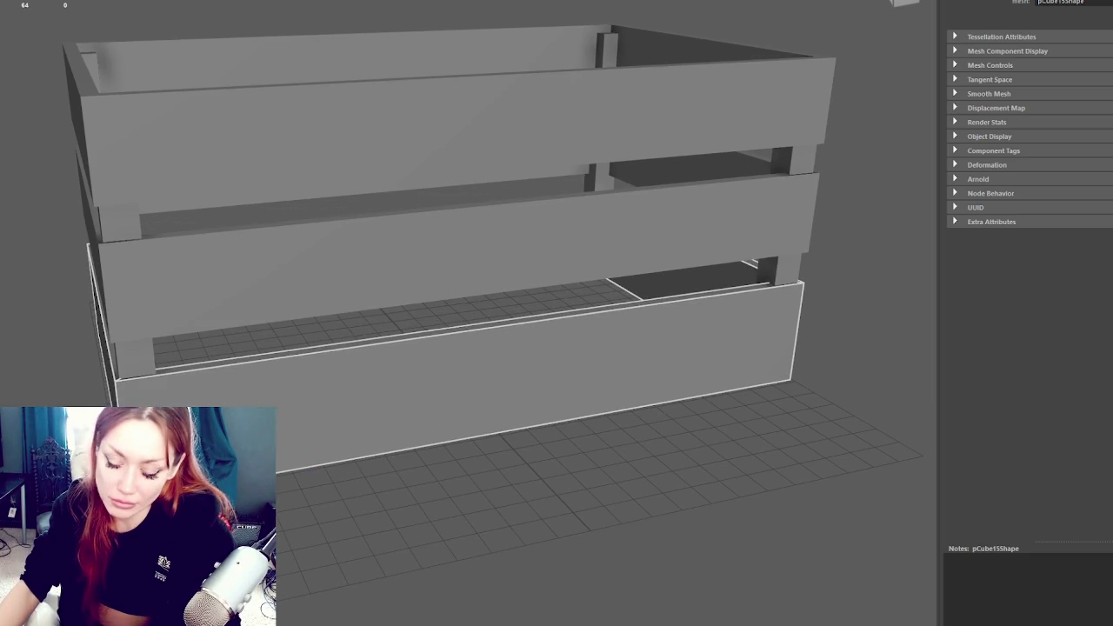
pyautogui.hotkey('ctrl', 'd')
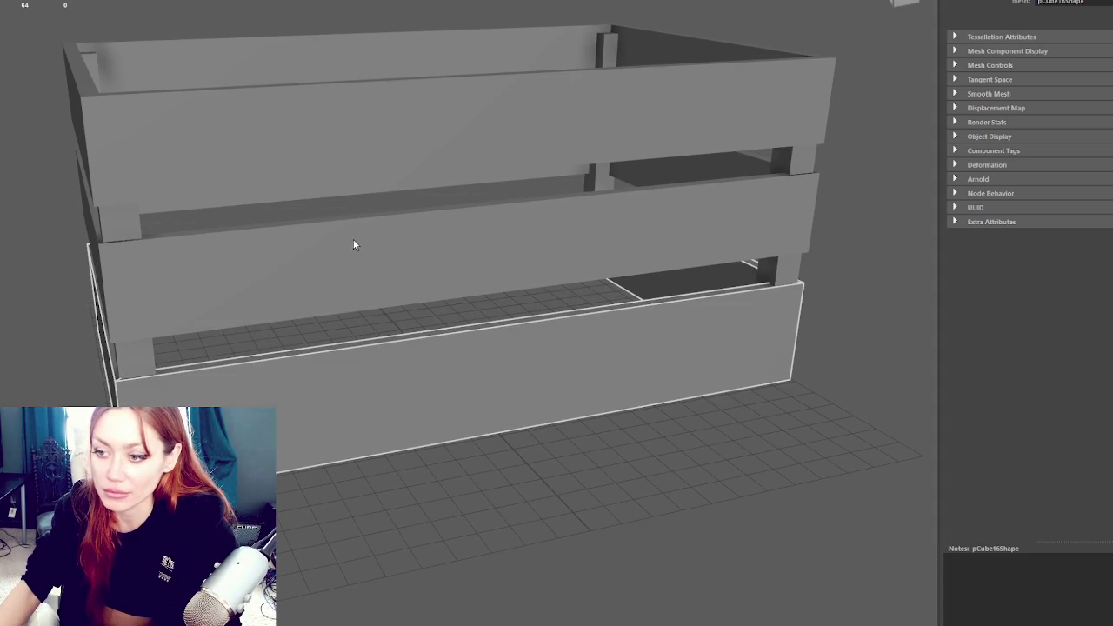
pyautogui.moveTo(317, 345); pyautogui.dragTo(429, 310)
pyautogui.scroll(2, 429, 312)
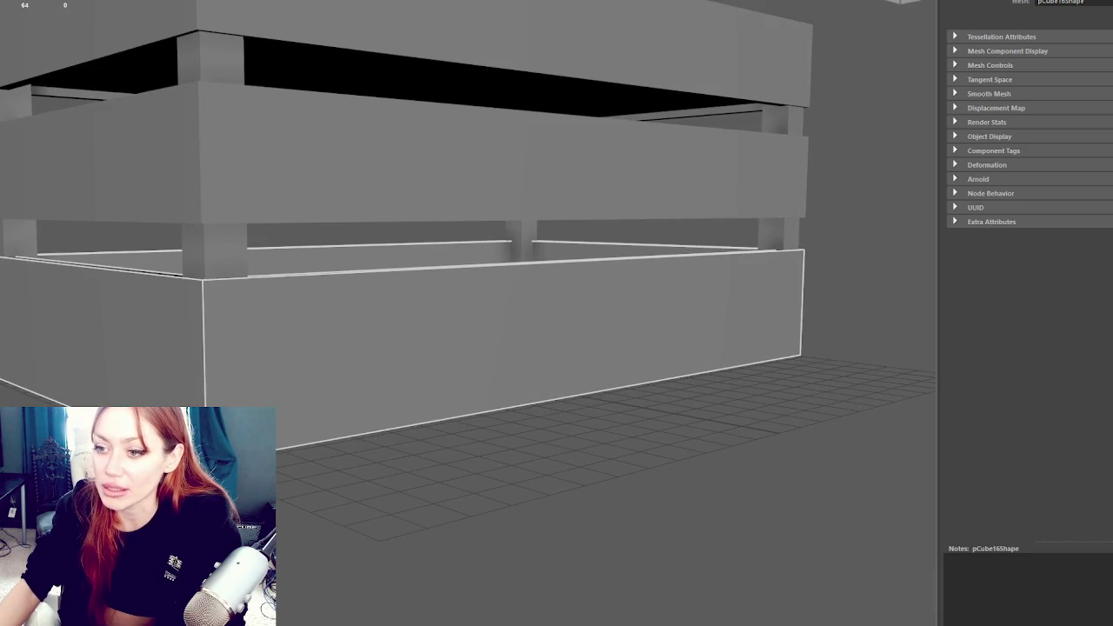
# Bevel the duplicated frame's edges with Fraction dragged down to about 0.2
pyautogui.hotkey('ctrl', 'b')
pyautogui.scroll(3, 410, 347)
pyautogui.scroll(-2, 410, 346)
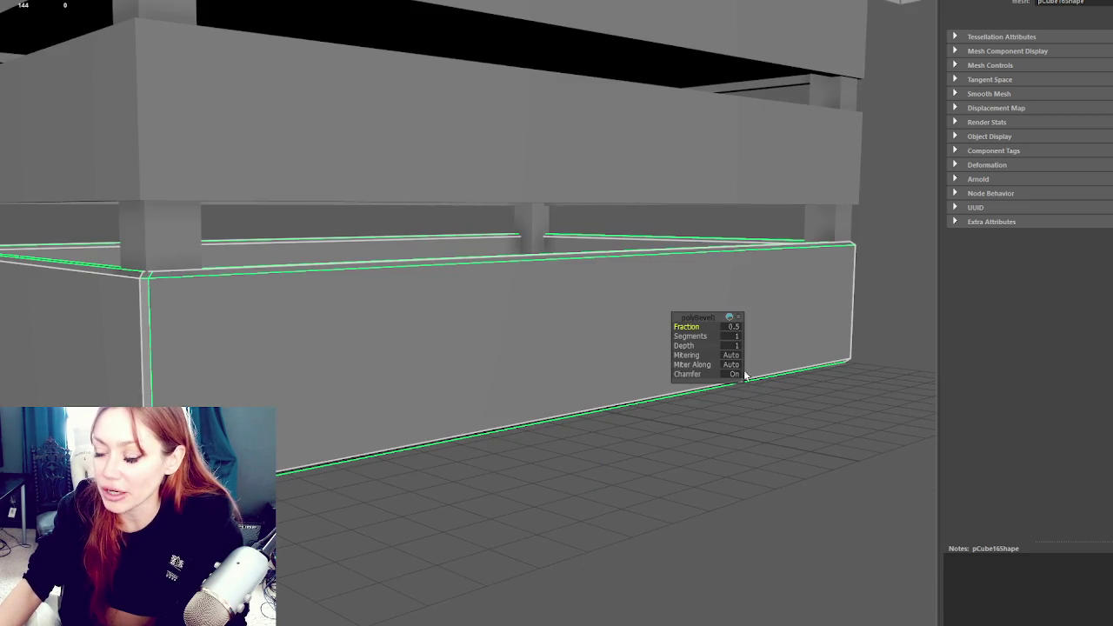
pyautogui.moveTo(701, 326); pyautogui.dragTo(693, 326)
pyautogui.moveTo(750, 286)
pyautogui.mouseDown()
pyautogui.moveTo(674, 279)
pyautogui.moveTo(817, 269)
pyautogui.moveTo(773, 229)
pyautogui.moveTo(730, 278)
pyautogui.moveTo(501, 312)
pyautogui.moveTo(635, 236)
pyautogui.mouseUp()
# Shade the lower frame's bevelled edges as hard edges with Harden Edge
pyautogui.click(31, 142)
pyautogui.rightClick(47, 204)
pyautogui.scroll(-5, 489, 270)
pyautogui.click(489, 269)
pyautogui.keyDown('shift'); pyautogui.rightClick(47, 121); pyautogui.keyUp('shift')
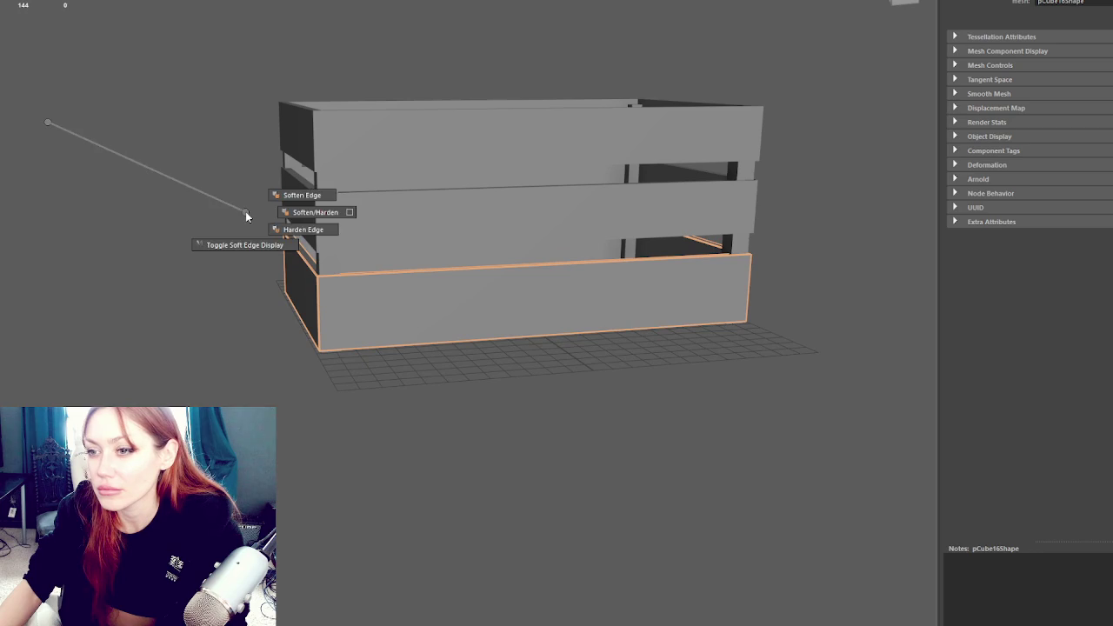
pyautogui.click(331, 248)
pyautogui.click(172, 163)
# Select every face of the frame except the thin top strips, ready for moving
pyautogui.scroll(5, 171, 163)
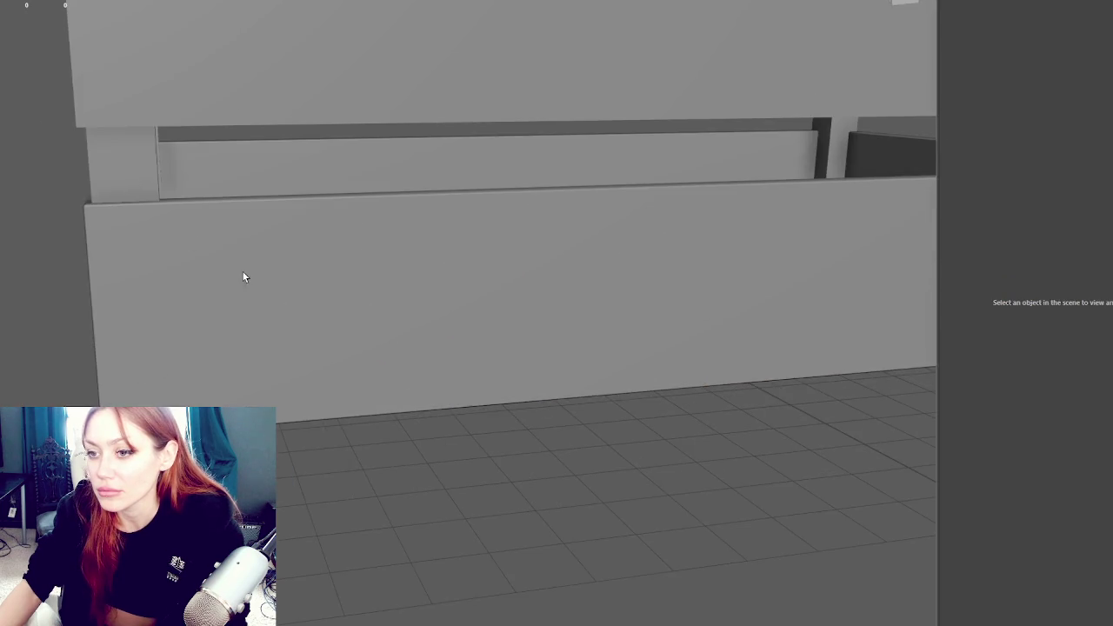
pyautogui.moveTo(244, 276); pyautogui.dragTo(312, 283)
pyautogui.scroll(-2, 312, 283)
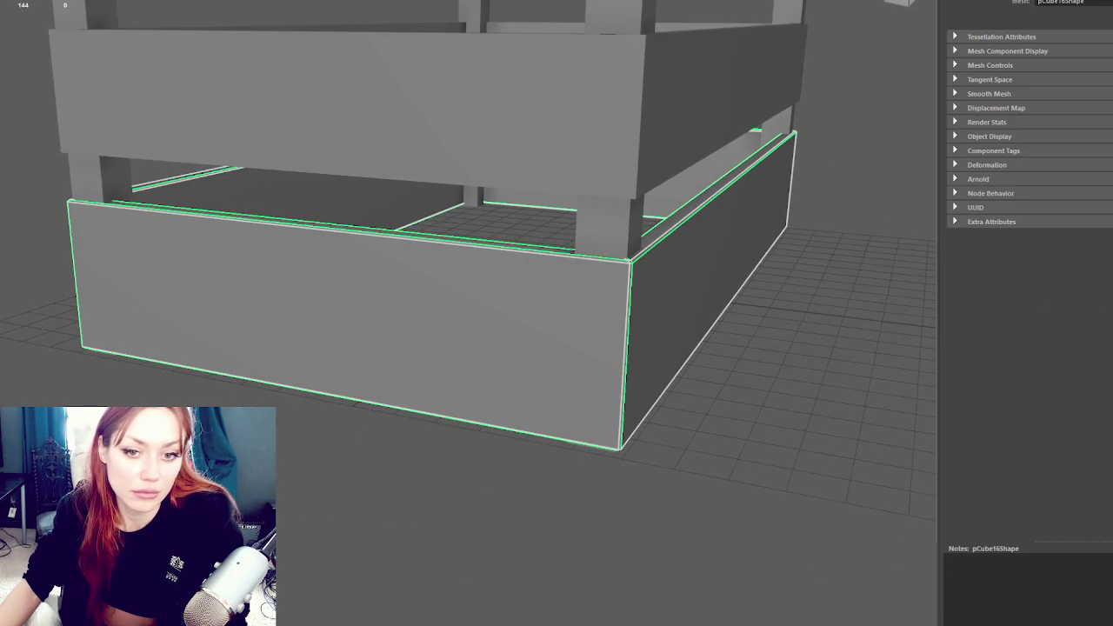
pyautogui.hotkey('ctrl', 'F11')
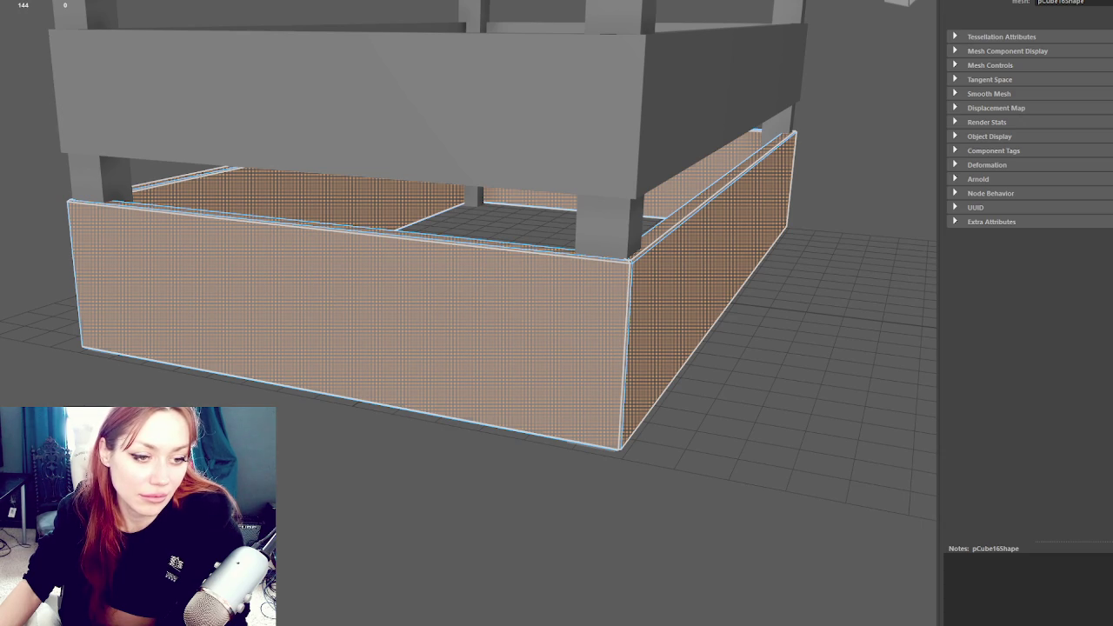
pyautogui.click(348, 224)
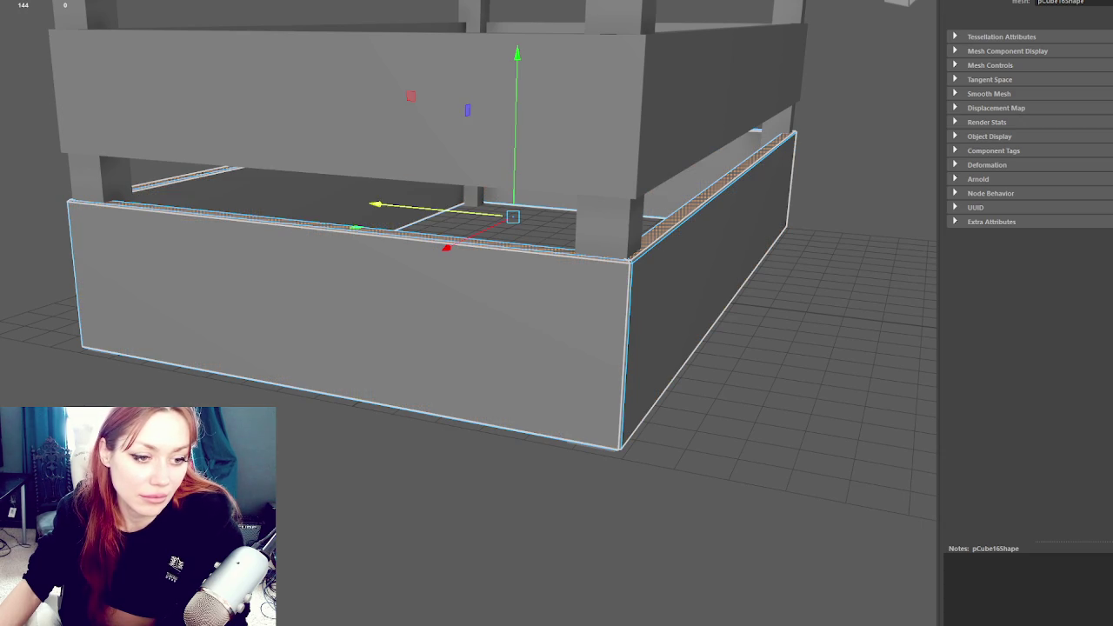
pyautogui.click(709, 296)
pyautogui.press('q')
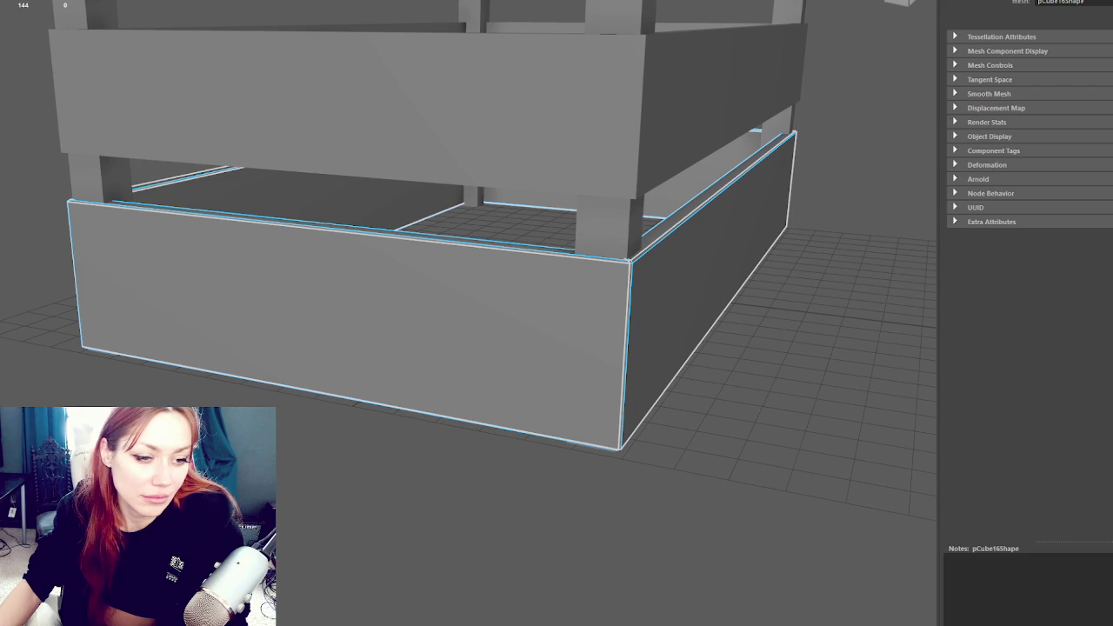
pyautogui.click(717, 189)
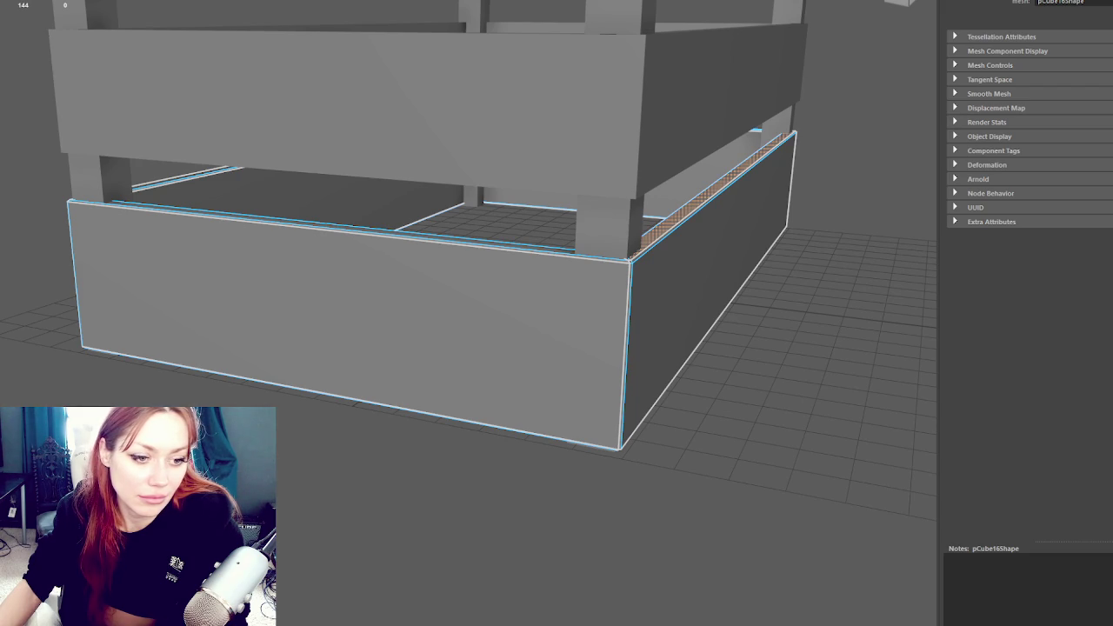
pyautogui.keyDown('shift'); pyautogui.click(339, 227); pyautogui.keyUp('shift')
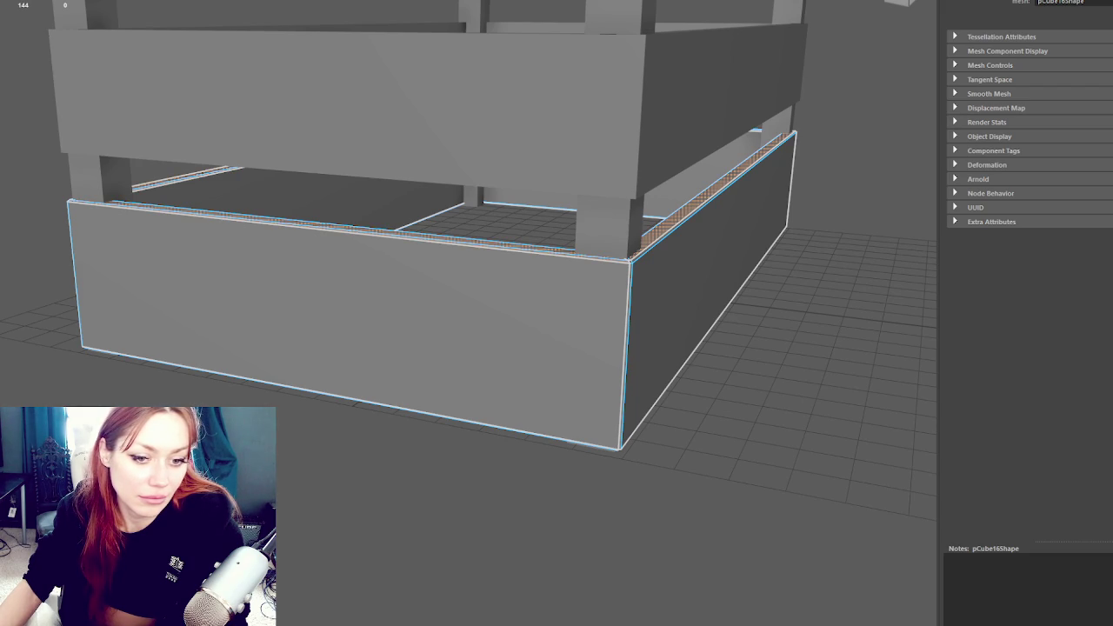
pyautogui.hotkey('ctrl', 'i')
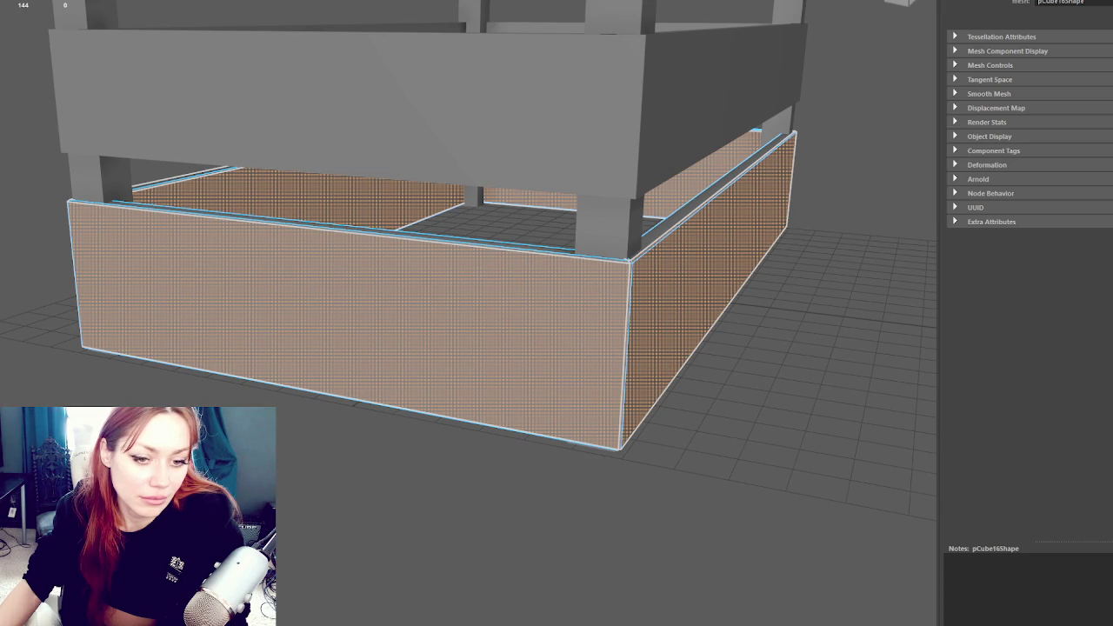
pyautogui.press('w')
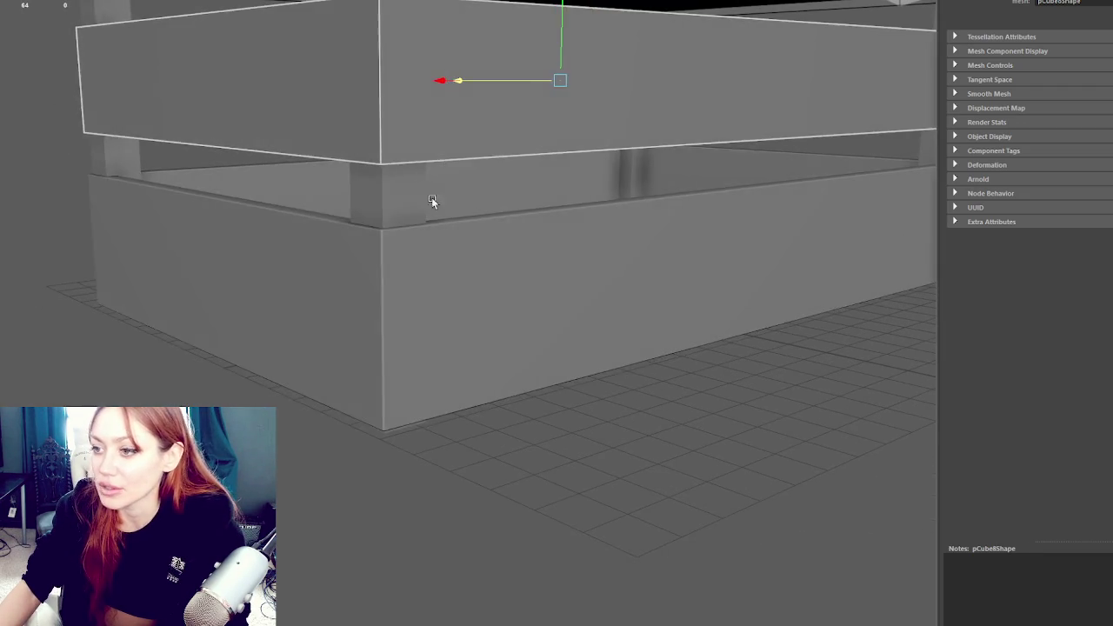
# Select the vertical corner edges of the crate's boards
pyautogui.click(460, 308)
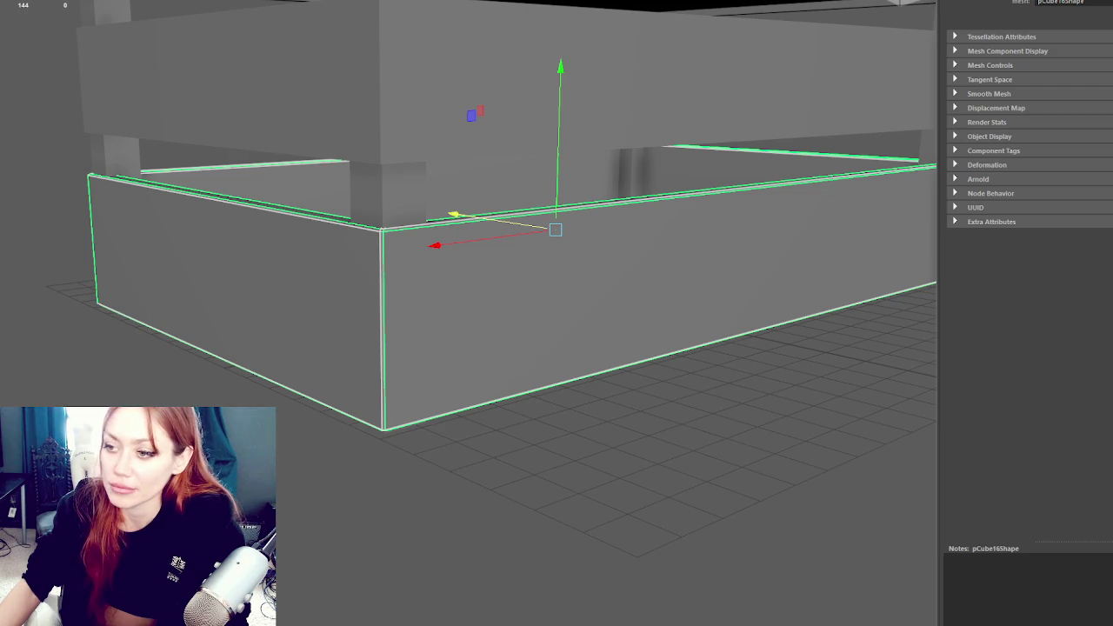
pyautogui.scroll(-3, 450, 264)
pyautogui.click(350, 119)
pyautogui.scroll(3, 351, 119)
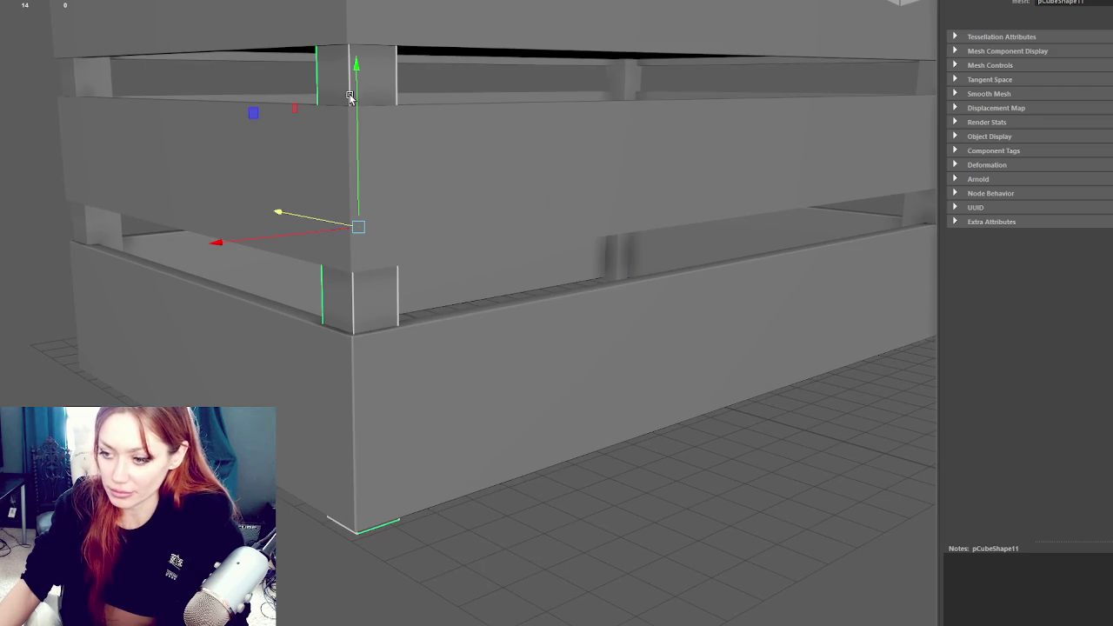
pyautogui.scroll(-2, 360, 119)
pyautogui.scroll(5, 347, 141)
pyautogui.scroll(-5, 355, 141)
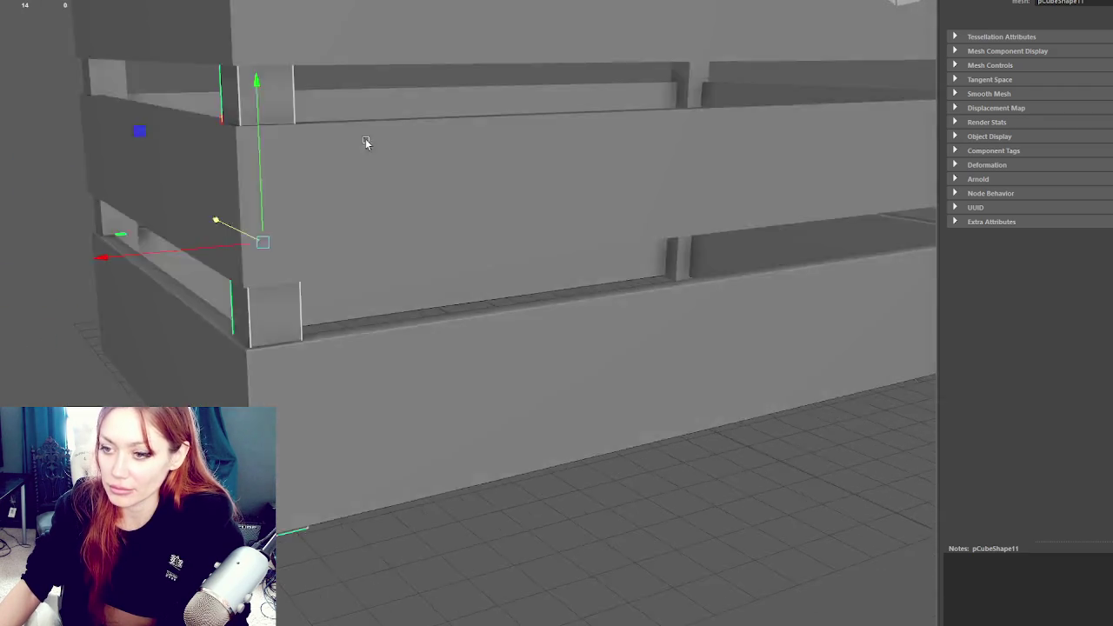
pyautogui.scroll(-3, 374, 139)
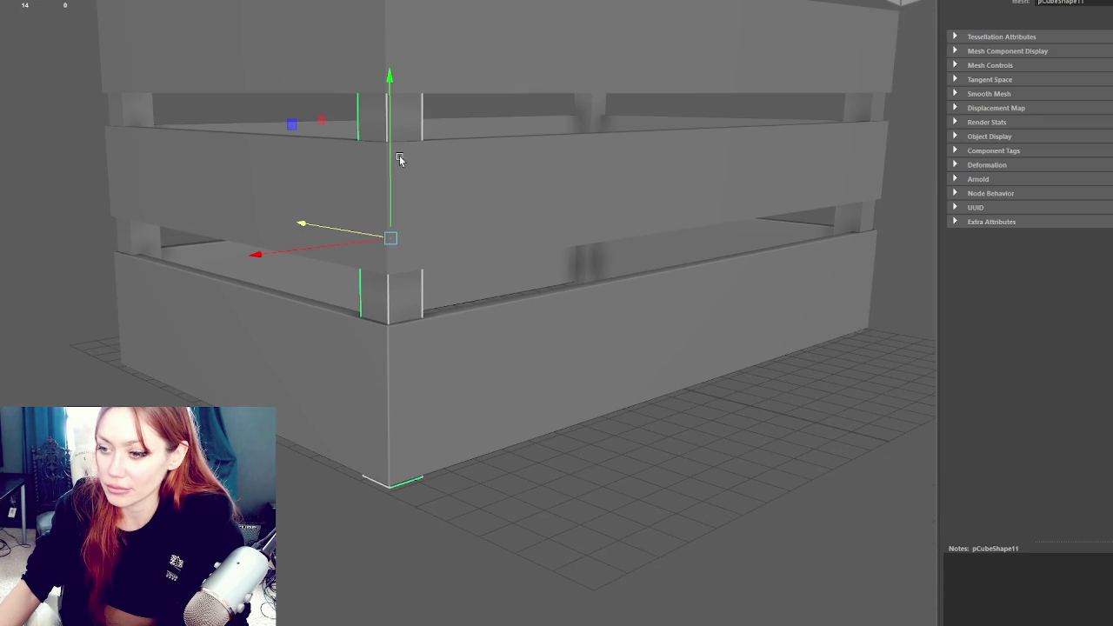
pyautogui.scroll(3, 399, 156)
pyautogui.scroll(-3, 399, 155)
pyautogui.scroll(2, 491, 294)
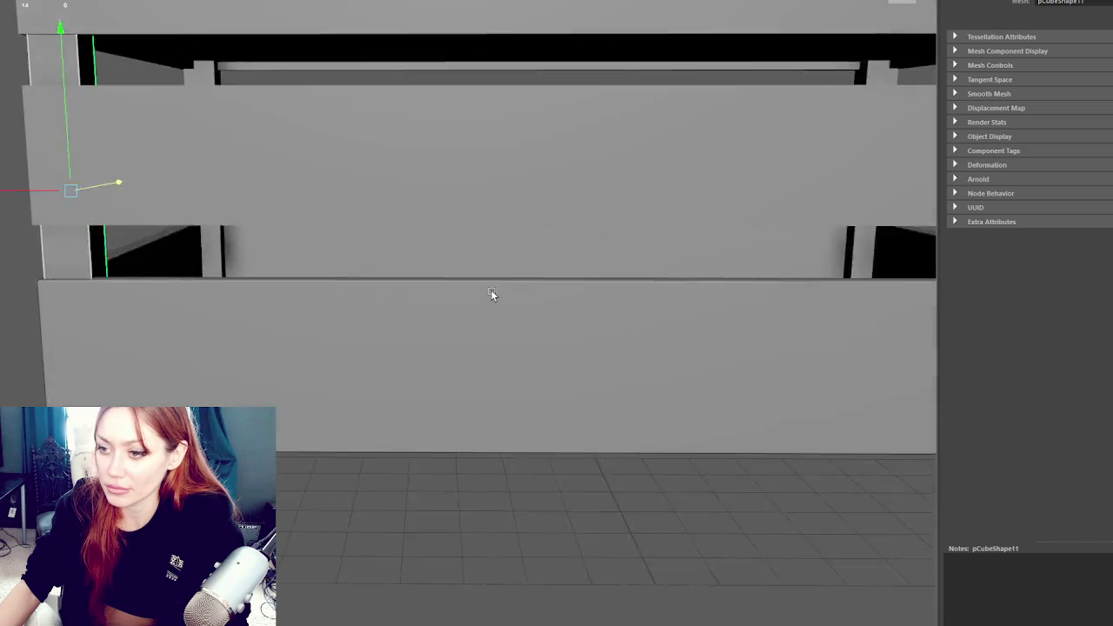
pyautogui.moveTo(492, 295)
pyautogui.mouseDown()
pyautogui.moveTo(479, 293)
pyautogui.moveTo(630, 289)
pyautogui.moveTo(516, 298)
pyautogui.moveTo(543, 298)
pyautogui.mouseUp()
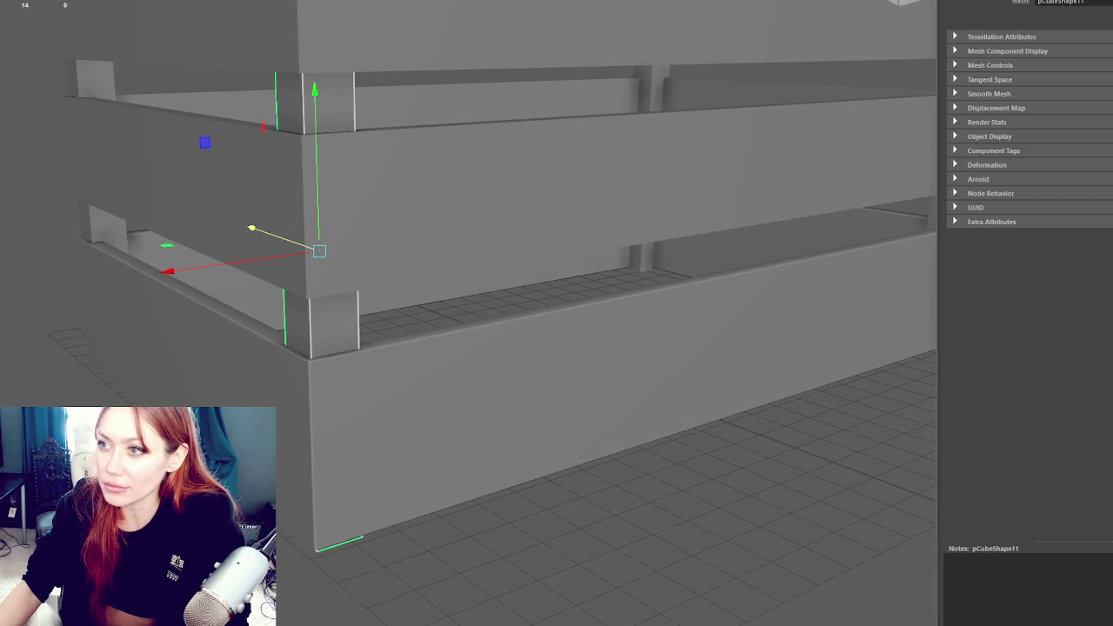
# Bevel the corner edges with a 0.01 fraction
pyautogui.hotkey('ctrl', 'b')
pyautogui.click(732, 326)
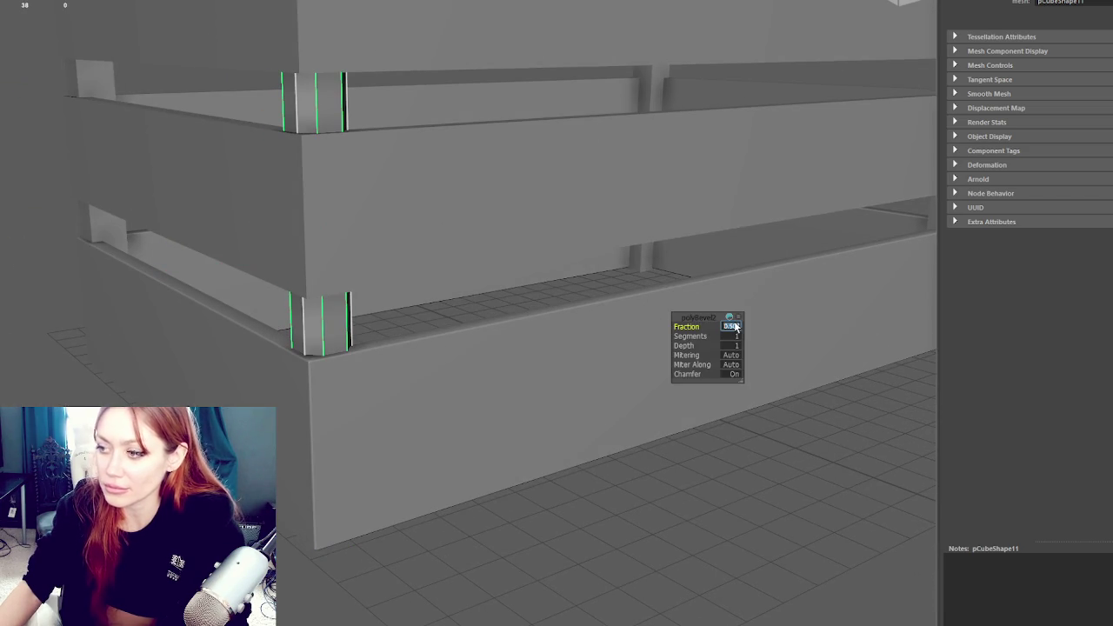
pyautogui.write('.01')
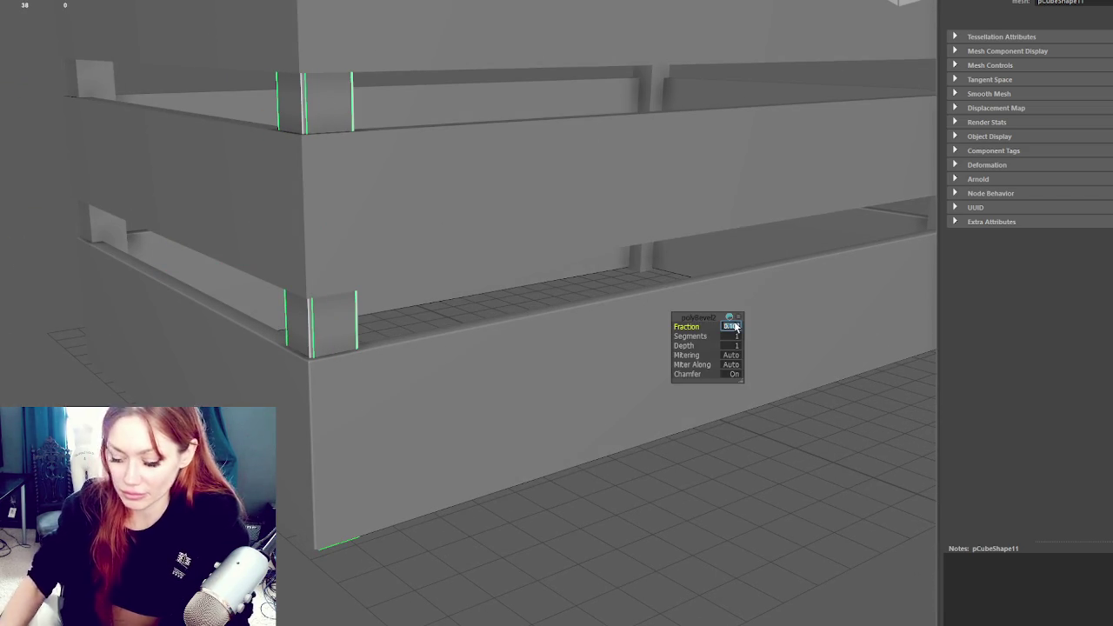
pyautogui.press('Return')
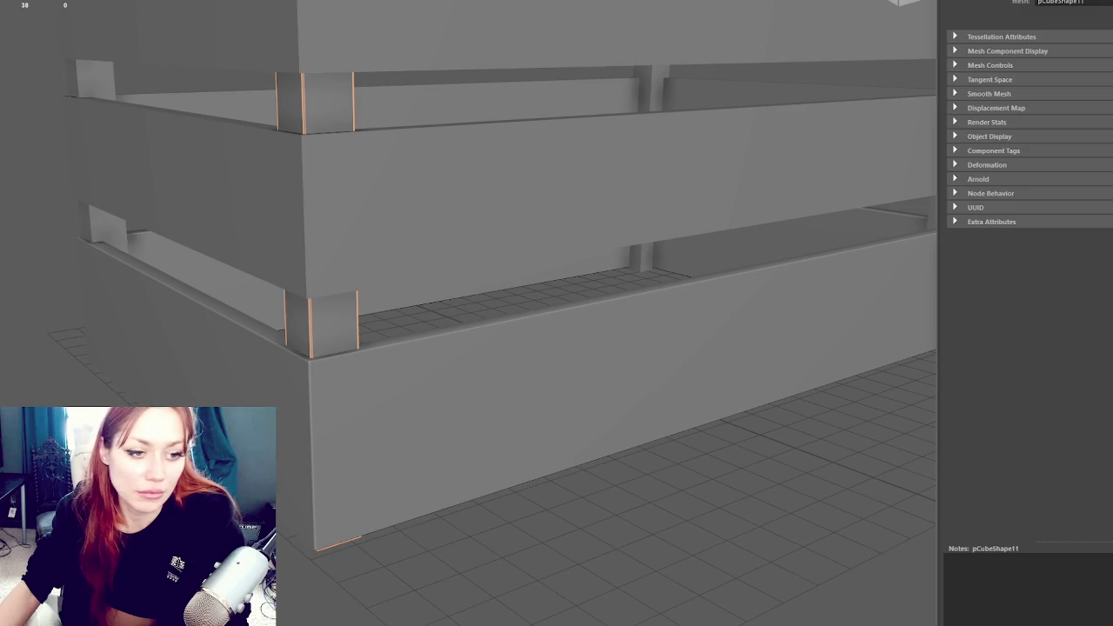
# Convert the bevelled corner edges to faces to inspect the narrow chamfer strips
pyautogui.hotkey('ctrl', 'F11')
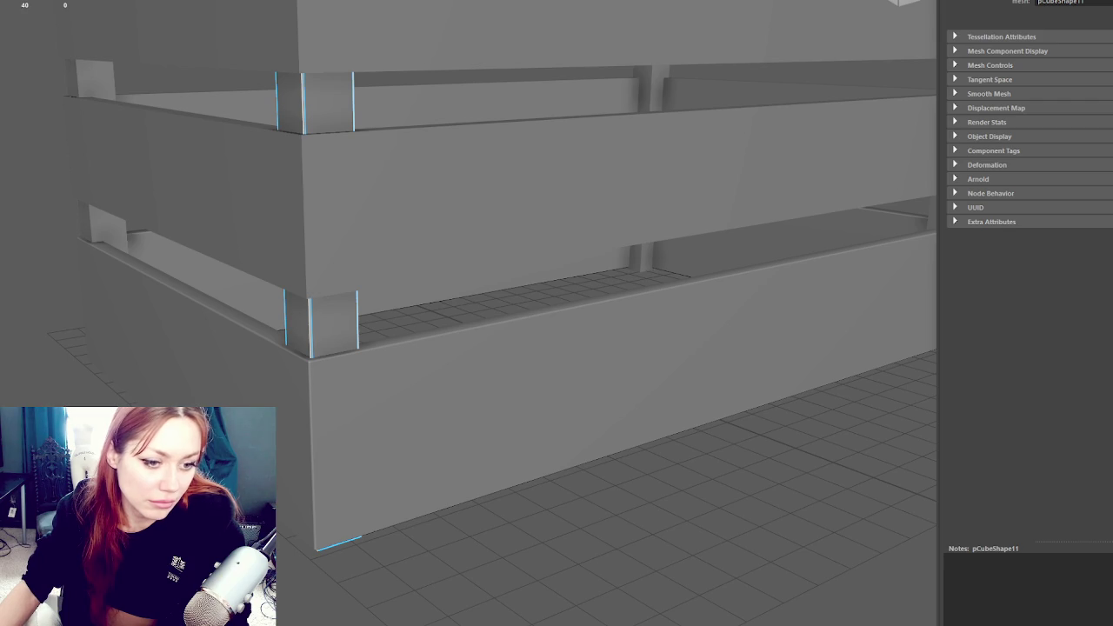
pyautogui.doubleClick(304, 104)
pyautogui.hotkey('ctrl', 'F11')
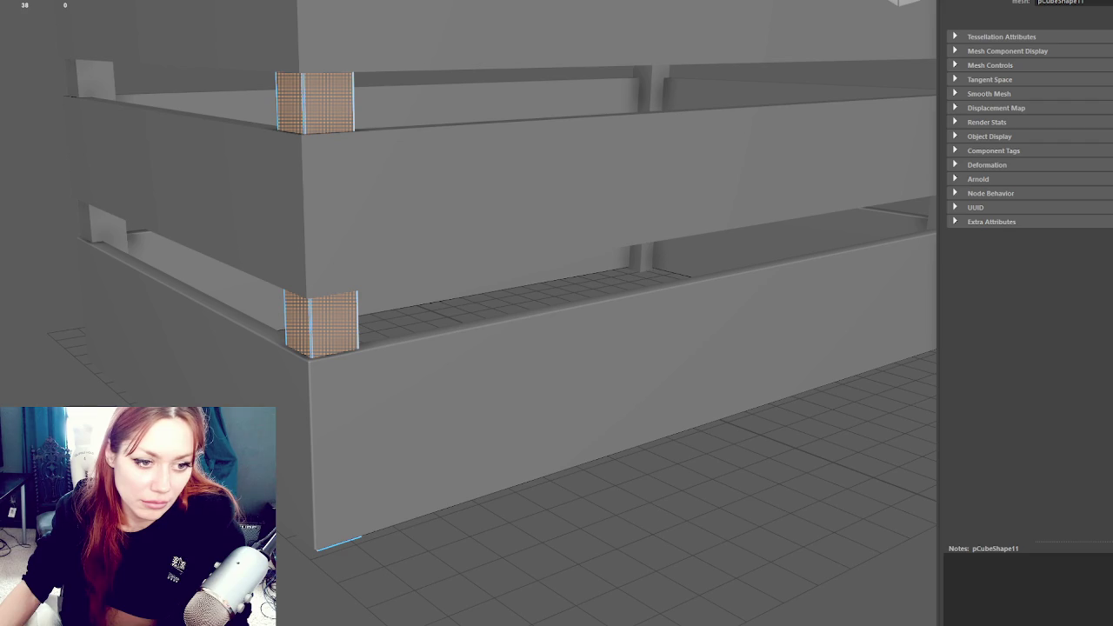
pyautogui.click(221, 97)
pyautogui.scroll(-10, 220, 97)
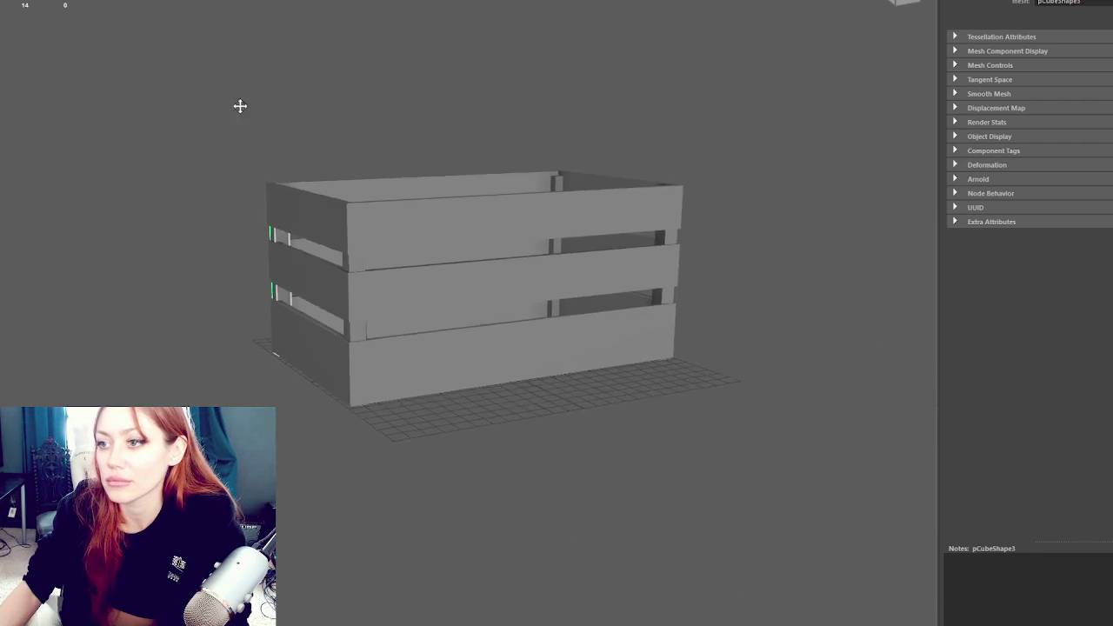
# Move the left corner posts over to the crate's right end
pyautogui.scroll(10, 306, 159)
pyautogui.click(319, 182)
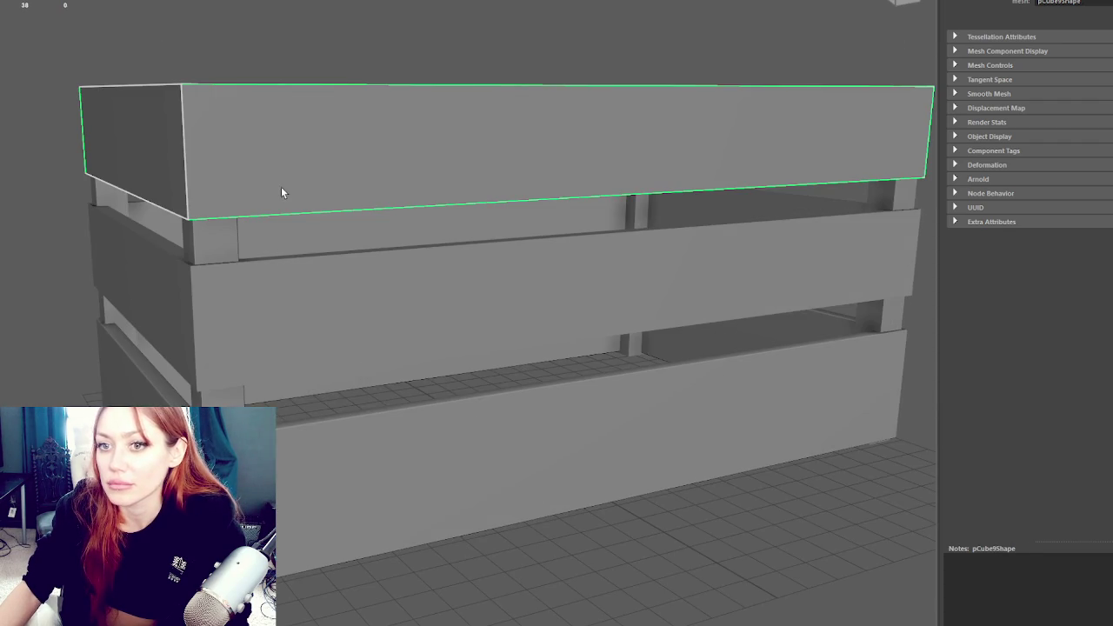
pyautogui.click(485, 397)
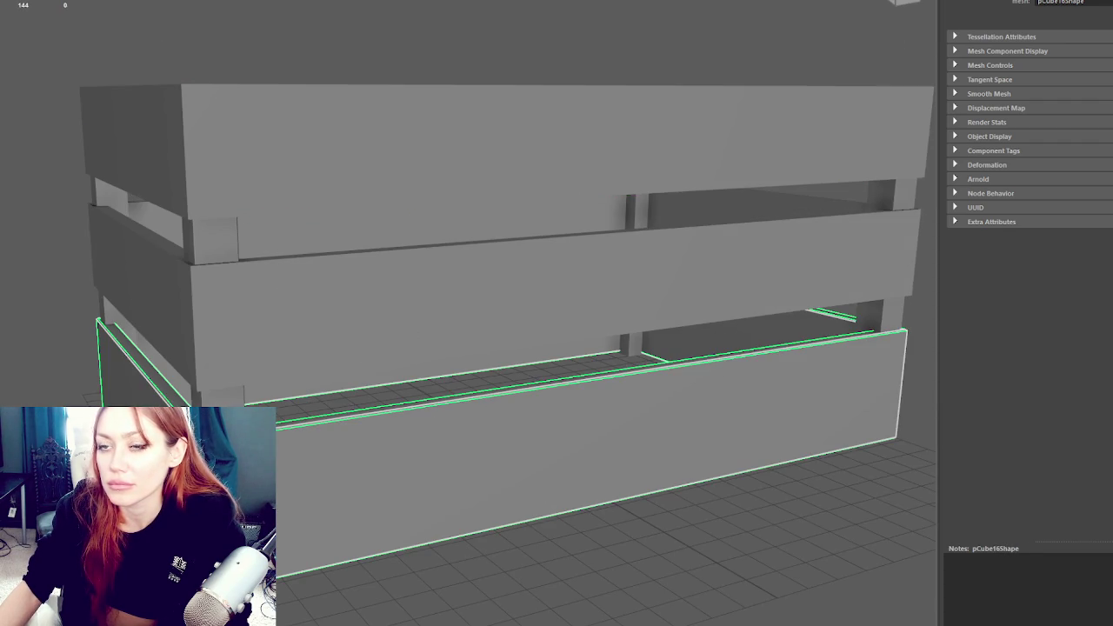
pyautogui.click(213, 234)
pyautogui.press('w')
pyautogui.moveTo(236, 356)
pyautogui.mouseDown()
pyautogui.moveTo(859, 272)
pyautogui.moveTo(569, 273)
pyautogui.moveTo(507, 322)
pyautogui.mouseUp()
pyautogui.press('f')
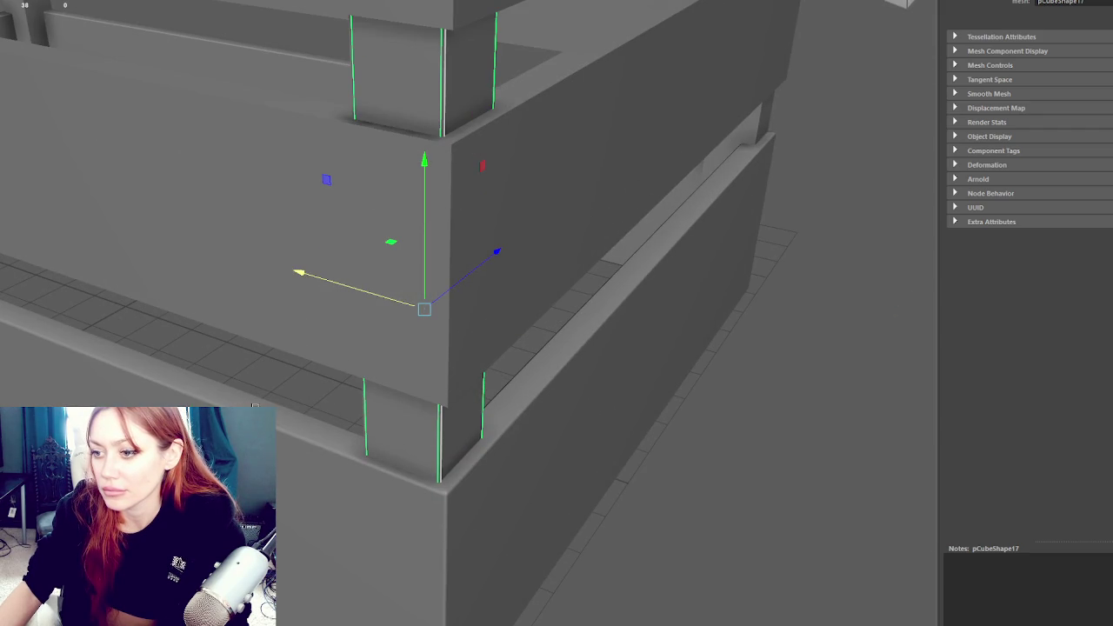
pyautogui.click(368, 399)
# Select the end edges of the crate boards from a side view
pyautogui.click(368, 402)
pyautogui.moveTo(368, 402)
pyautogui.mouseDown()
pyautogui.moveTo(397, 447)
pyautogui.moveTo(373, 460)
pyautogui.moveTo(397, 467)
pyautogui.moveTo(398, 251)
pyautogui.moveTo(370, 270)
pyautogui.moveTo(372, 194)
pyautogui.moveTo(527, 293)
pyautogui.moveTo(343, 336)
pyautogui.moveTo(373, 335)
pyautogui.moveTo(418, 472)
pyautogui.mouseUp()
pyautogui.click(446, 544)
pyautogui.click(450, 499)
pyautogui.scroll(-5, 576, 317)
pyautogui.moveTo(576, 317); pyautogui.dragTo(365, 209)
# Slide the boards' right-end edges left along X to meet the corner posts
pyautogui.click(913, 191)
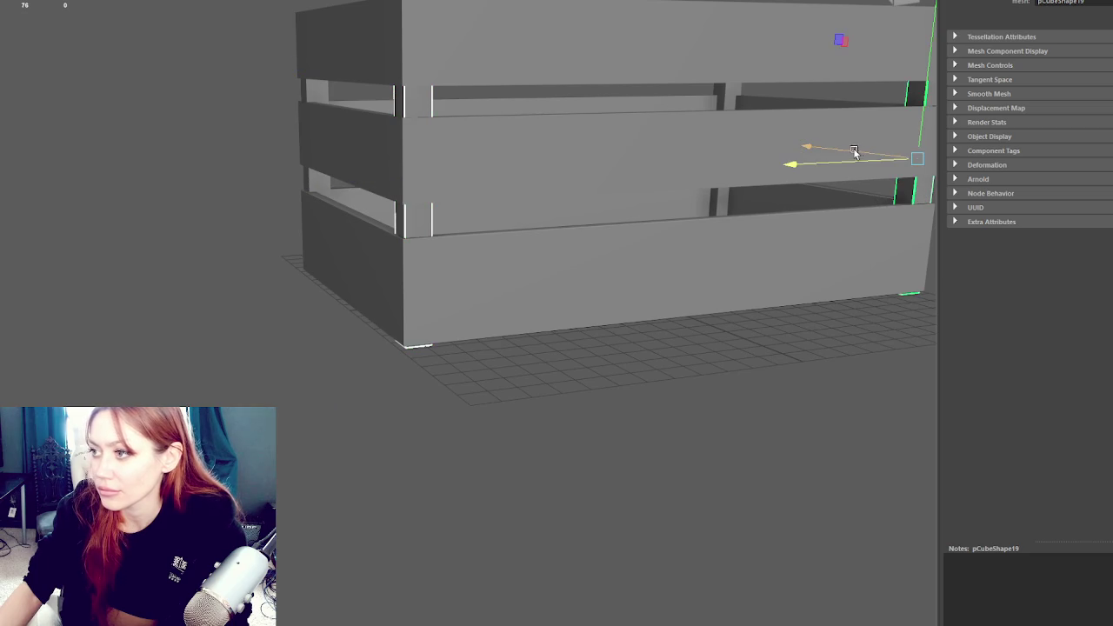
pyautogui.moveTo(855, 151)
pyautogui.mouseDown()
pyautogui.moveTo(722, 144)
pyautogui.moveTo(688, 128)
pyautogui.moveTo(264, 241)
pyautogui.moveTo(355, 310)
pyautogui.mouseUp()
pyautogui.scroll(3, 358, 309)
pyautogui.moveTo(351, 202)
pyautogui.mouseDown()
pyautogui.moveTo(390, 235)
pyautogui.moveTo(330, 172)
pyautogui.mouseUp()
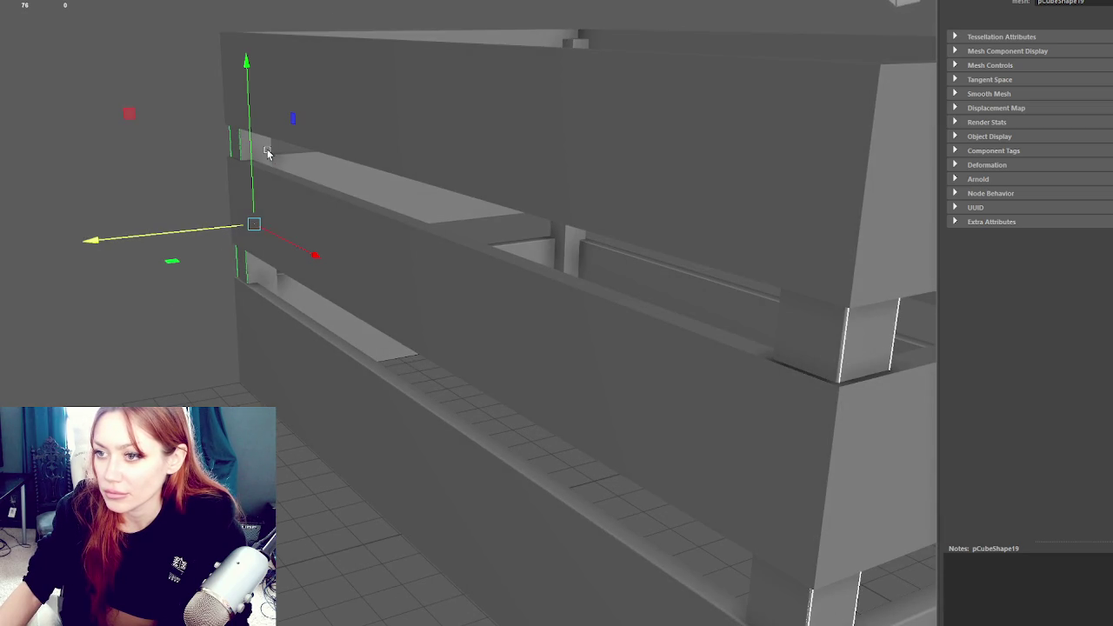
pyautogui.doubleClick(833, 330)
pyautogui.click(831, 329)
pyautogui.moveTo(831, 326)
pyautogui.mouseDown()
pyautogui.moveTo(733, 305)
pyautogui.moveTo(738, 293)
pyautogui.moveTo(747, 322)
pyautogui.mouseUp()
# Select the crate boards in a thin band using wireframe display
pyautogui.press('f')
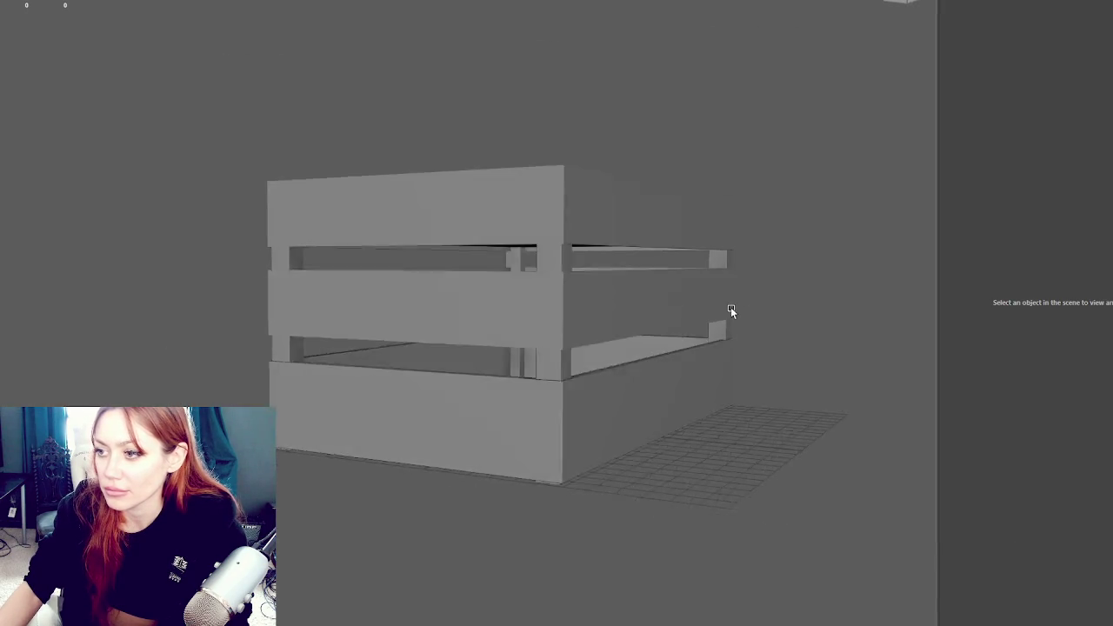
pyautogui.moveTo(706, 263); pyautogui.dragTo(271, 258)
pyautogui.rightClick(855, 159)
pyautogui.press('4')
pyautogui.moveTo(840, 322); pyautogui.dragTo(721, 394)
pyautogui.hotkey('ctrl', 'z')
pyautogui.moveTo(849, 320); pyautogui.dragTo(801, 340)
pyautogui.moveTo(243, 293); pyautogui.dragTo(827, 313)
pyautogui.press('5')
pyautogui.moveTo(312, 119)
pyautogui.mouseDown()
pyautogui.moveTo(402, 92)
pyautogui.moveTo(298, 105)
pyautogui.moveTo(397, 87)
pyautogui.mouseUp()
# Duplicate the bottom board, raise the copy, and adjust the middle board's edges
pyautogui.click(437, 393)
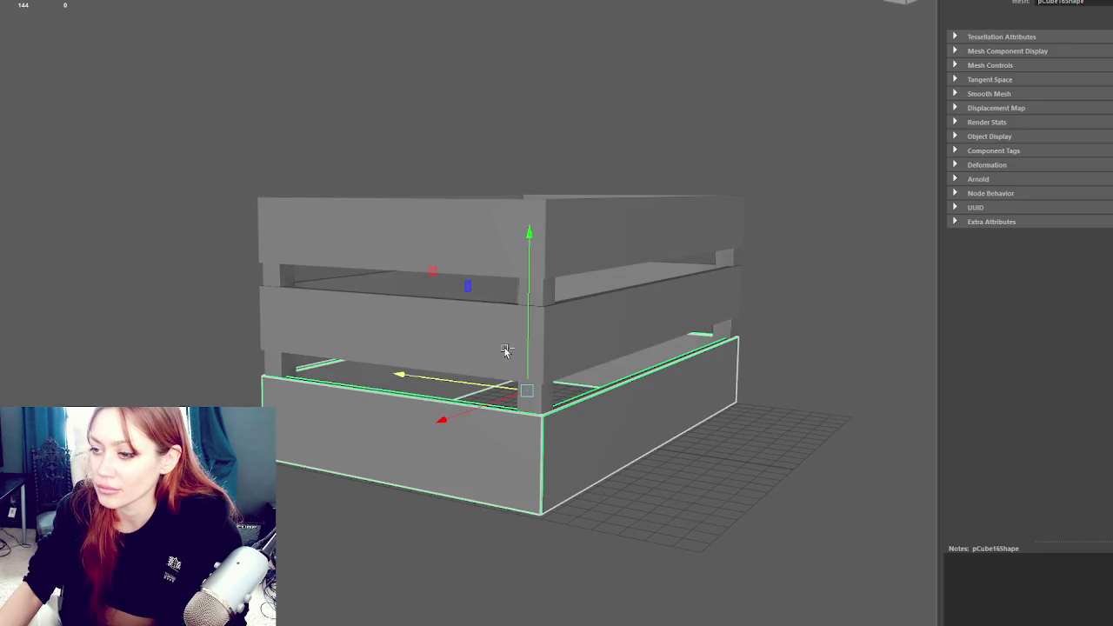
pyautogui.scroll(3, 535, 345)
pyautogui.scroll(2, 421, 298)
pyautogui.hotkey('ctrl', 'd')
pyautogui.moveTo(442, 337)
pyautogui.mouseDown()
pyautogui.moveTo(467, 132)
pyautogui.moveTo(461, 163)
pyautogui.moveTo(583, 18)
pyautogui.mouseUp()
pyautogui.scroll(-5, 461, 162)
pyautogui.press('4')
pyautogui.moveTo(756, 80); pyautogui.dragTo(54, 254)
pyautogui.press('5')
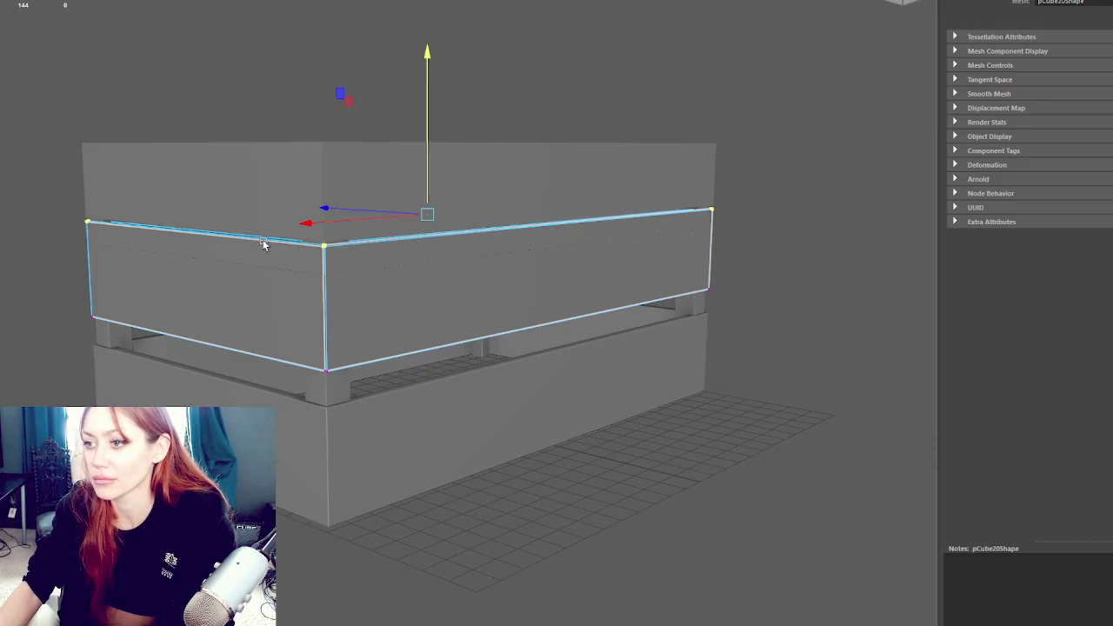
pyautogui.moveTo(427, 149)
pyautogui.mouseDown()
pyautogui.moveTo(427, 211)
pyautogui.moveTo(440, 173)
pyautogui.mouseUp()
# Delete the old top board and lift a duplicated board up as the new top
pyautogui.rightClick(447, 165)
pyautogui.click(523, 71)
pyautogui.press('Delete')
pyautogui.scroll(3, 411, 286)
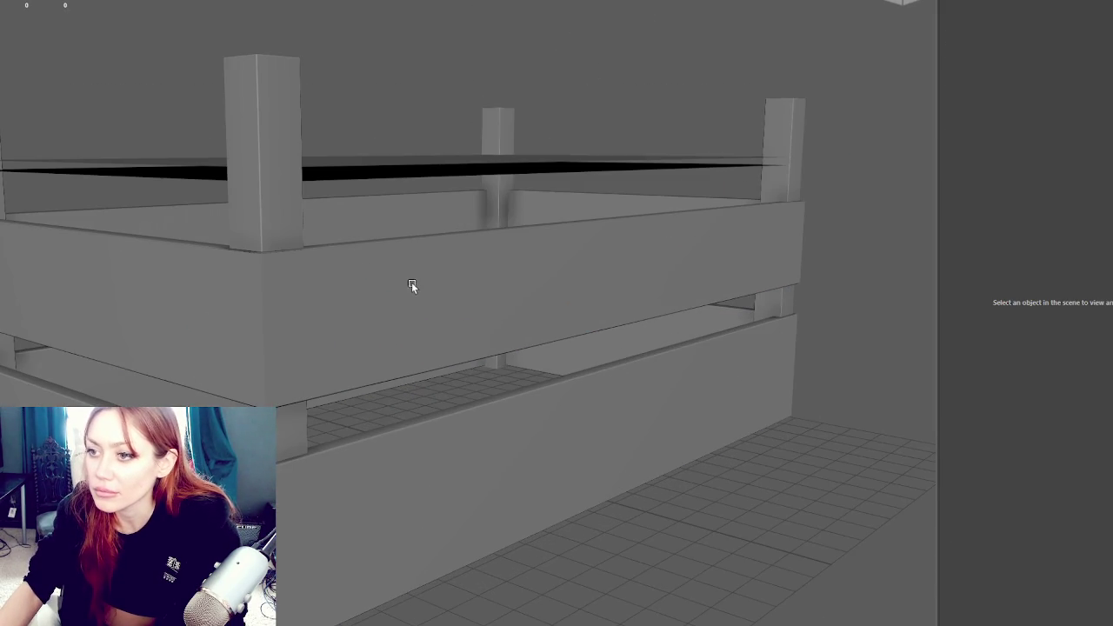
pyautogui.click(361, 386)
pyautogui.hotkey('ctrl', 'd')
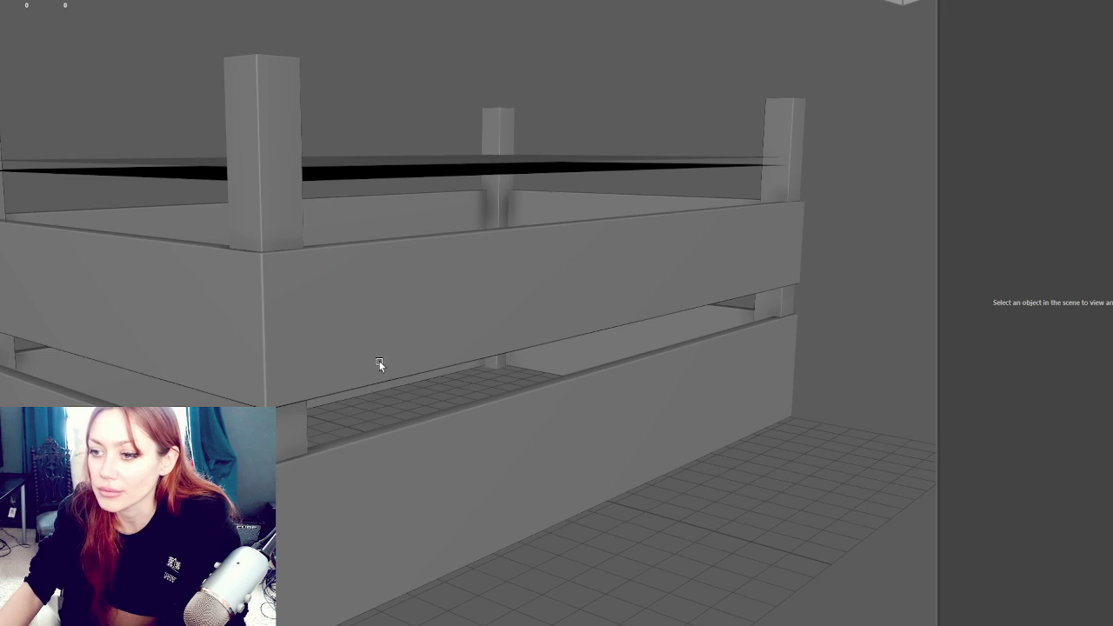
pyautogui.moveTo(409, 208)
pyautogui.mouseDown()
pyautogui.moveTo(409, 44)
pyautogui.moveTo(426, 98)
pyautogui.moveTo(398, 118)
pyautogui.moveTo(373, 113)
pyautogui.moveTo(522, 218)
pyautogui.moveTo(507, 164)
pyautogui.moveTo(526, 240)
pyautogui.moveTo(568, 310)
pyautogui.moveTo(460, 104)
pyautogui.moveTo(507, 149)
pyautogui.mouseUp()
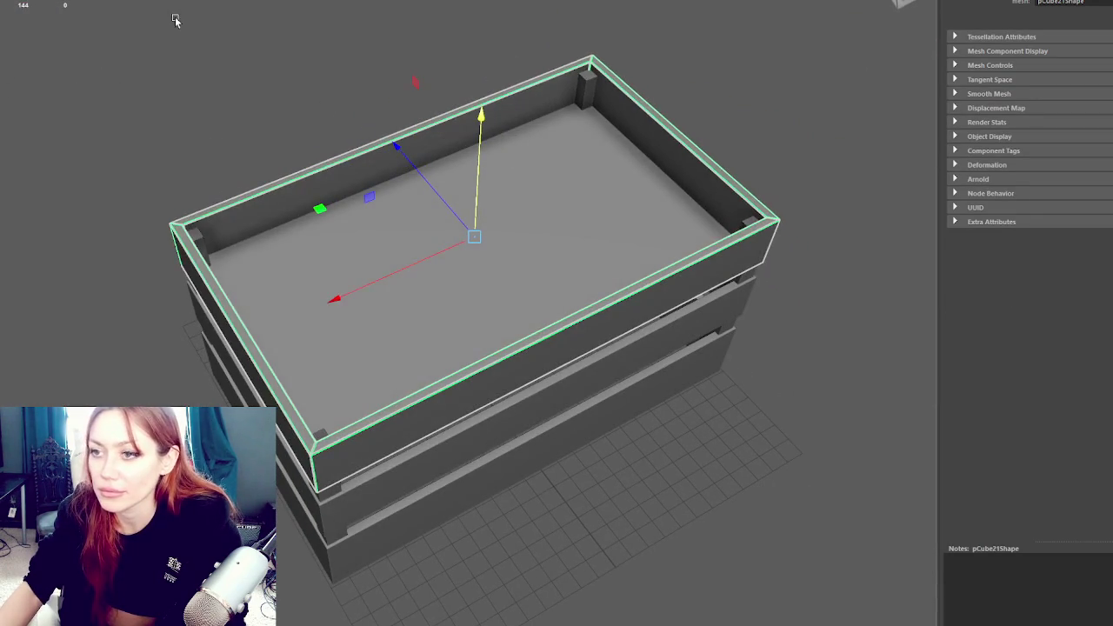
# Inspect the crate from several angles, then select all of its boards
pyautogui.click(258, 34)
pyautogui.moveTo(258, 35)
pyautogui.keyDown('alt'); pyautogui.mouseDown()
pyautogui.moveTo(366, 146)
pyautogui.moveTo(385, 240)
pyautogui.moveTo(403, 216)
pyautogui.moveTo(358, 175)
pyautogui.moveTo(323, 181)
pyautogui.moveTo(330, 171)
pyautogui.moveTo(365, 181)
pyautogui.moveTo(400, 221)
pyautogui.moveTo(430, 177)
pyautogui.moveTo(425, 148)
pyautogui.moveTo(475, 300)
pyautogui.moveTo(425, 303)
pyautogui.moveTo(367, 248)
pyautogui.moveTo(301, 105)
pyautogui.moveTo(389, 97)
pyautogui.mouseUp(); pyautogui.keyUp('alt')
pyautogui.press('4')
pyautogui.press('5')
pyautogui.click(373, 251)
pyautogui.moveTo(373, 251)
pyautogui.keyDown('alt'); pyautogui.mouseDown()
pyautogui.moveTo(397, 149)
pyautogui.moveTo(308, 99)
pyautogui.moveTo(430, 99)
pyautogui.moveTo(429, 203)
pyautogui.moveTo(397, 243)
pyautogui.mouseUp(); pyautogui.keyUp('alt')
pyautogui.click(308, 99)
pyautogui.scroll(10, 398, 243)
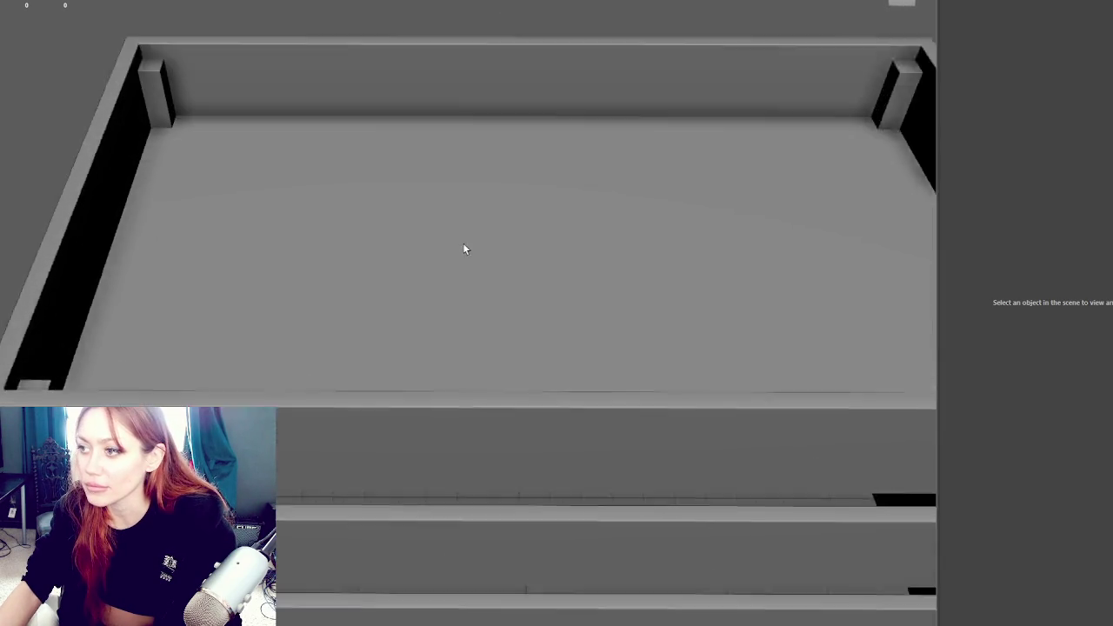
pyautogui.scroll(-8, 481, 173)
pyautogui.moveTo(481, 174)
pyautogui.keyDown('alt'); pyautogui.mouseDown()
pyautogui.moveTo(489, 127)
pyautogui.moveTo(392, 281)
pyautogui.moveTo(392, 311)
pyautogui.moveTo(348, 291)
pyautogui.moveTo(544, 308)
pyautogui.moveTo(334, 315)
pyautogui.mouseUp(); pyautogui.keyUp('alt')
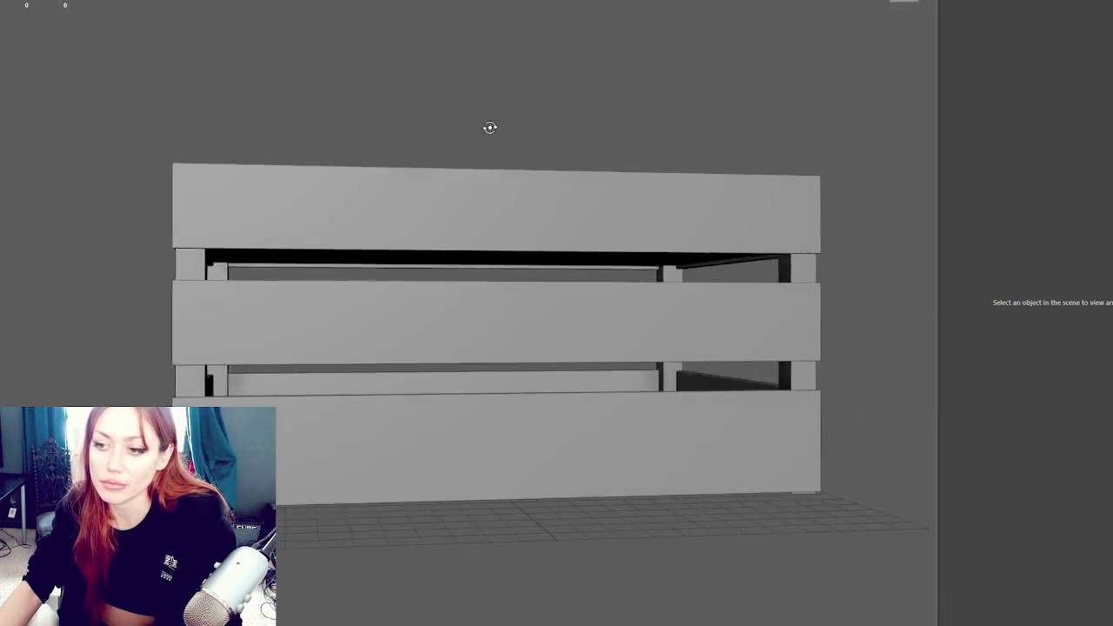
pyautogui.click(392, 311)
pyautogui.moveTo(112, 92); pyautogui.dragTo(858, 566)
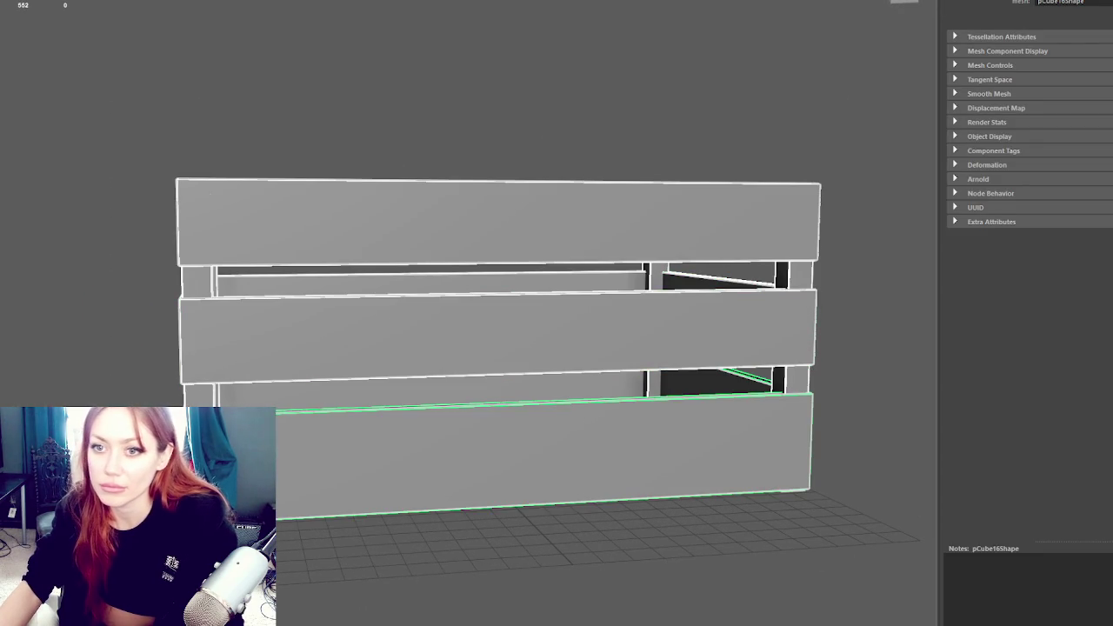
pyautogui.press('p')
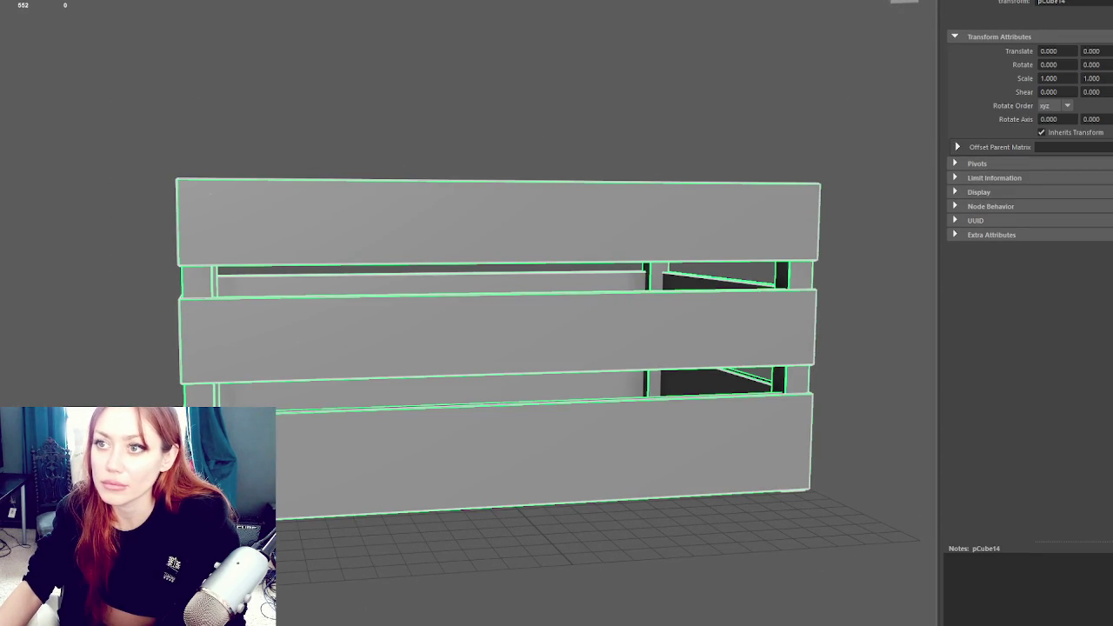
pyautogui.press('Escape')
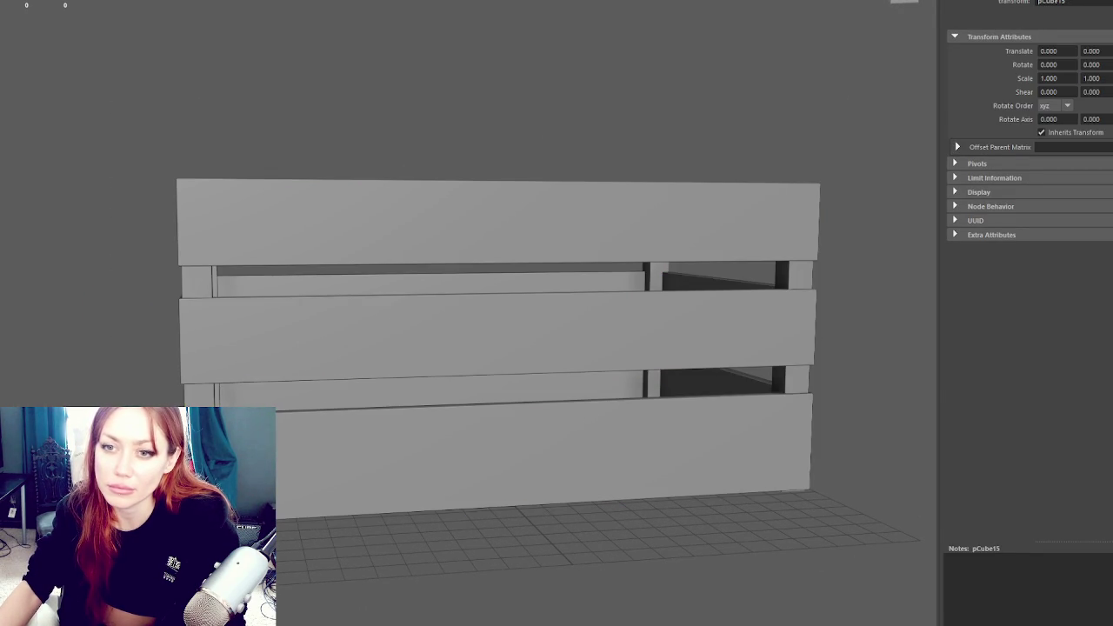
pyautogui.hotkey('ctrl', 'z')
pyautogui.hotkey('ctrl', 'h')
pyautogui.hotkey('shift', 'h')
pyautogui.press('Escape')
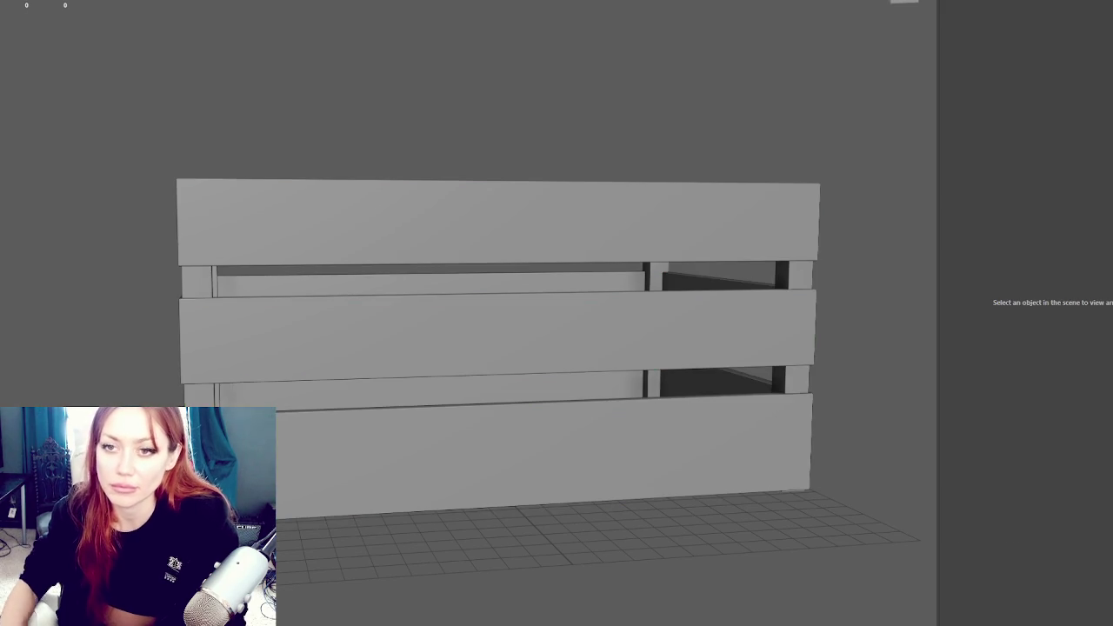
pyautogui.hotkey('ctrl', 'z')
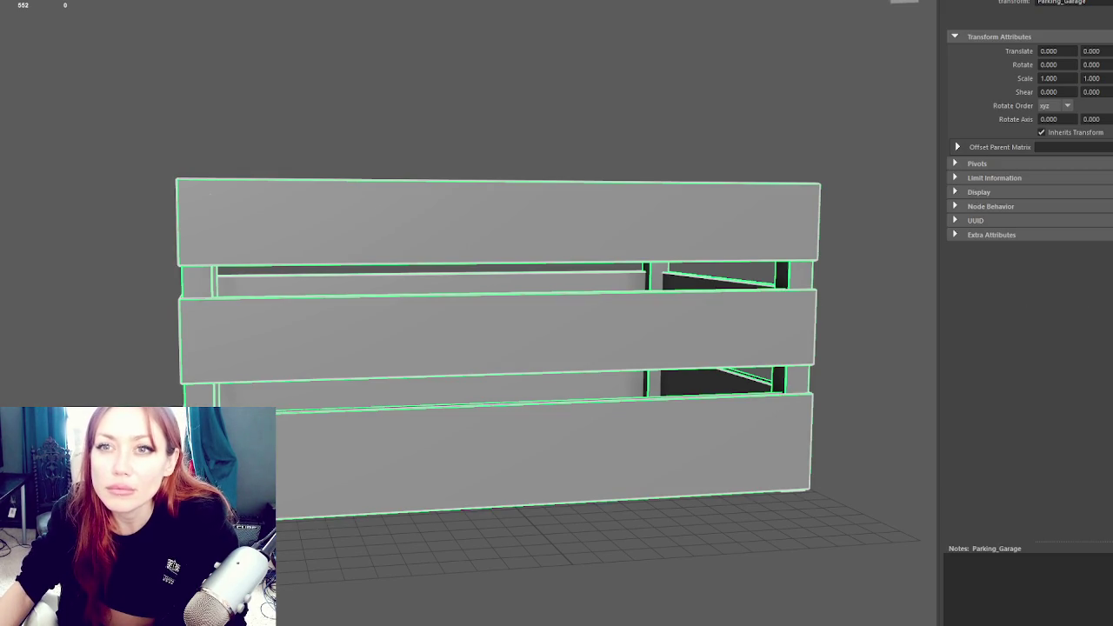
pyautogui.click(359, 162)
pyautogui.scroll(-3, 359, 163)
pyautogui.click(496, 298)
pyautogui.moveTo(497, 298)
pyautogui.mouseDown()
pyautogui.moveTo(560, 337)
pyautogui.moveTo(437, 287)
pyautogui.moveTo(438, 299)
pyautogui.moveTo(504, 308)
pyautogui.moveTo(385, 308)
pyautogui.moveTo(350, 326)
pyautogui.moveTo(300, 300)
pyautogui.moveTo(313, 348)
pyautogui.mouseUp()
pyautogui.press('w')
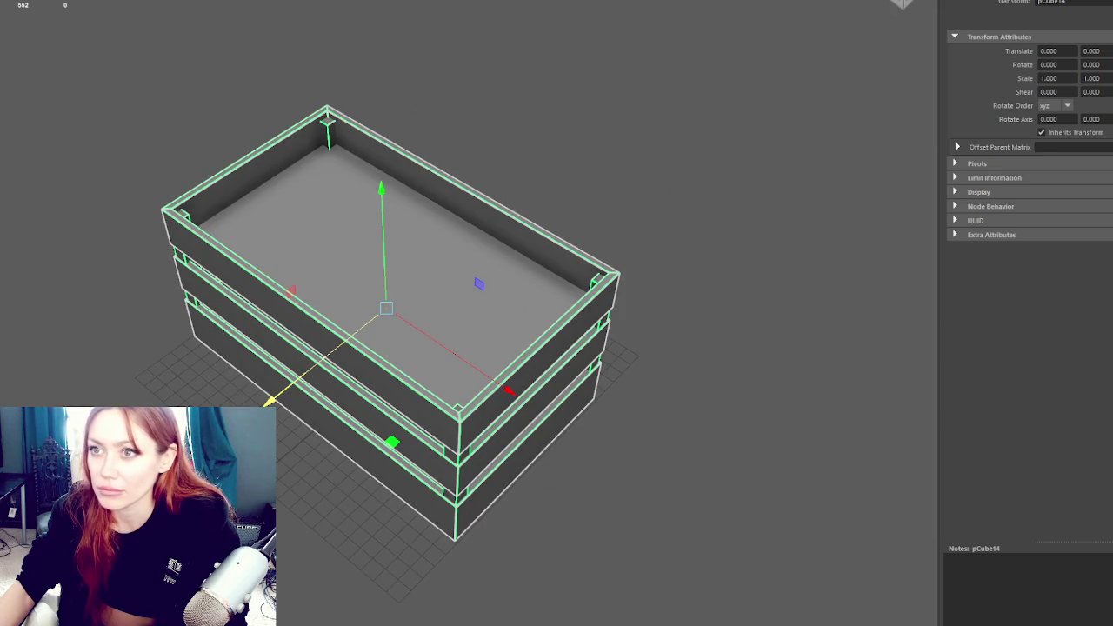
pyautogui.press('Up')
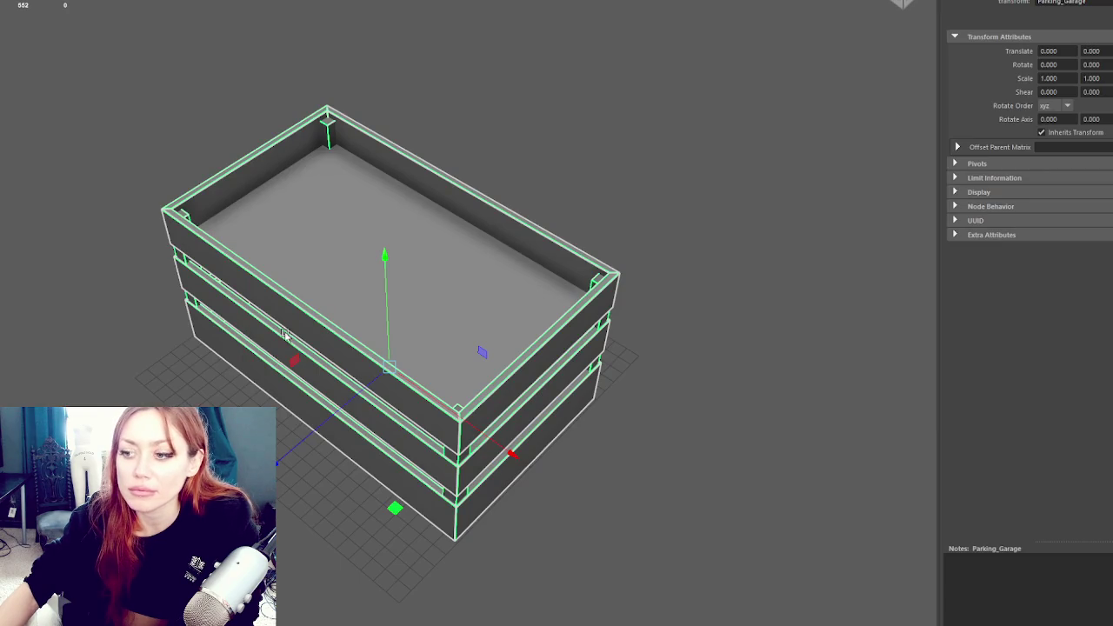
pyautogui.moveTo(285, 335)
pyautogui.mouseDown()
pyautogui.moveTo(333, 266)
pyautogui.moveTo(363, 246)
pyautogui.moveTo(342, 278)
pyautogui.mouseUp()
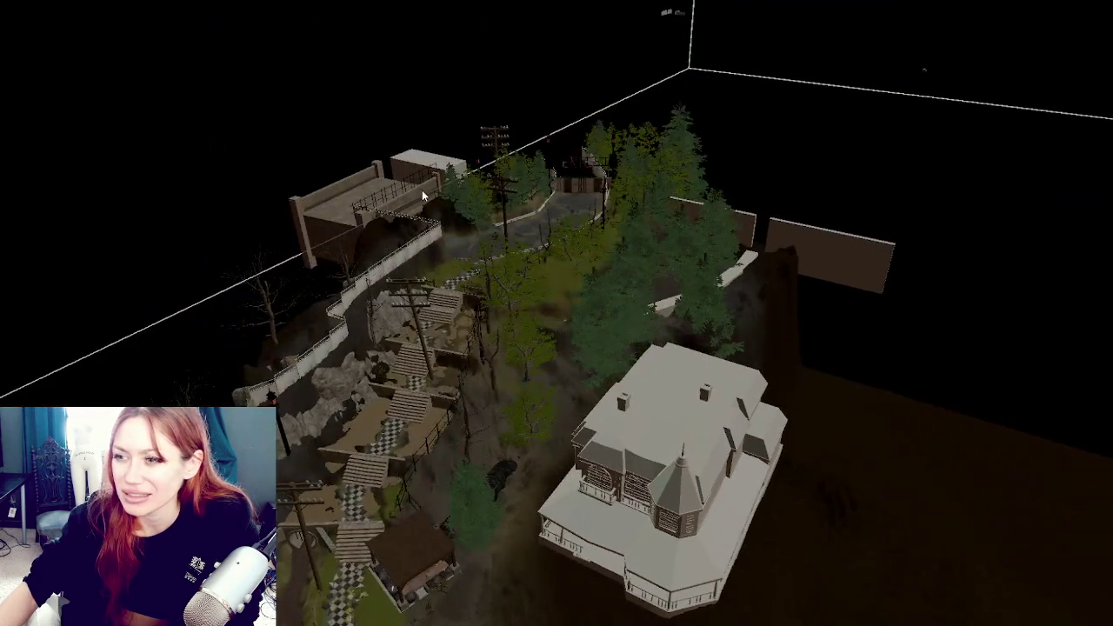
# Frame the bridge and shift the fence beside it along one axis
pyautogui.click(423, 196)
pyautogui.press('f')
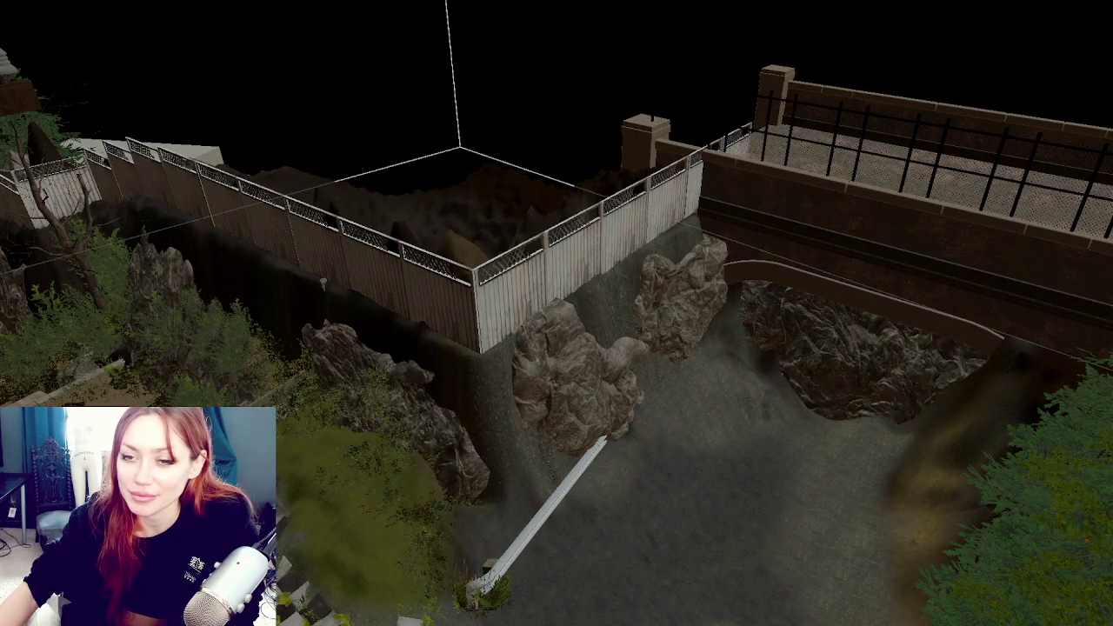
pyautogui.click(566, 290)
pyautogui.click(326, 222)
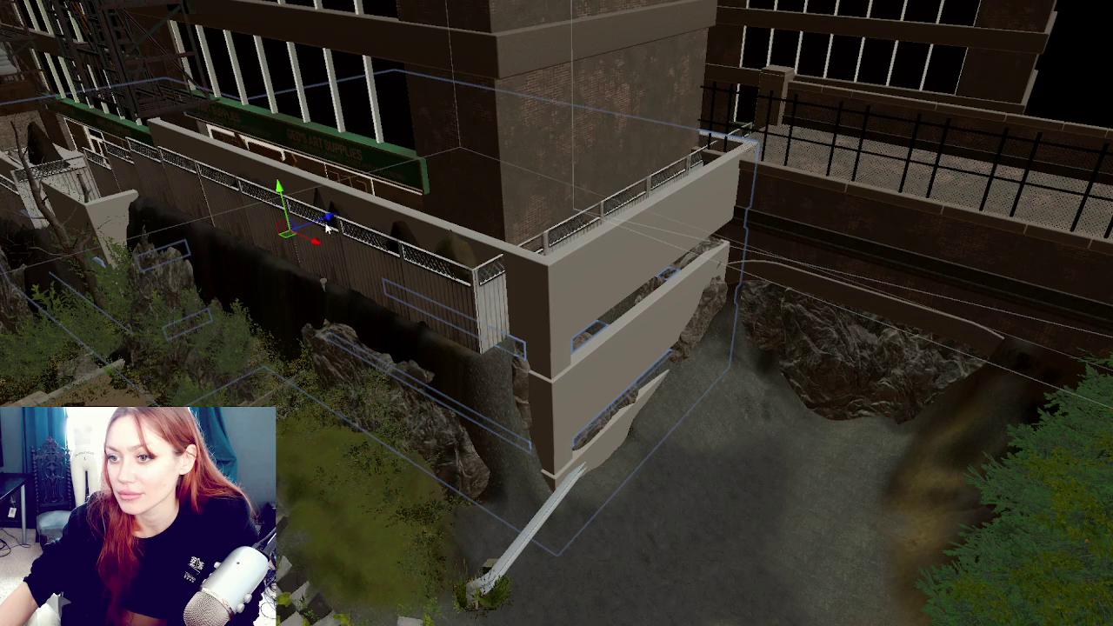
pyautogui.moveTo(332, 219)
pyautogui.mouseDown()
pyautogui.moveTo(304, 224)
pyautogui.moveTo(281, 249)
pyautogui.moveTo(269, 242)
pyautogui.mouseUp()
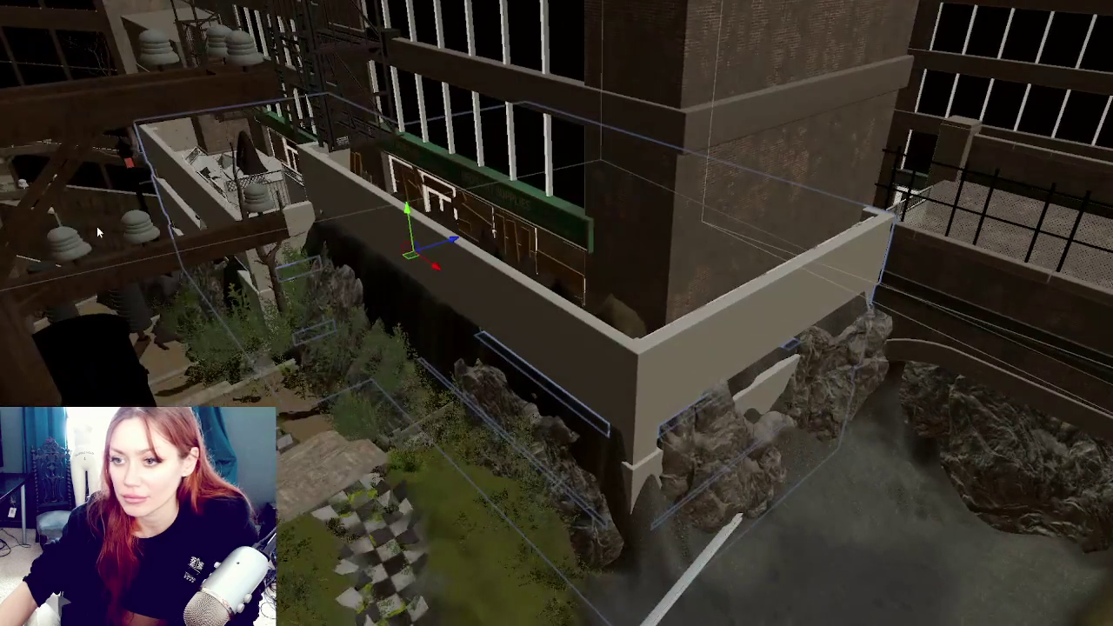
pyautogui.click(100, 228)
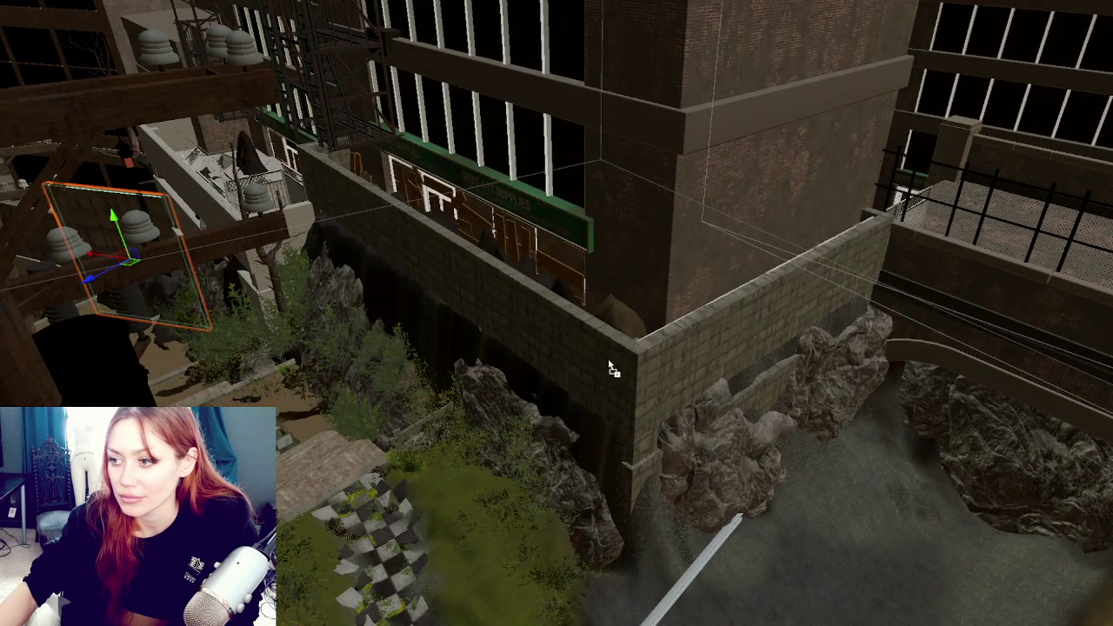
# Apply the dark weathered concrete material to the wall group around the building corner
pyautogui.click(607, 359)
pyautogui.click(495, 288)
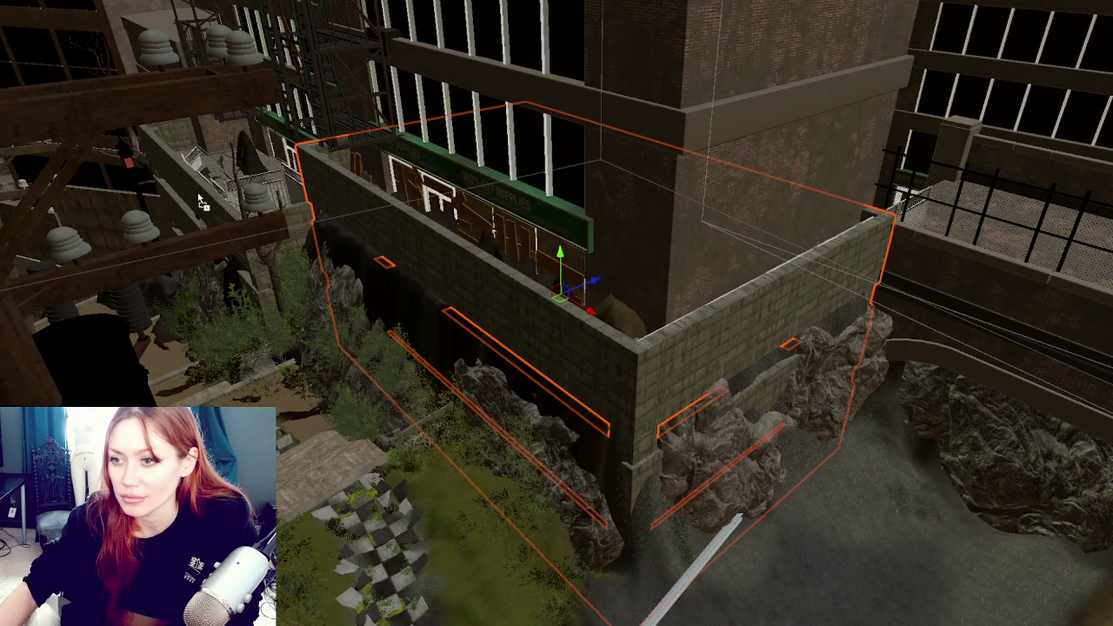
pyautogui.moveTo(495, 289); pyautogui.dragTo(365, 296)
pyautogui.moveTo(562, 228)
pyautogui.mouseDown()
pyautogui.moveTo(859, 223)
pyautogui.moveTo(567, 228)
pyautogui.moveTo(522, 284)
pyautogui.mouseUp()
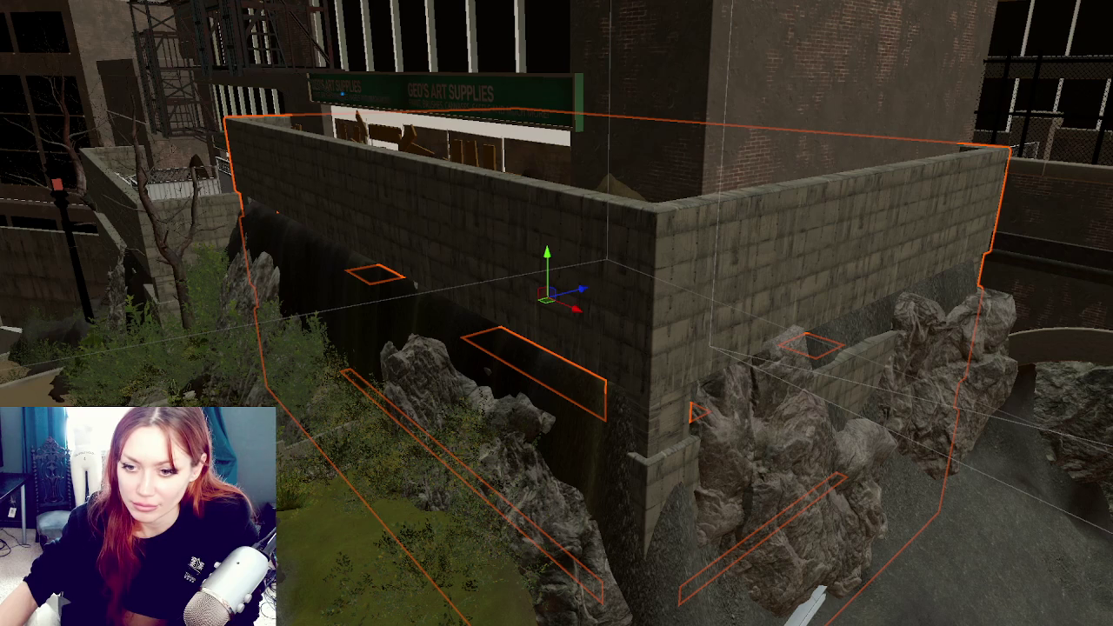
pyautogui.rightClick(26, 260)
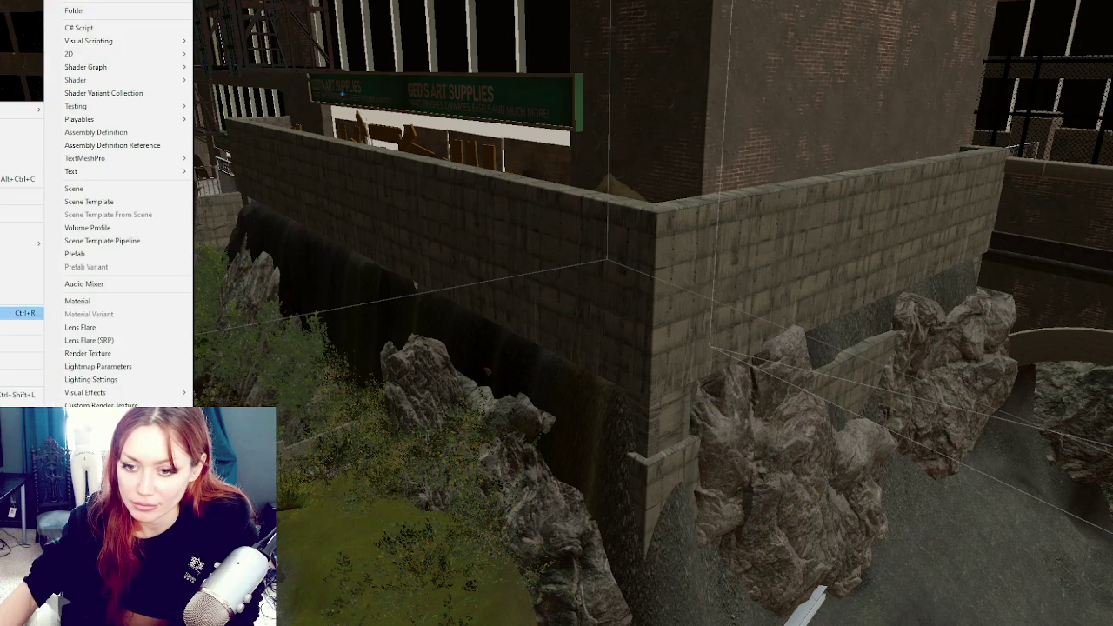
pyautogui.press('Escape')
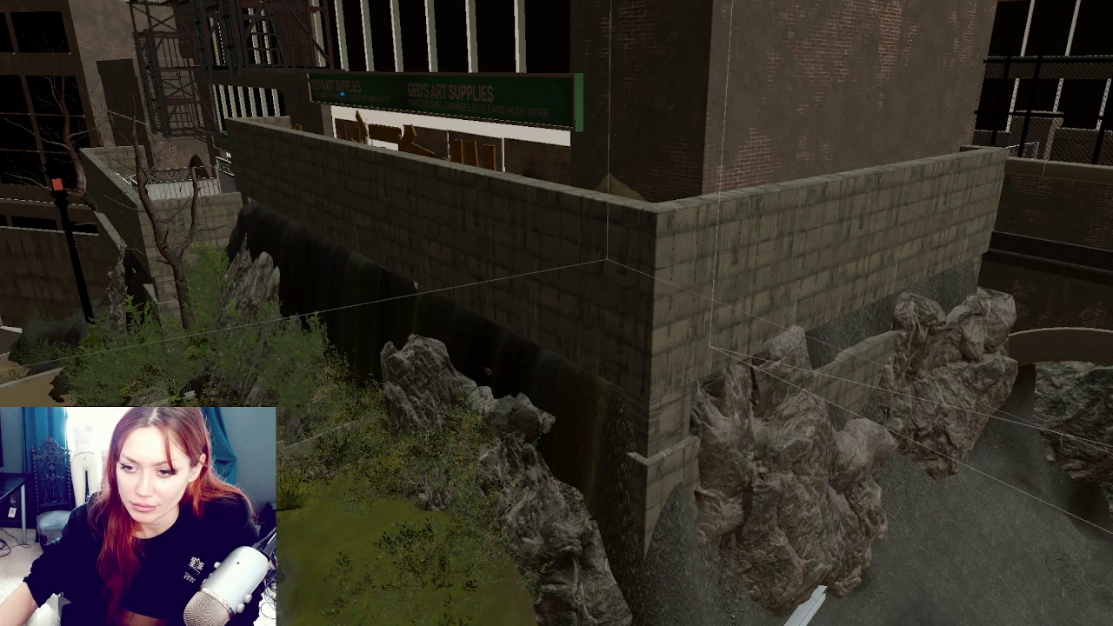
pyautogui.moveTo(0, 286); pyautogui.dragTo(663, 287)
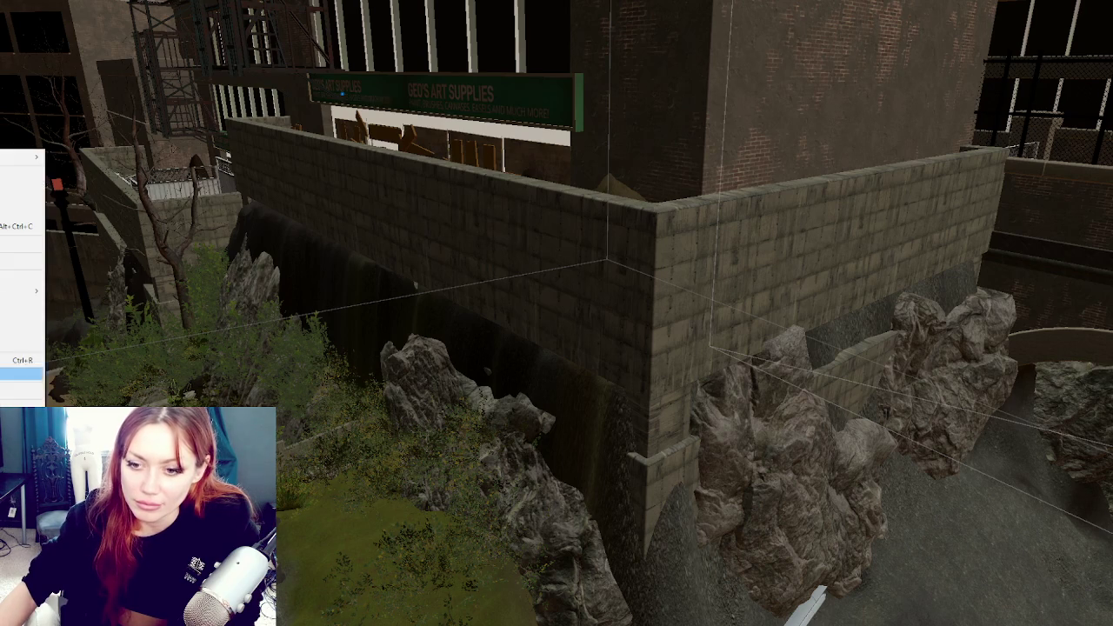
# Delete the stray object at the far left
pyautogui.click(110, 11)
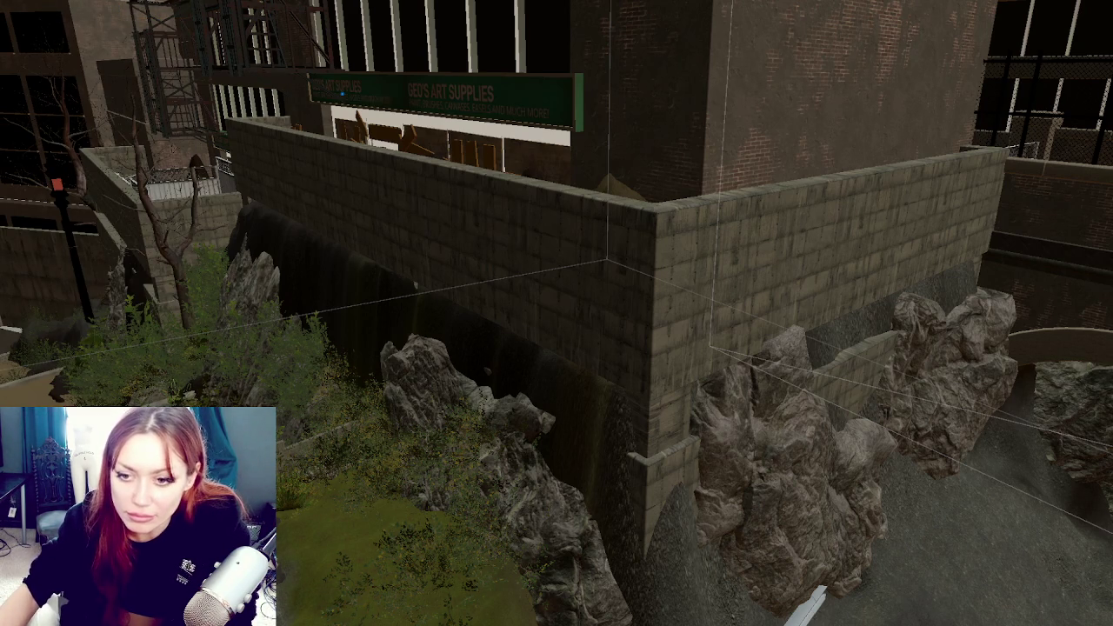
pyautogui.click(37, 260)
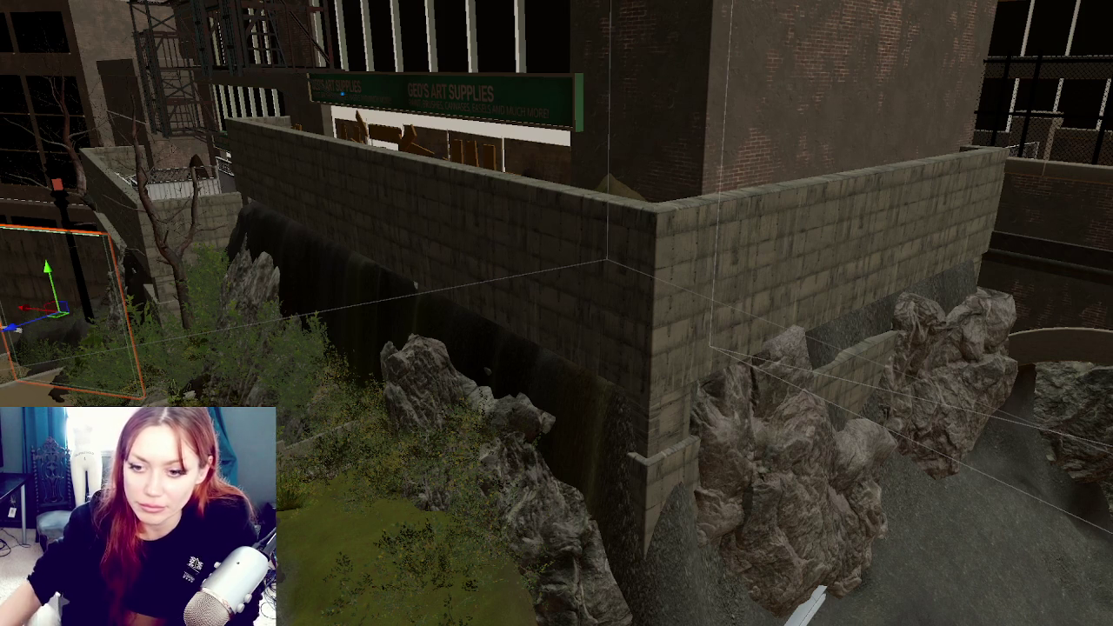
pyautogui.press('Delete')
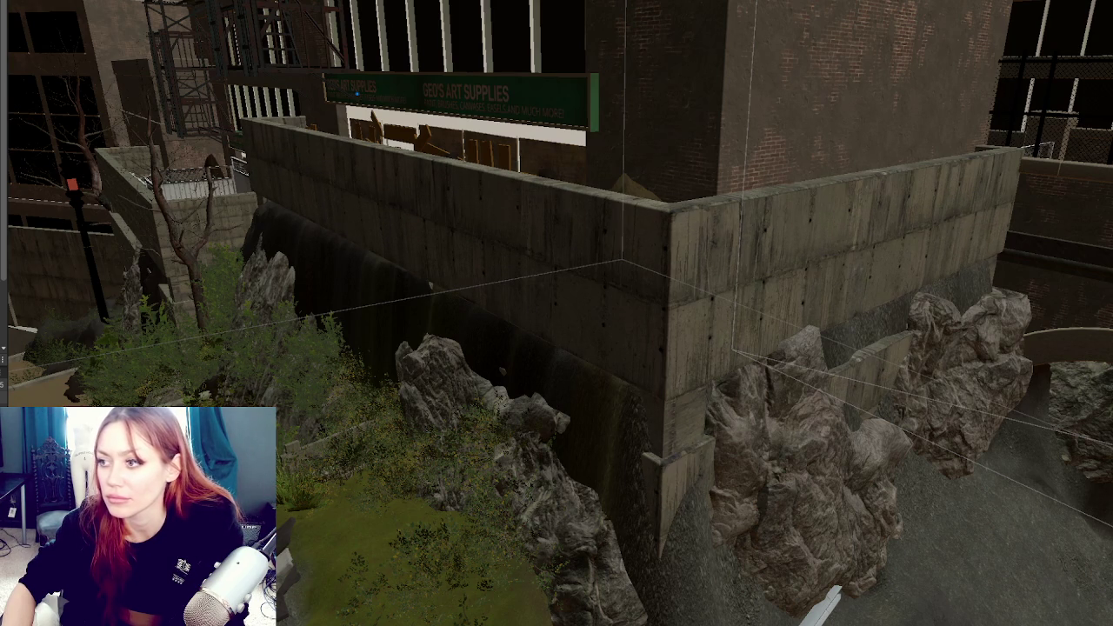
# Select the rocks and bushes along the wall, adding each left-side rock and bush
pyautogui.moveTo(576, 229)
pyautogui.mouseDown()
pyautogui.moveTo(543, 192)
pyautogui.moveTo(629, 186)
pyautogui.moveTo(577, 182)
pyautogui.moveTo(616, 216)
pyautogui.moveTo(594, 211)
pyautogui.moveTo(645, 306)
pyautogui.mouseUp()
pyautogui.click(696, 317)
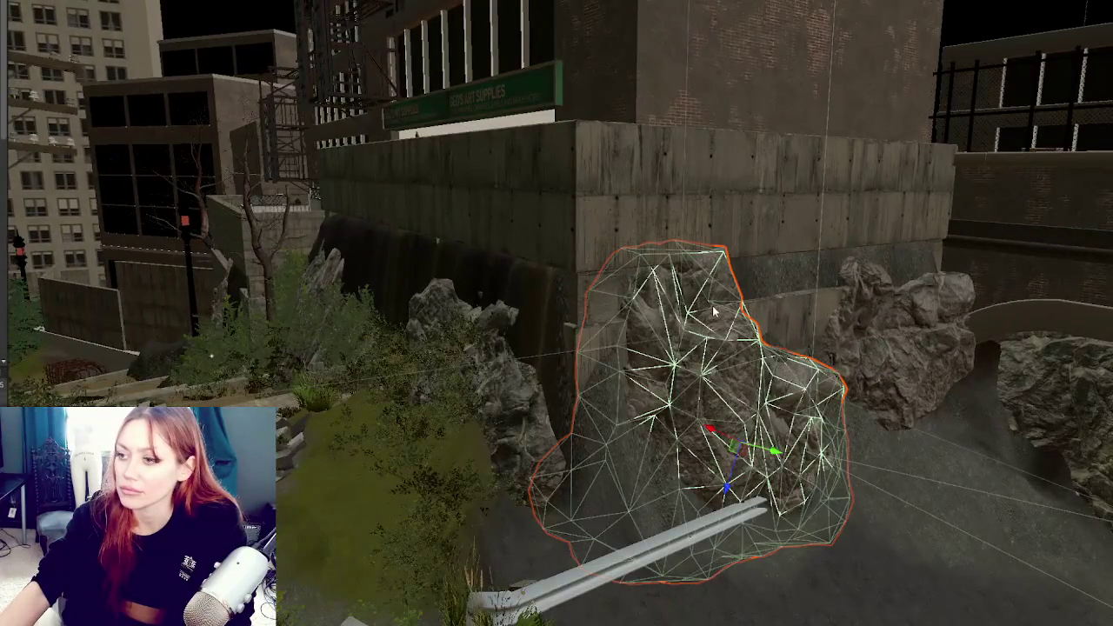
pyautogui.moveTo(533, 241)
pyautogui.mouseDown()
pyautogui.moveTo(852, 500)
pyautogui.moveTo(1070, 521)
pyautogui.mouseUp()
pyautogui.moveTo(539, 241); pyautogui.dragTo(848, 580)
pyautogui.keyDown('ctrl'); pyautogui.click(486, 391); pyautogui.keyUp('ctrl')
pyautogui.keyDown('ctrl'); pyautogui.click(234, 322); pyautogui.keyUp('ctrl')
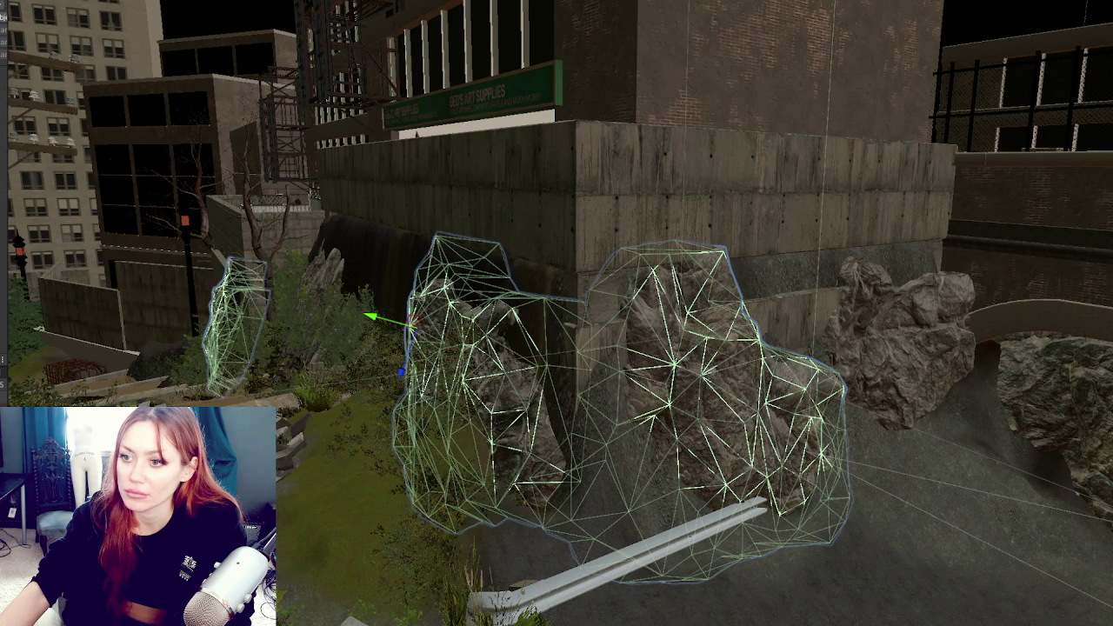
pyautogui.keyDown('ctrl'); pyautogui.click(287, 296); pyautogui.keyUp('ctrl')
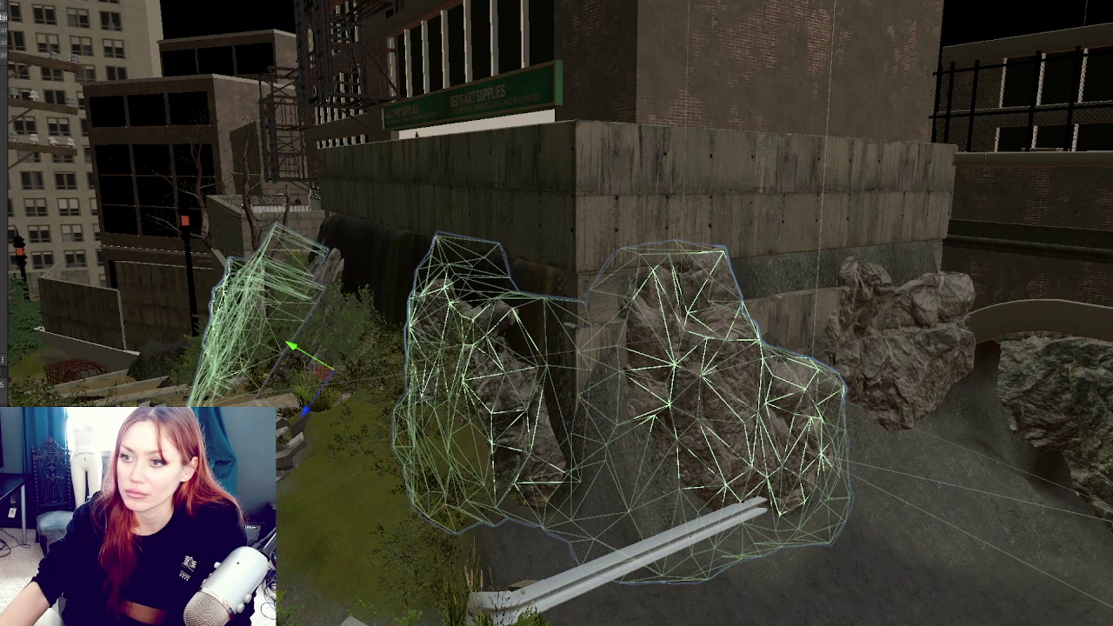
pyautogui.keyDown('ctrl'); pyautogui.click(347, 348); pyautogui.keyUp('ctrl')
pyautogui.keyDown('ctrl'); pyautogui.click(152, 384); pyautogui.keyUp('ctrl')
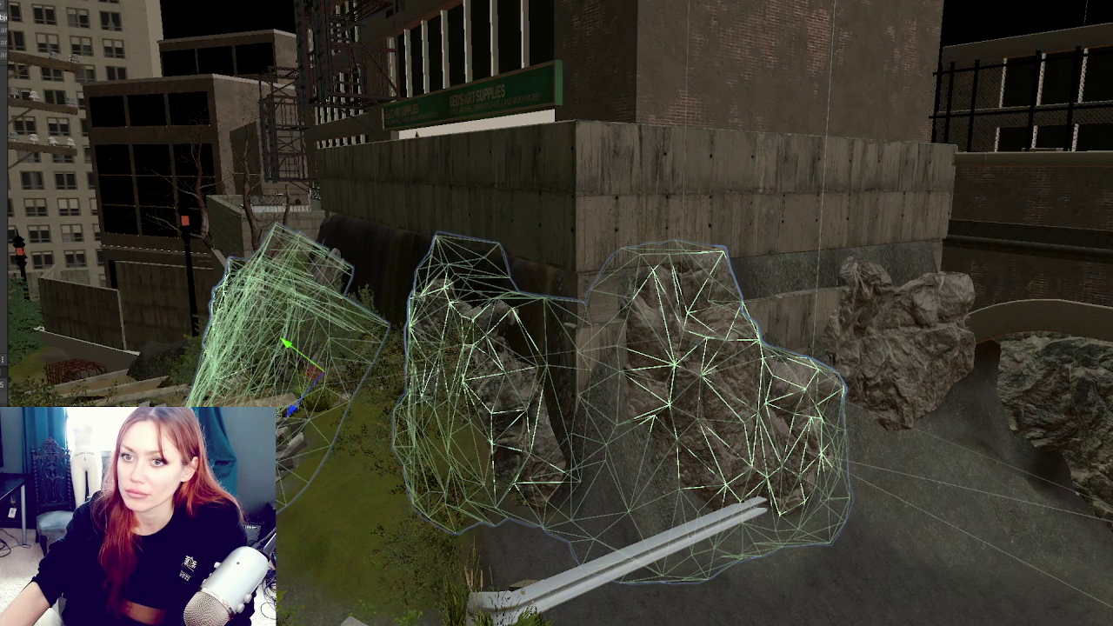
pyautogui.keyDown('ctrl'); pyautogui.click(904, 340); pyautogui.keyUp('ctrl')
pyautogui.keyDown('ctrl'); pyautogui.click(422, 396); pyautogui.keyUp('ctrl')
pyautogui.moveTo(333, 357); pyautogui.dragTo(333, 357)
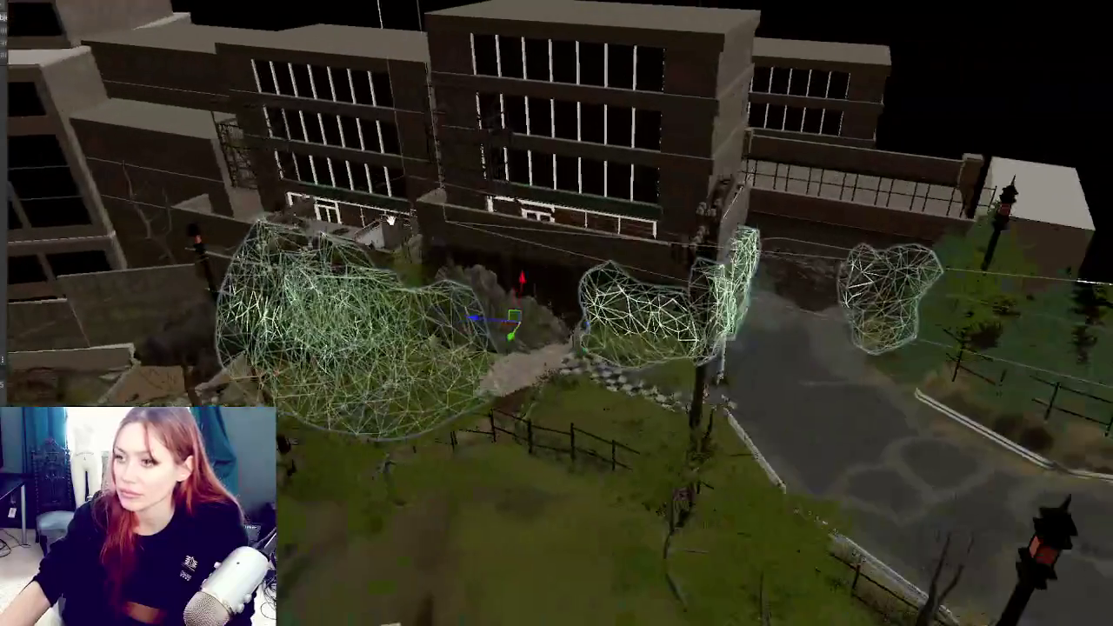
# Step through the neighbouring rocks and ground patch, frame one, then deselect everything
pyautogui.click(835, 300)
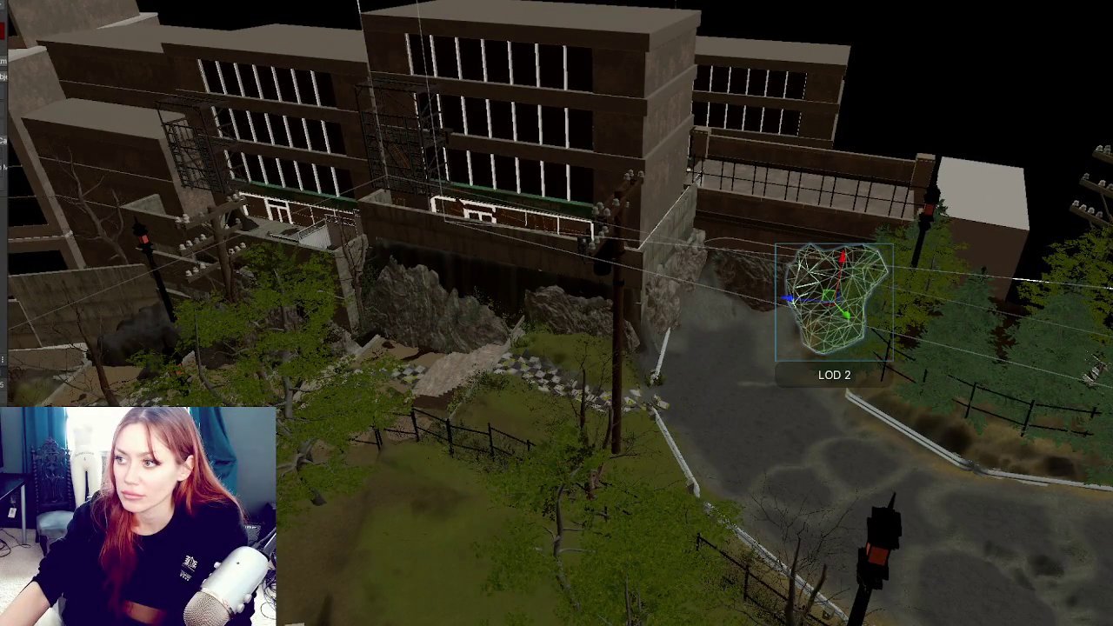
pyautogui.press('Down')
pyautogui.hotkey('shift', 'Down')
pyautogui.hotkey('shift', 'Down')
pyautogui.hotkey('shift', 'Down')
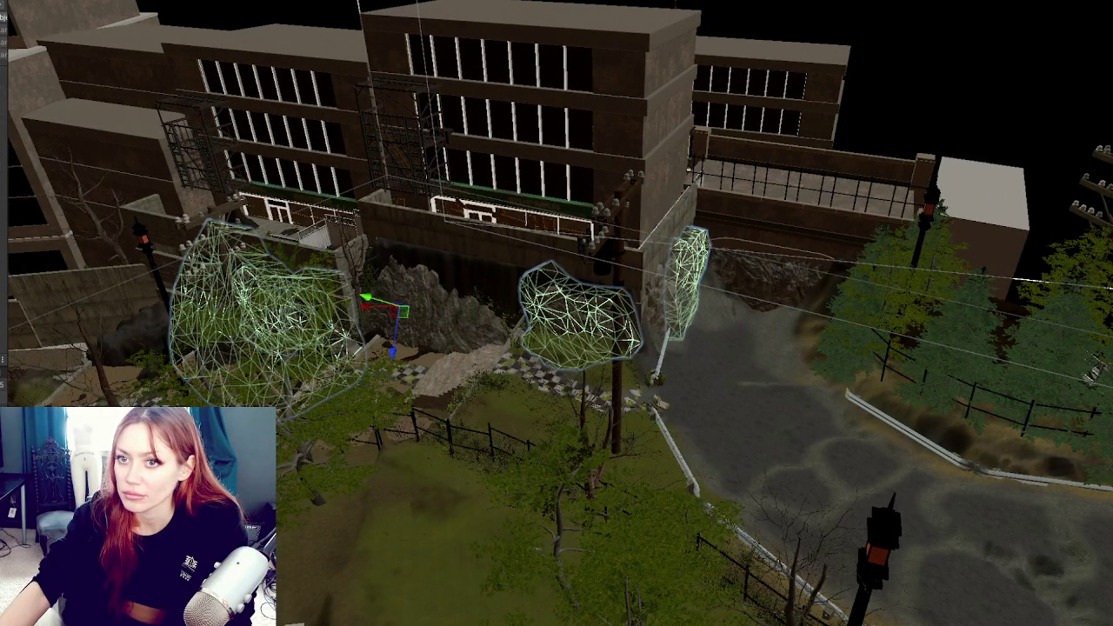
pyautogui.hotkey('shift', 'Down')
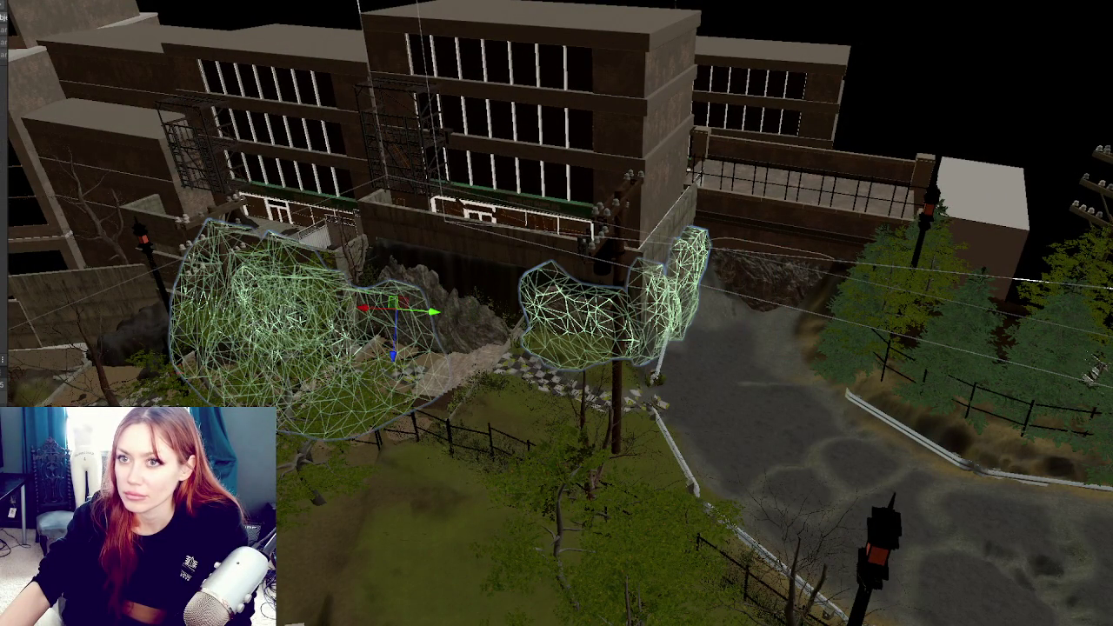
pyautogui.press('Down')
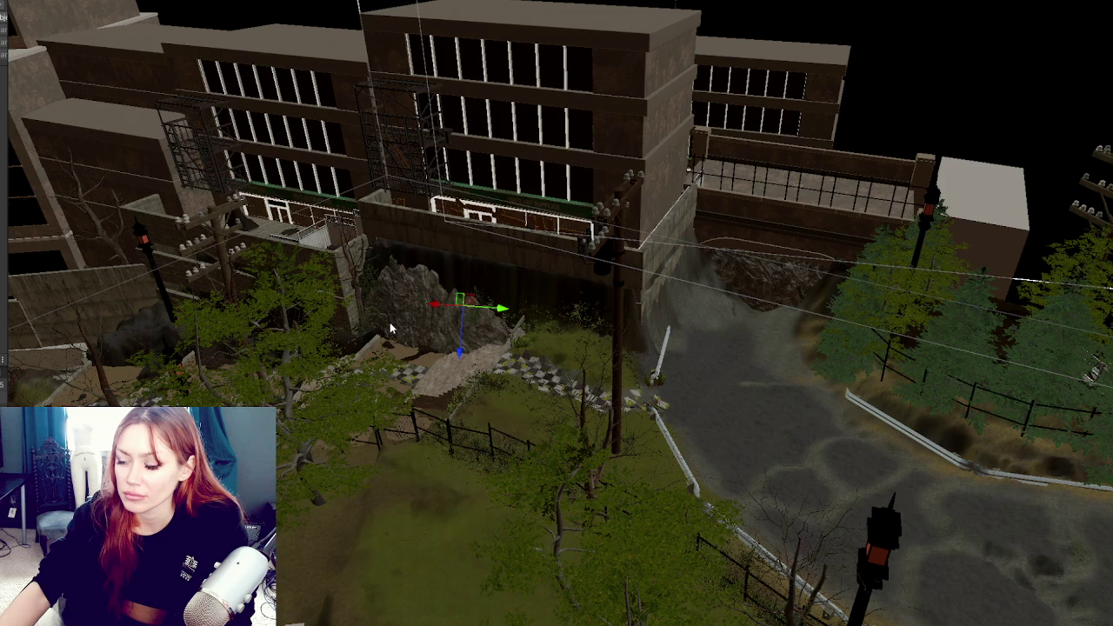
pyautogui.press('Down')
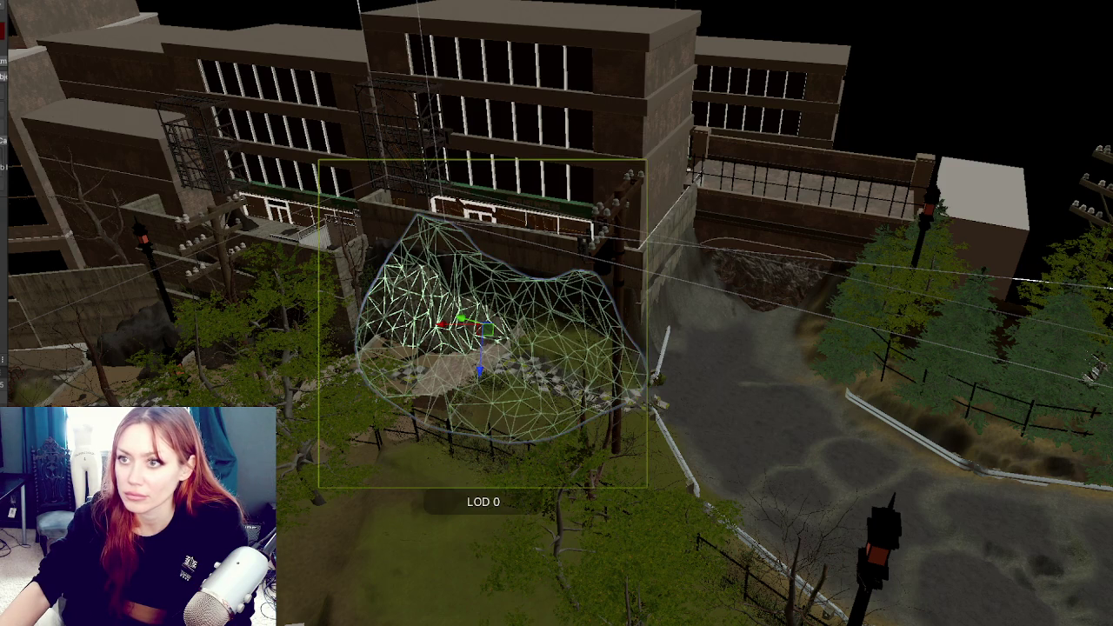
pyautogui.press('Down')
pyautogui.press('f')
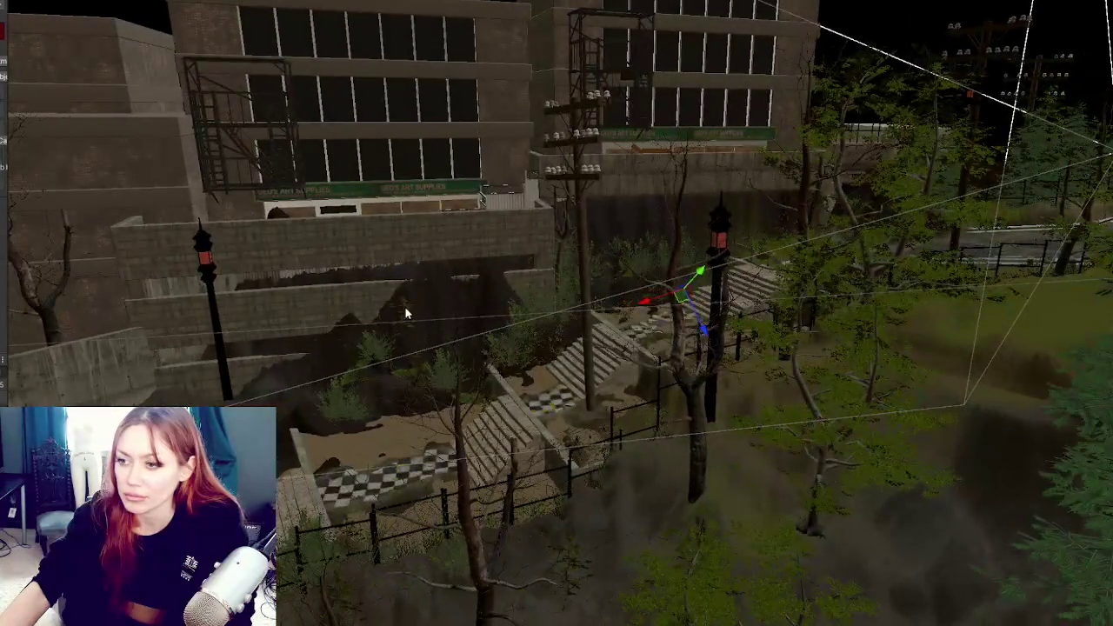
pyautogui.moveTo(406, 314)
pyautogui.mouseDown()
pyautogui.moveTo(566, 281)
pyautogui.moveTo(563, 313)
pyautogui.moveTo(608, 277)
pyautogui.moveTo(539, 296)
pyautogui.moveTo(556, 291)
pyautogui.mouseUp()
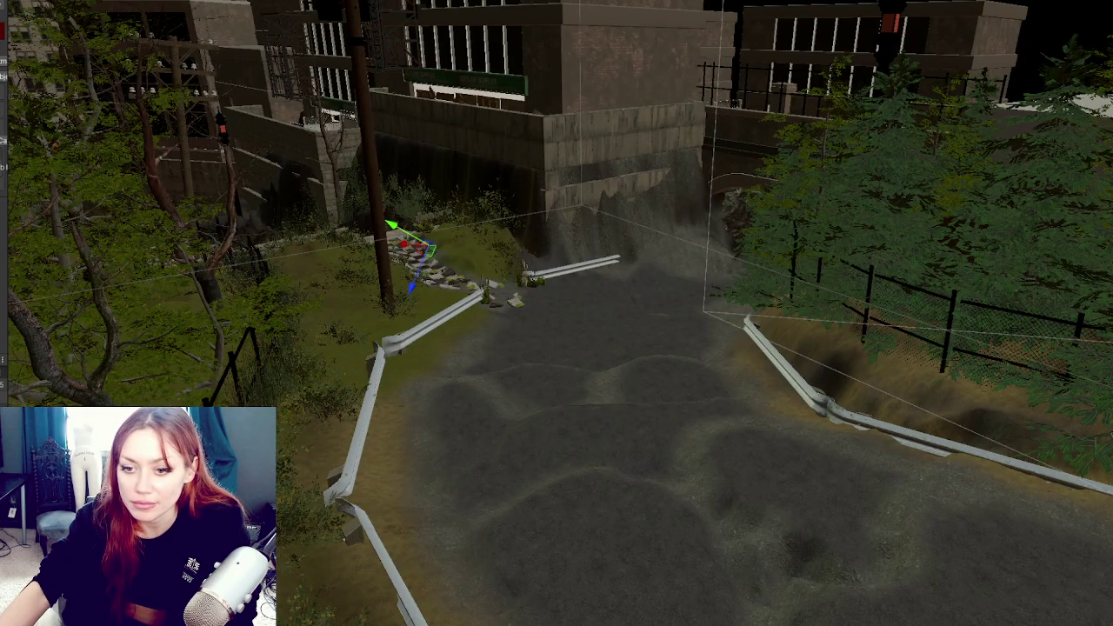
pyautogui.press('Escape')
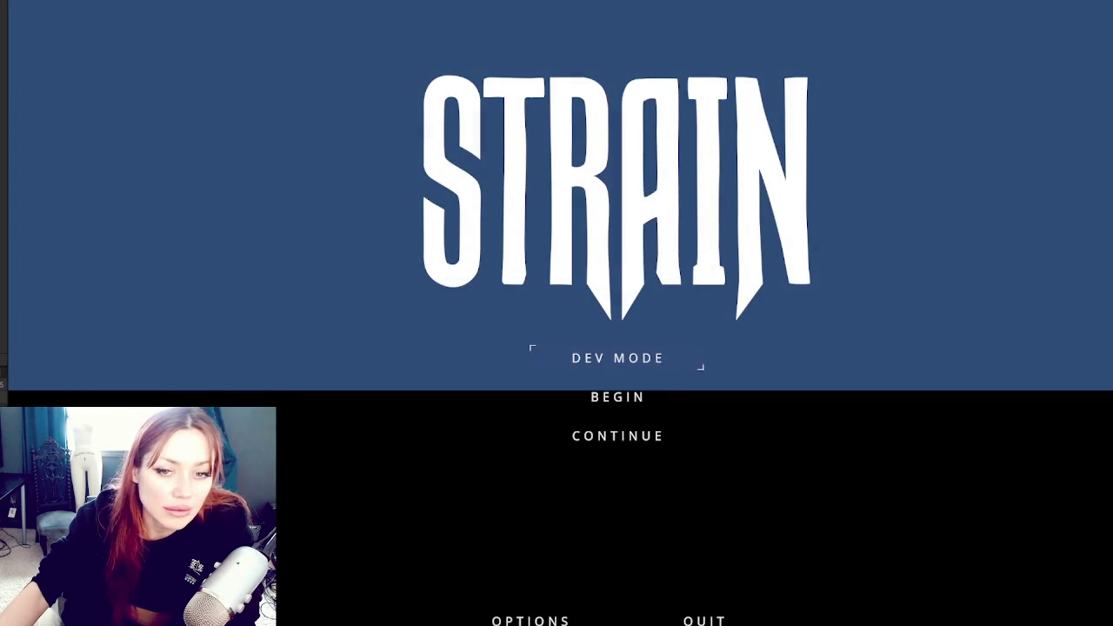
# Start the game in DEV MODE and walk through the exit gate toward the HOME sign
pyautogui.click(612, 357)
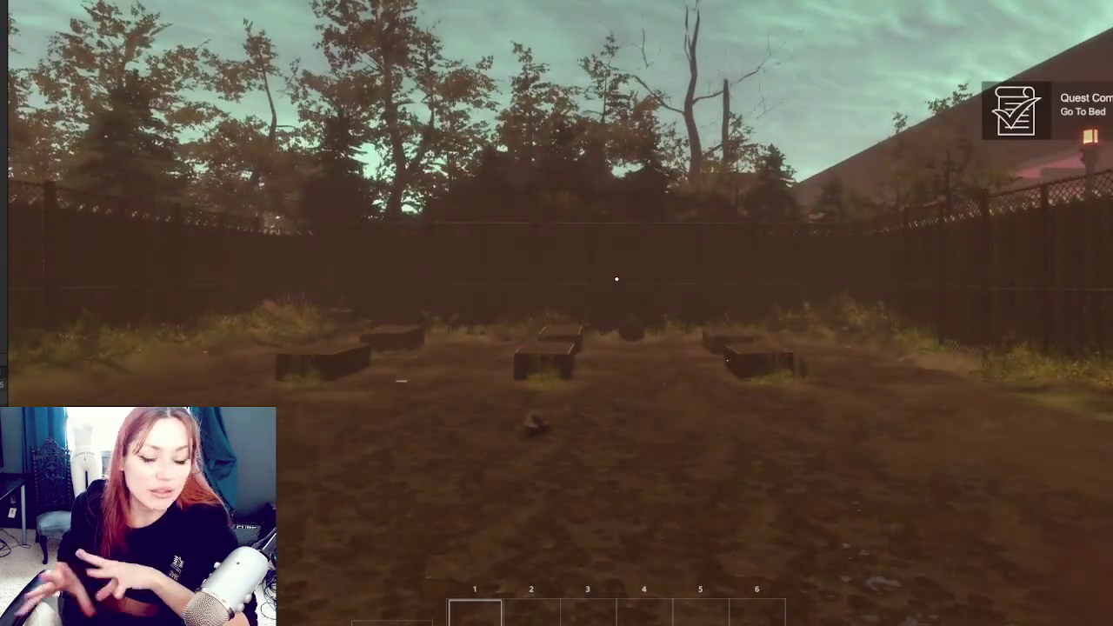
pyautogui.moveTo(615, 278)
pyautogui.press('w')
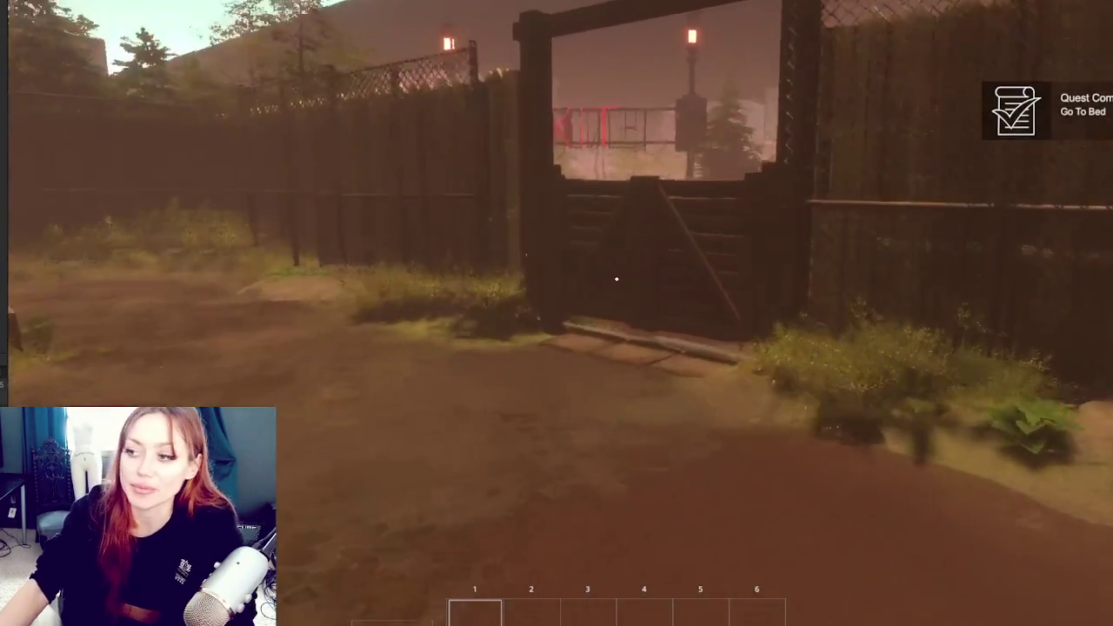
pyautogui.press('e')
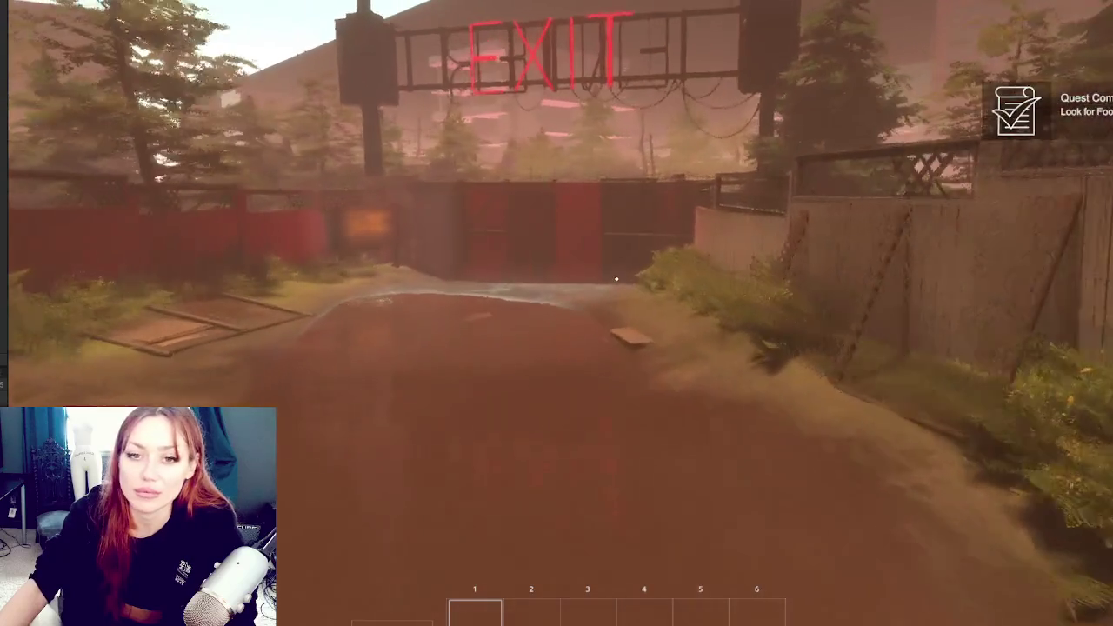
pyautogui.press('w')
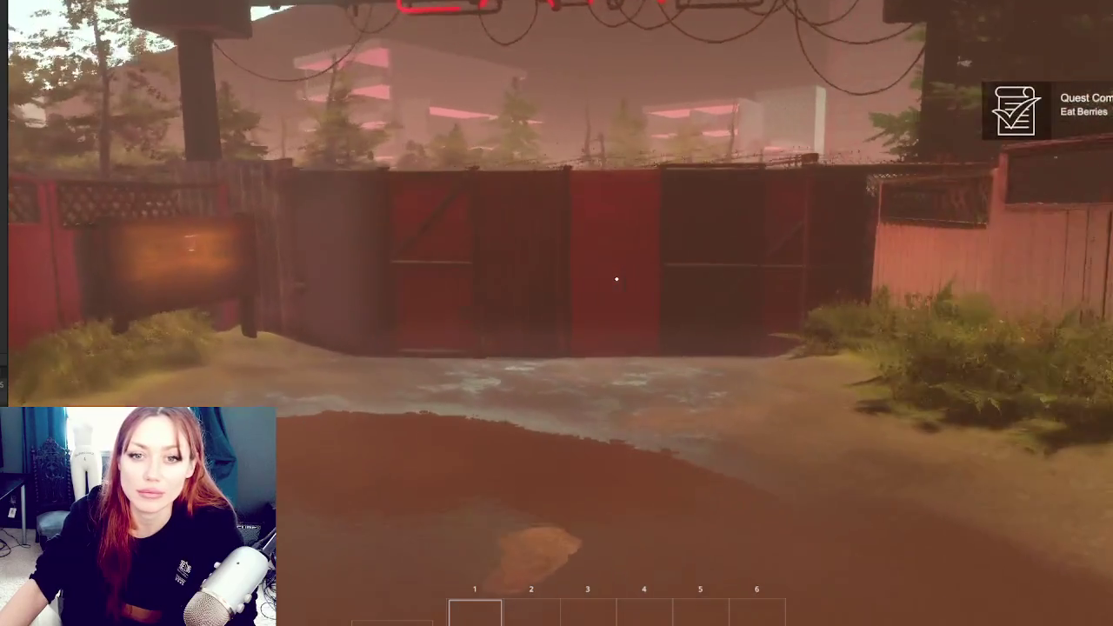
pyautogui.press('w')
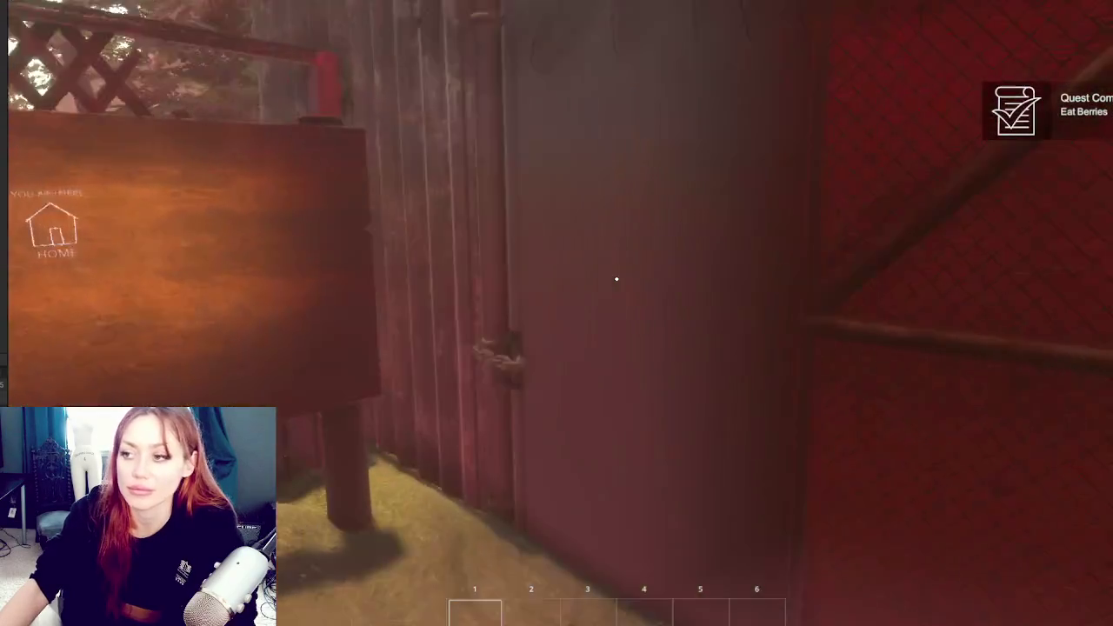
# Open the gate by the HOME sign and toggle the stats overlay off to show the hotbar
pyautogui.click(616, 279)
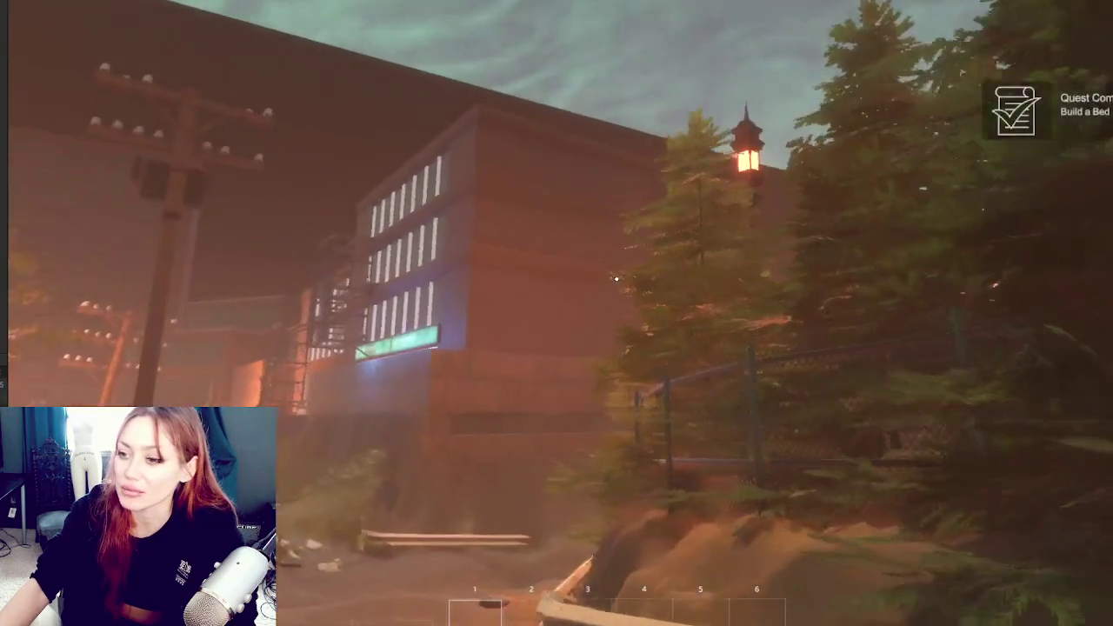
pyautogui.moveTo(615, 279)
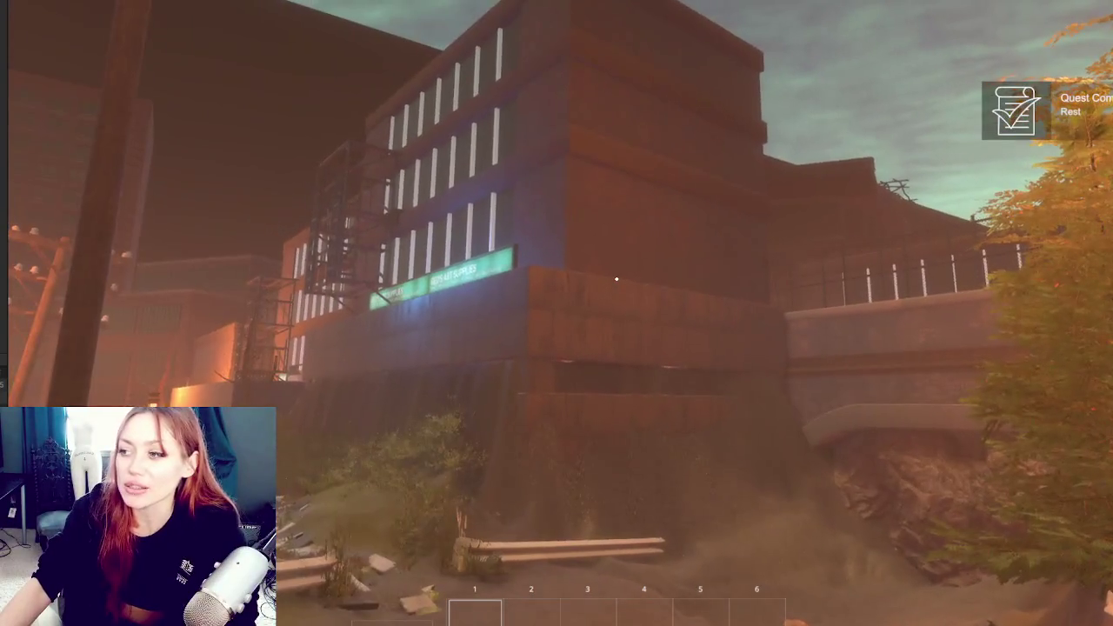
pyautogui.press('Tab')
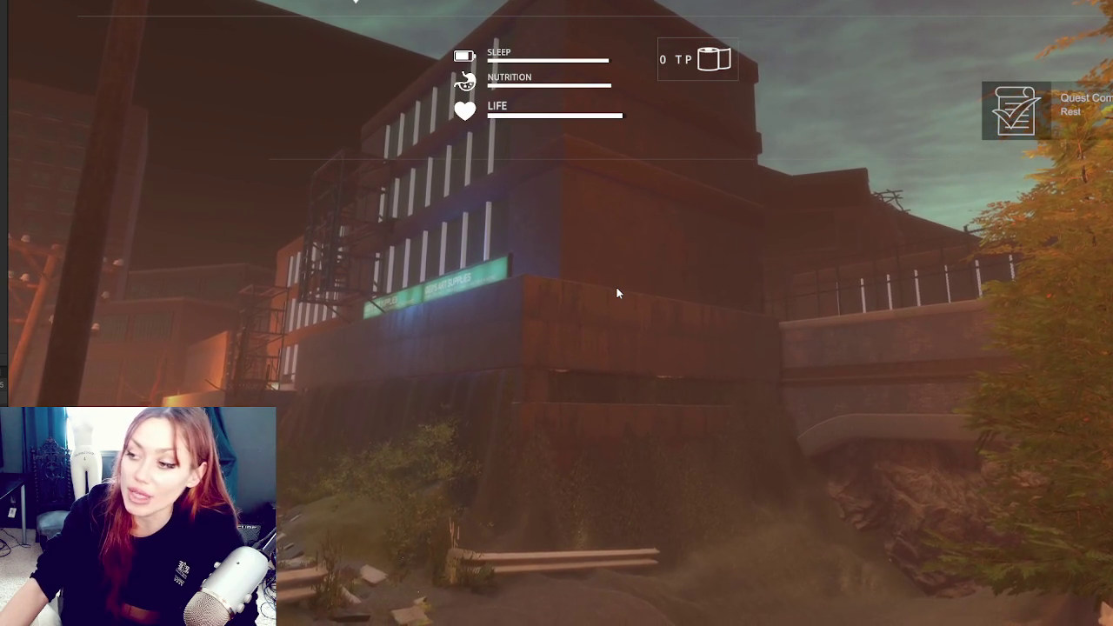
pyautogui.press('Tab')
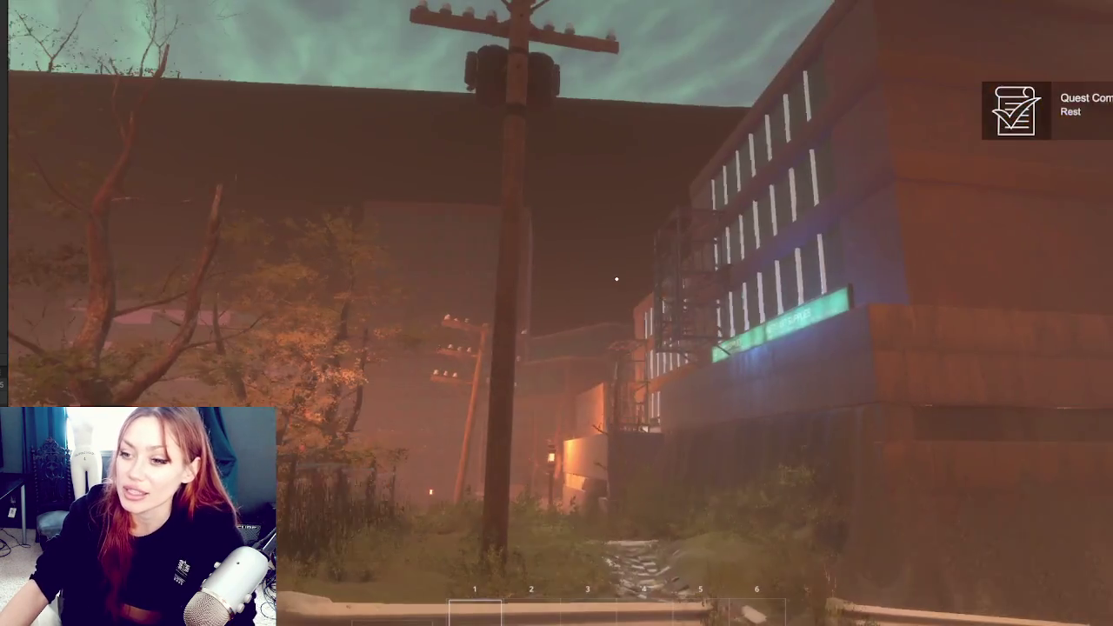
# Walk past the lit building, down the steps and along the ledge to the stone stairs
pyautogui.press('w')
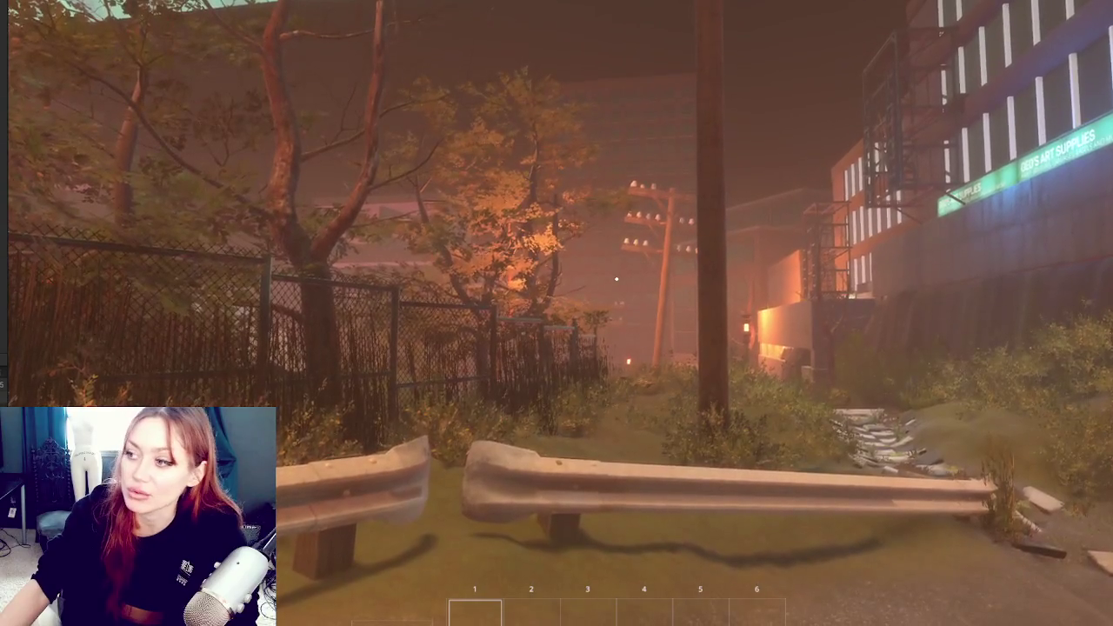
pyautogui.press('w')
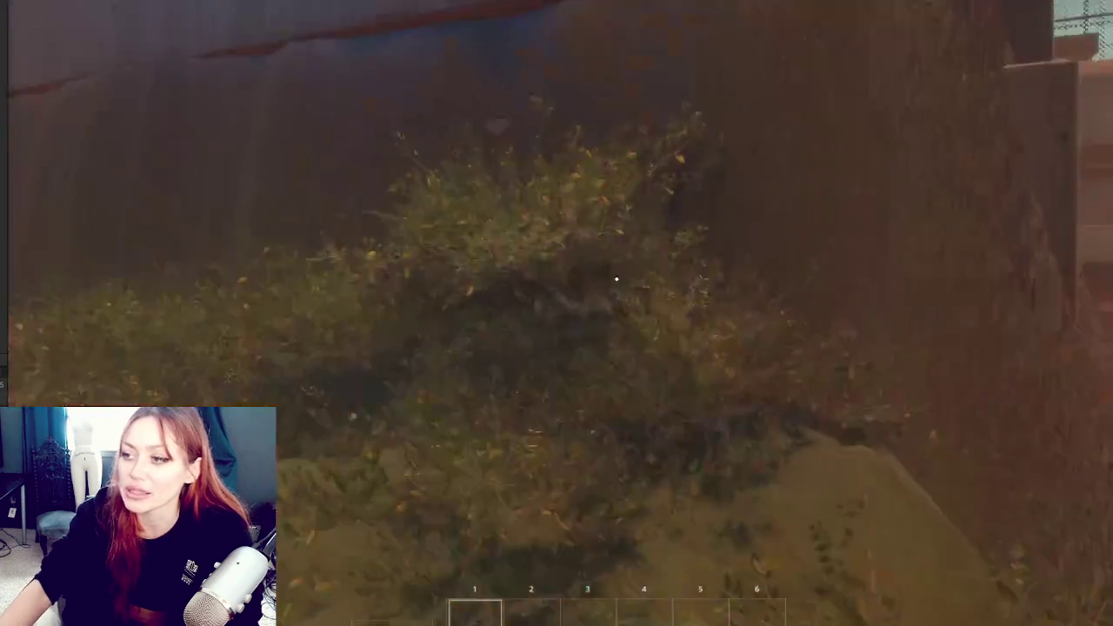
pyautogui.press('w')
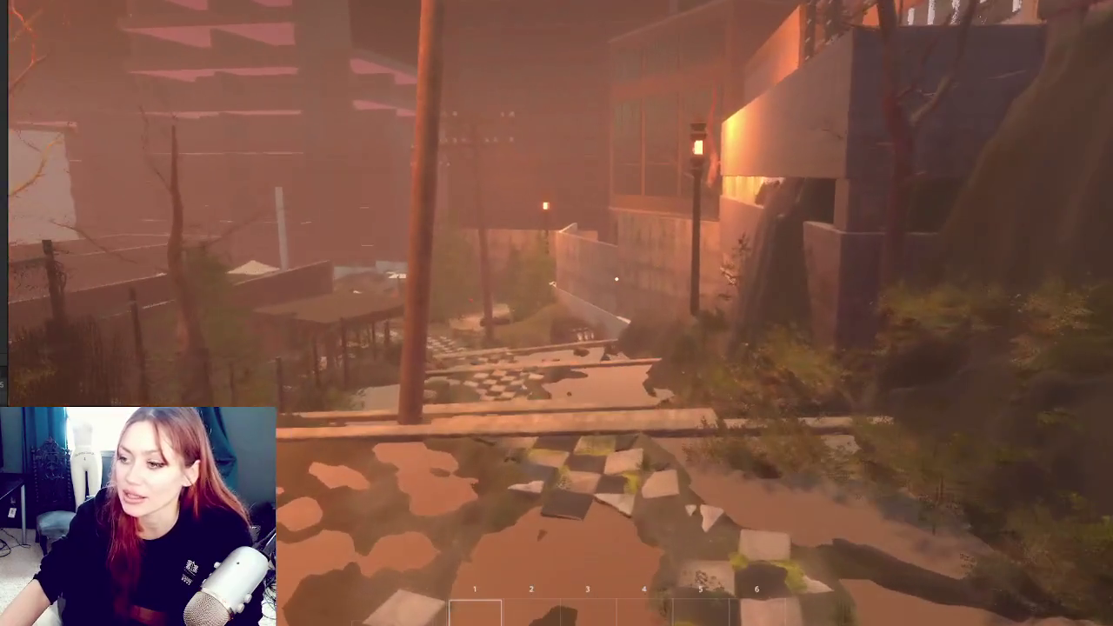
pyautogui.press('w')
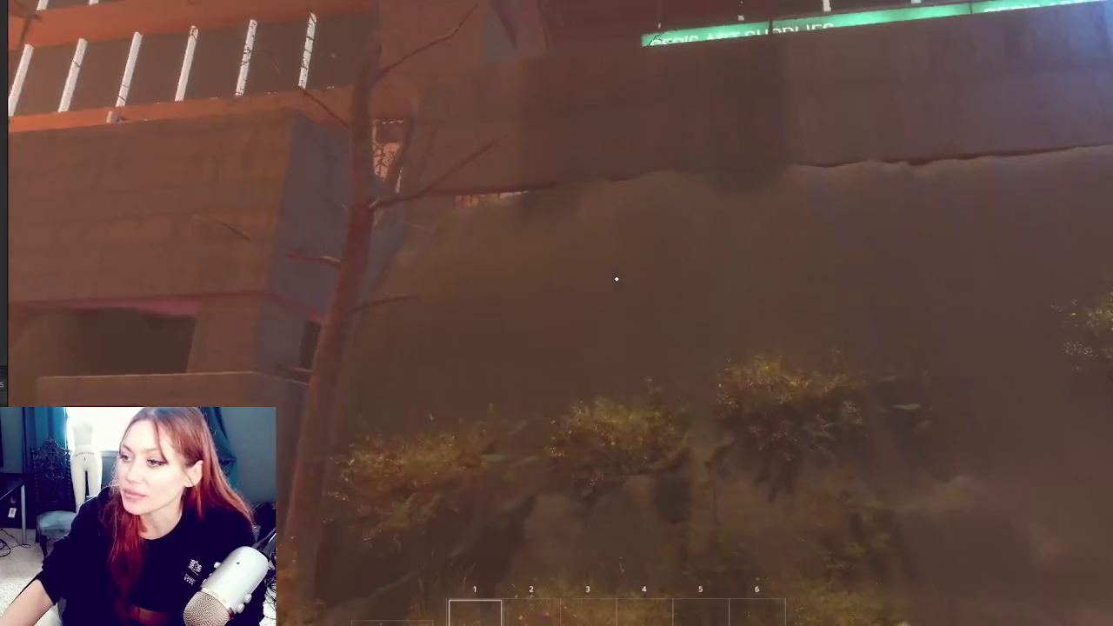
pyautogui.press('w')
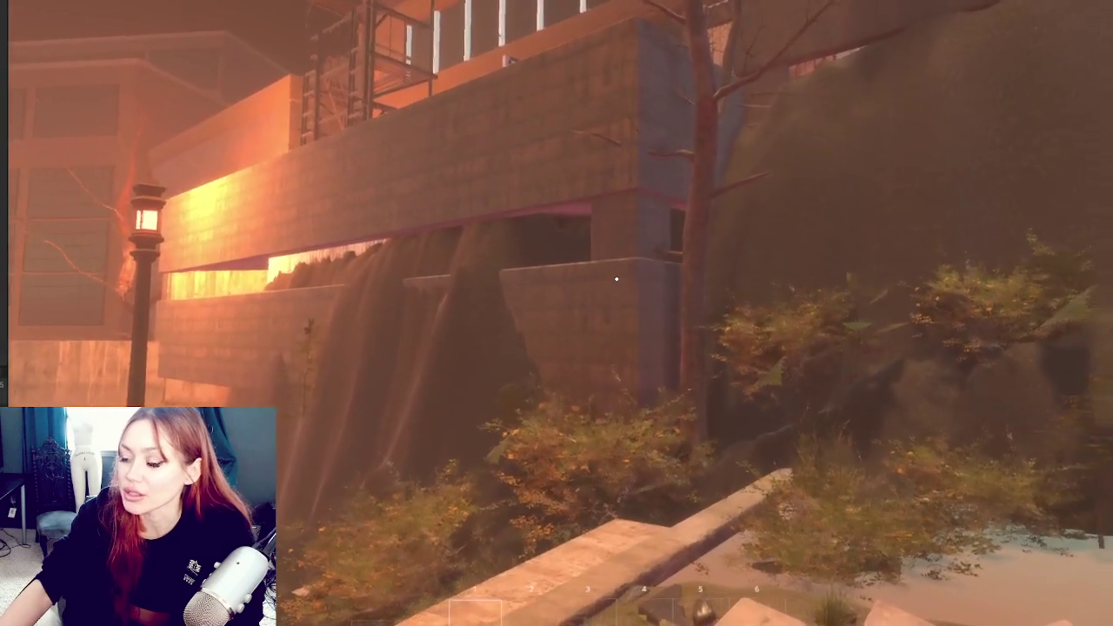
pyautogui.press('w')
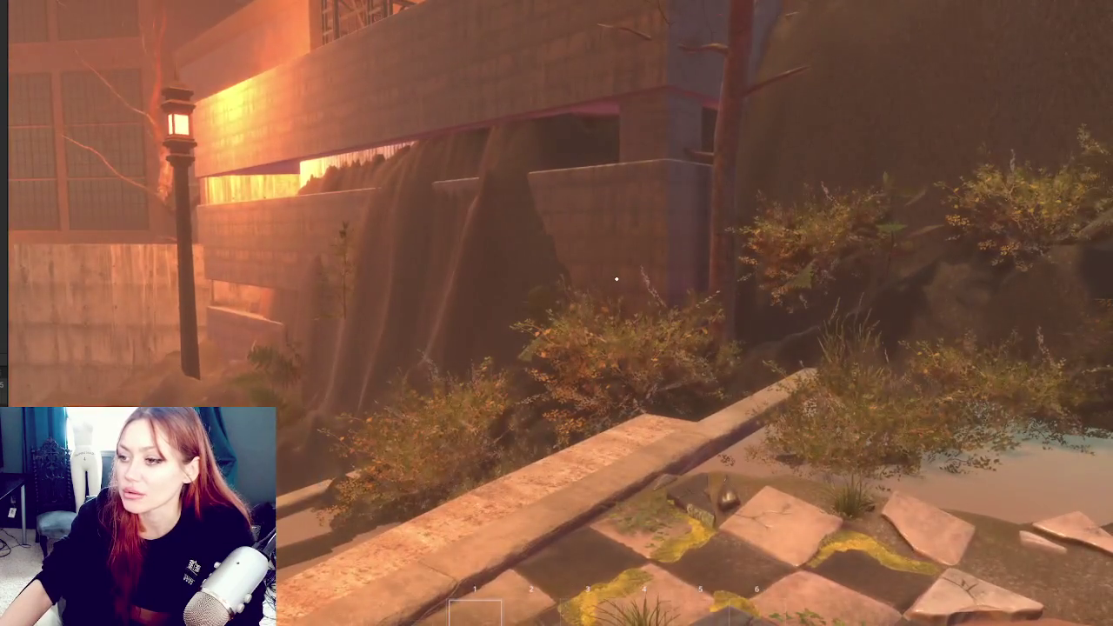
pyautogui.press('w')
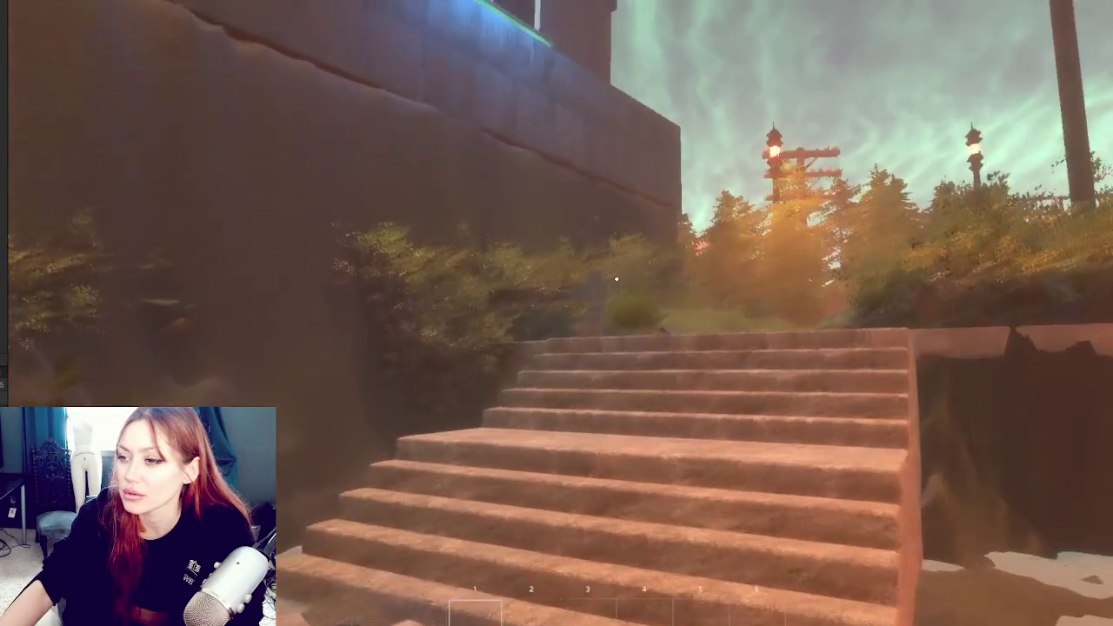
pyautogui.press('w')
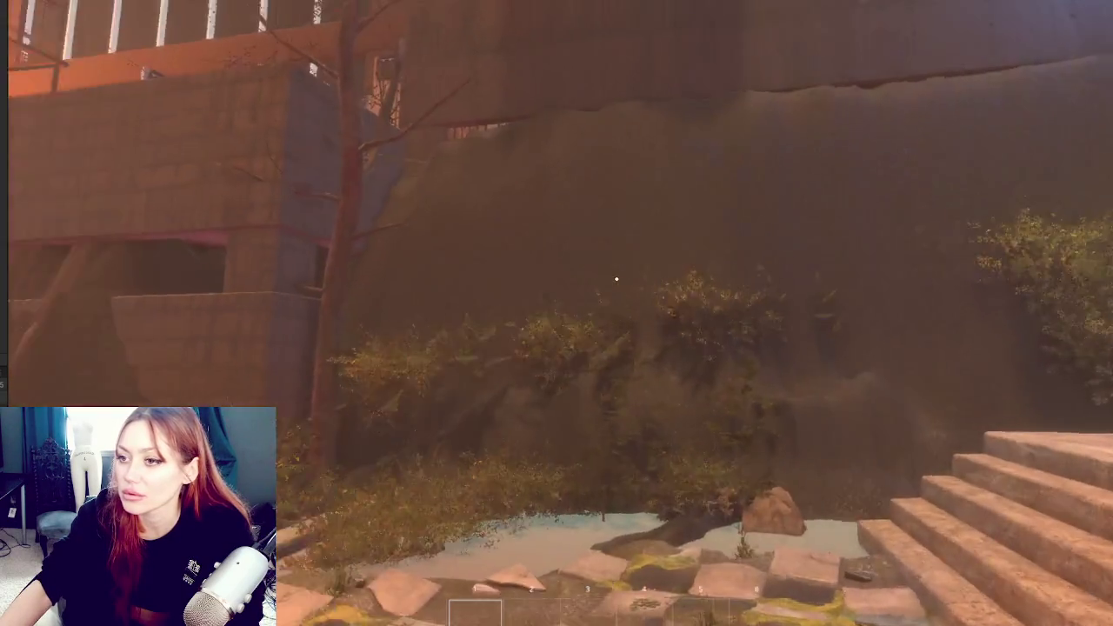
pyautogui.press('Tab')
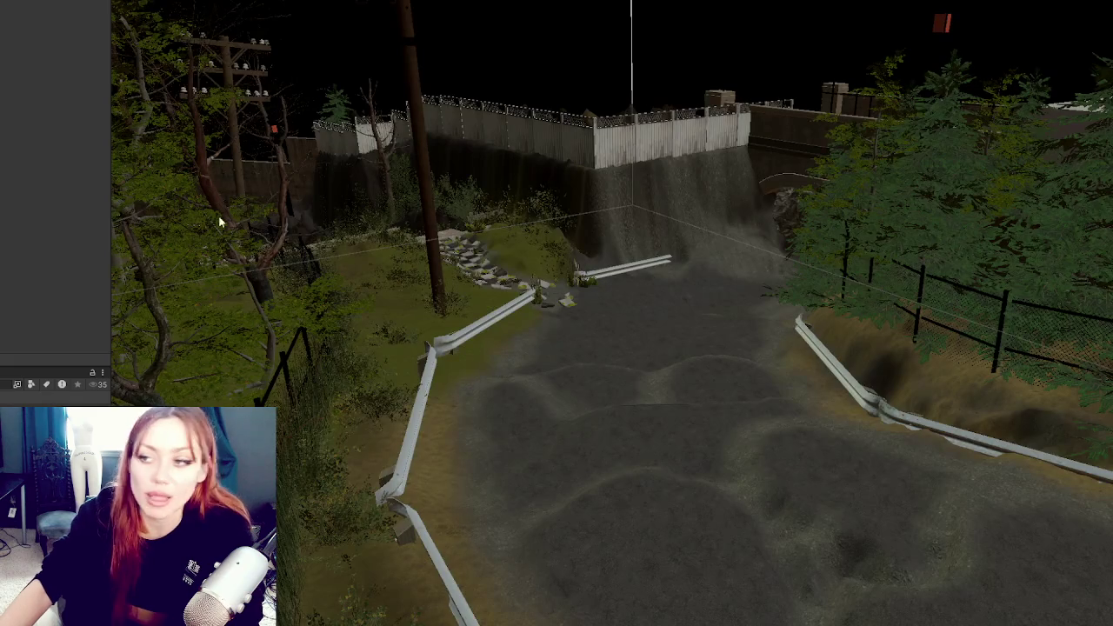
# Select the terrain, frame it and zoom in on the dirt wall below the fence
pyautogui.click(688, 194)
pyautogui.press('f')
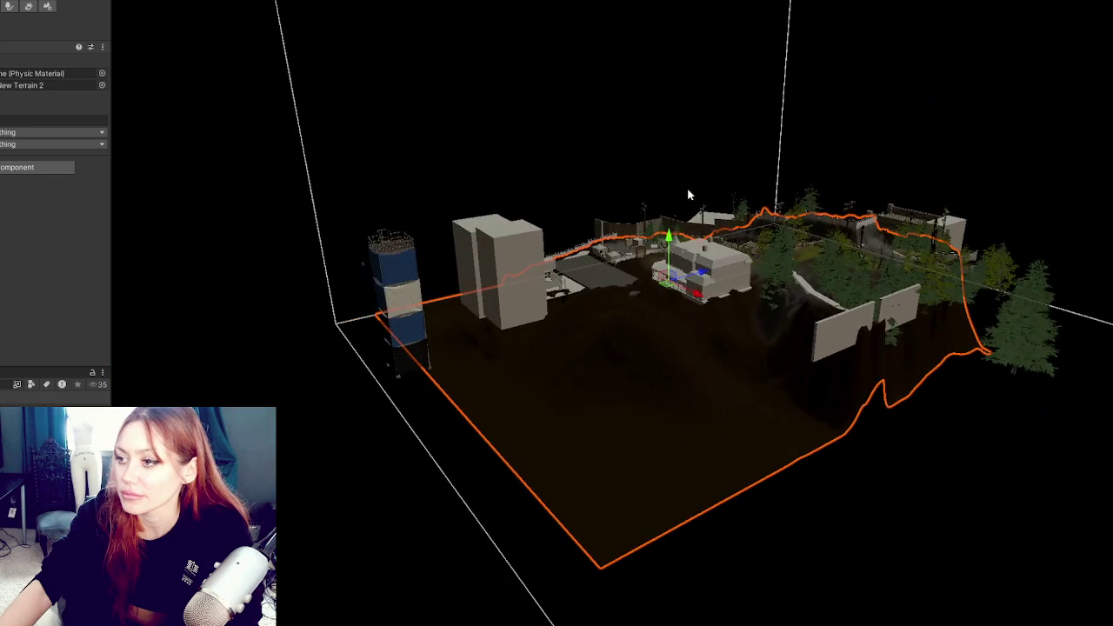
pyautogui.scroll(10, 764, 222)
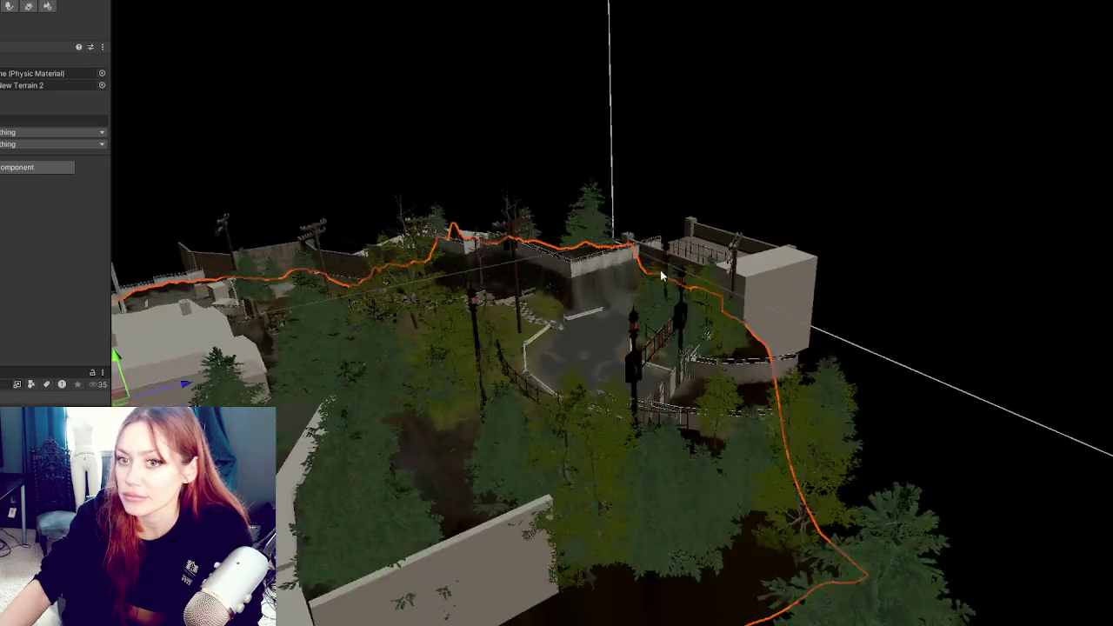
pyautogui.scroll(10, 625, 272)
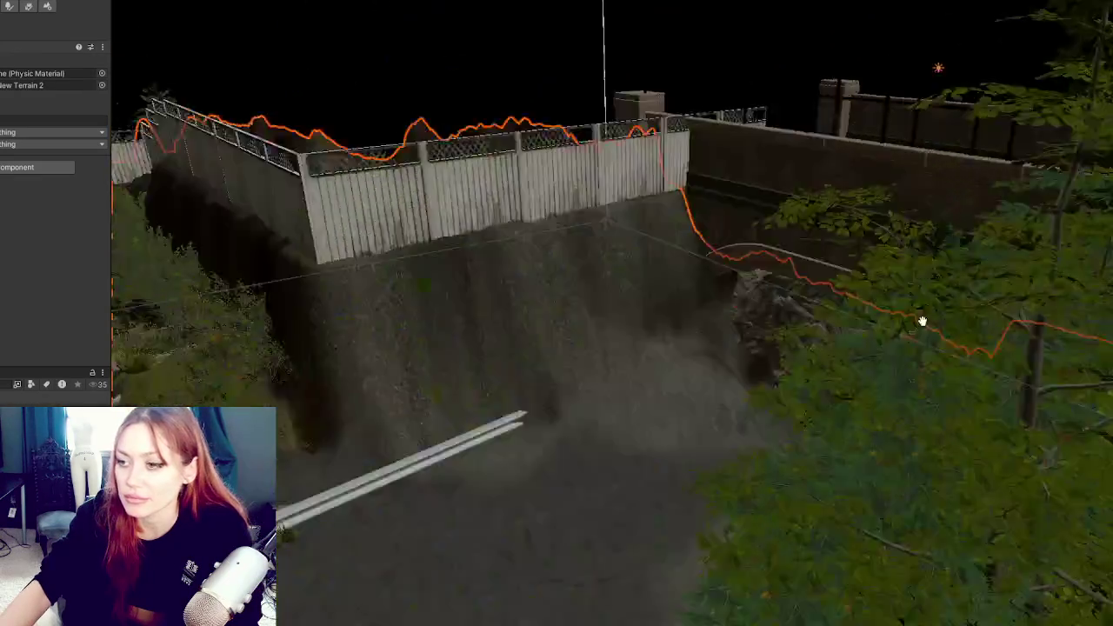
pyautogui.scroll(8, 796, 278)
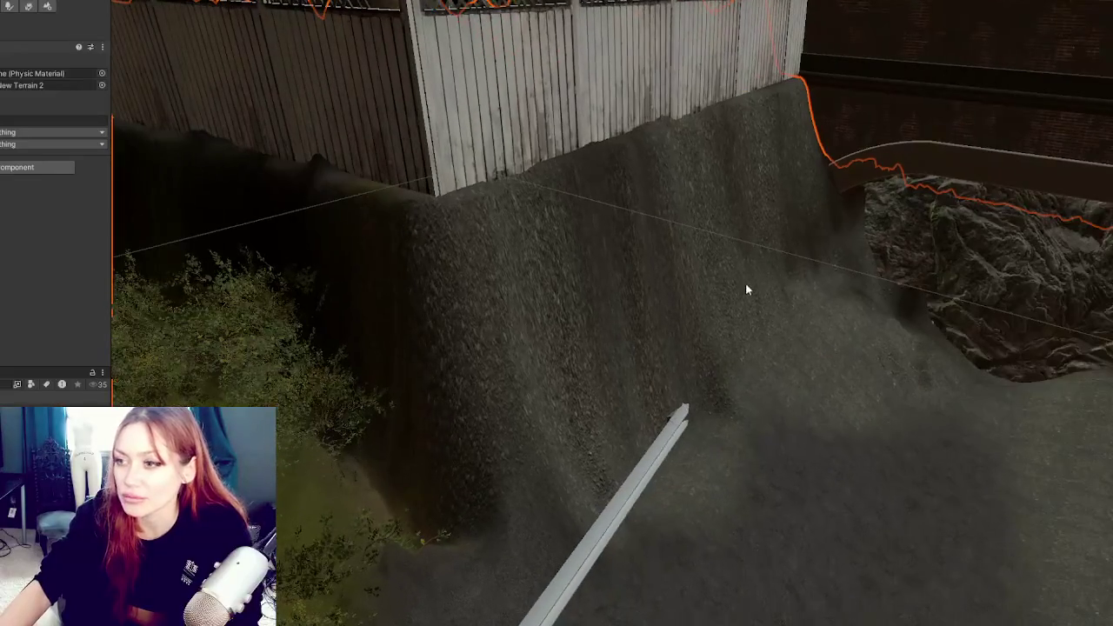
pyautogui.scroll(5, 53, 217)
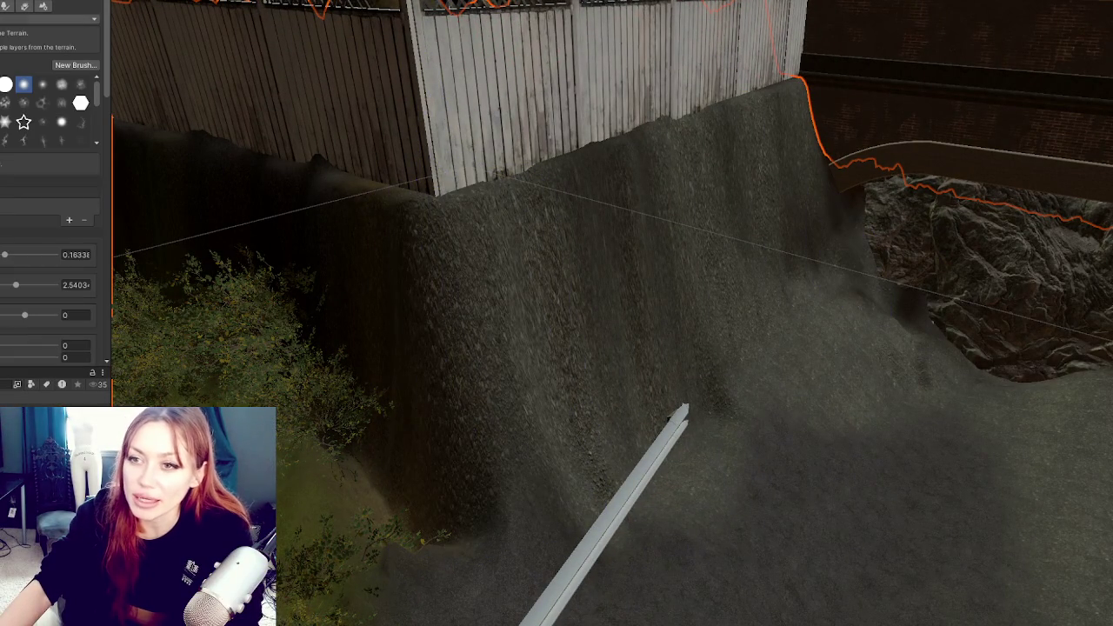
# Sculpt the dirt wall below the fence with Set Height at brush size 6.16
pyautogui.click(52, 20)
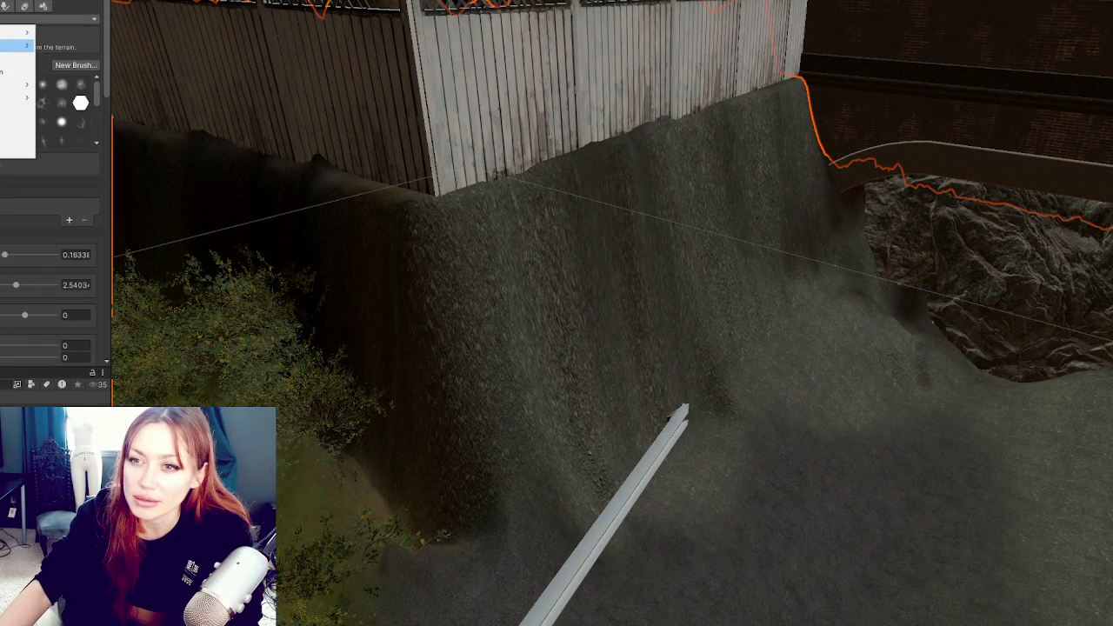
pyautogui.click(18, 45)
pyautogui.moveTo(735, 342)
pyautogui.mouseDown()
pyautogui.moveTo(807, 254)
pyautogui.moveTo(704, 293)
pyautogui.mouseUp()
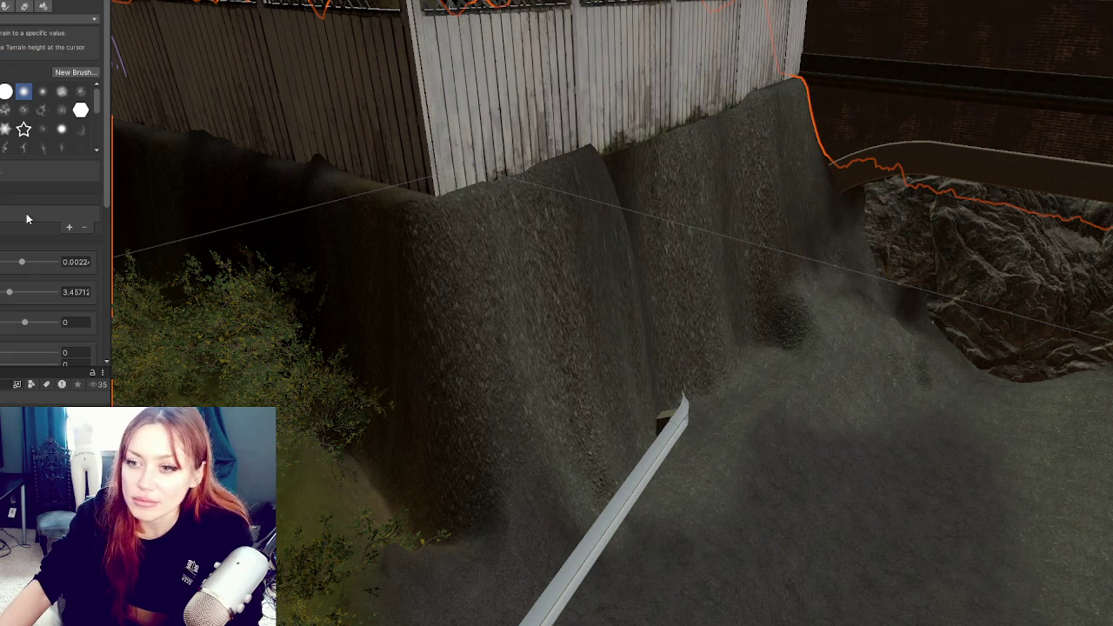
pyautogui.click(37, 294)
pyautogui.moveTo(480, 243)
pyautogui.mouseDown()
pyautogui.moveTo(676, 204)
pyautogui.moveTo(521, 283)
pyautogui.moveTo(763, 211)
pyautogui.moveTo(507, 273)
pyautogui.moveTo(762, 174)
pyautogui.moveTo(623, 303)
pyautogui.moveTo(745, 239)
pyautogui.moveTo(530, 409)
pyautogui.moveTo(472, 479)
pyautogui.moveTo(563, 368)
pyautogui.moveTo(521, 360)
pyautogui.moveTo(652, 273)
pyautogui.moveTo(544, 261)
pyautogui.moveTo(590, 219)
pyautogui.moveTo(392, 256)
pyautogui.moveTo(641, 186)
pyautogui.moveTo(549, 188)
pyautogui.moveTo(656, 195)
pyautogui.mouseUp()
pyautogui.moveTo(660, 330)
pyautogui.mouseDown()
pyautogui.moveTo(725, 362)
pyautogui.moveTo(539, 397)
pyautogui.moveTo(560, 439)
pyautogui.moveTo(443, 368)
pyautogui.moveTo(410, 331)
pyautogui.moveTo(415, 355)
pyautogui.moveTo(563, 337)
pyautogui.moveTo(757, 419)
pyautogui.moveTo(576, 418)
pyautogui.moveTo(442, 356)
pyautogui.moveTo(409, 323)
pyautogui.moveTo(366, 330)
pyautogui.moveTo(539, 340)
pyautogui.moveTo(323, 363)
pyautogui.moveTo(293, 318)
pyautogui.moveTo(261, 303)
pyautogui.moveTo(269, 293)
pyautogui.moveTo(751, 315)
pyautogui.moveTo(355, 286)
pyautogui.moveTo(821, 335)
pyautogui.moveTo(428, 293)
pyautogui.mouseUp()
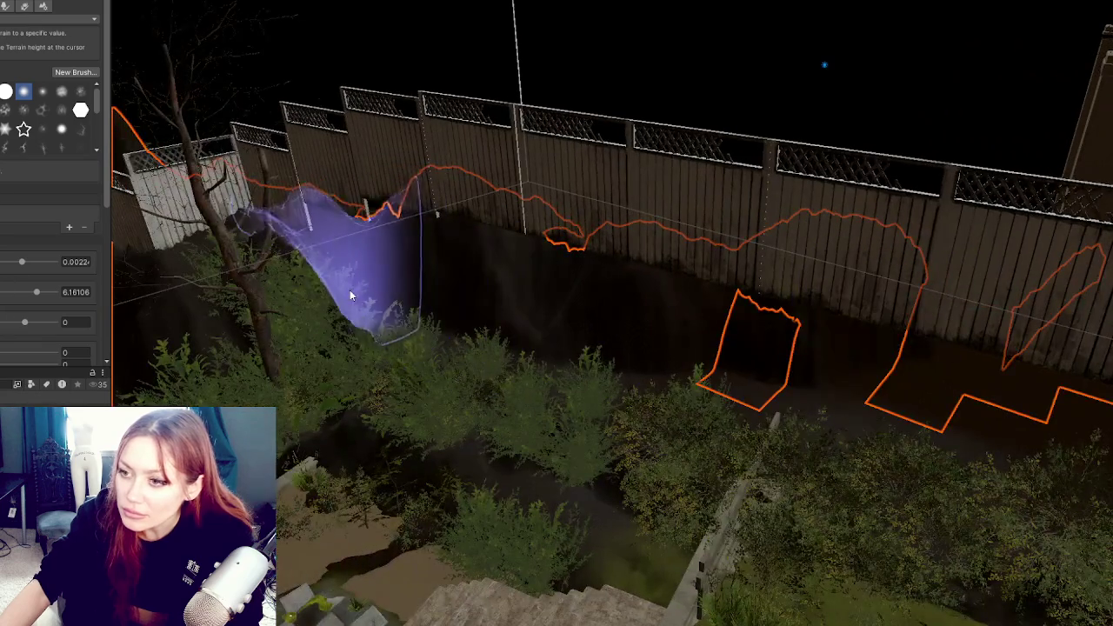
# Paint more Set Height strokes along the fence slope, raising a bump, then deselect the terrain
pyautogui.moveTo(324, 281)
pyautogui.mouseDown()
pyautogui.moveTo(248, 298)
pyautogui.moveTo(770, 298)
pyautogui.moveTo(441, 284)
pyautogui.moveTo(373, 323)
pyautogui.moveTo(497, 286)
pyautogui.moveTo(380, 339)
pyautogui.moveTo(187, 280)
pyautogui.moveTo(936, 339)
pyautogui.moveTo(566, 318)
pyautogui.mouseUp()
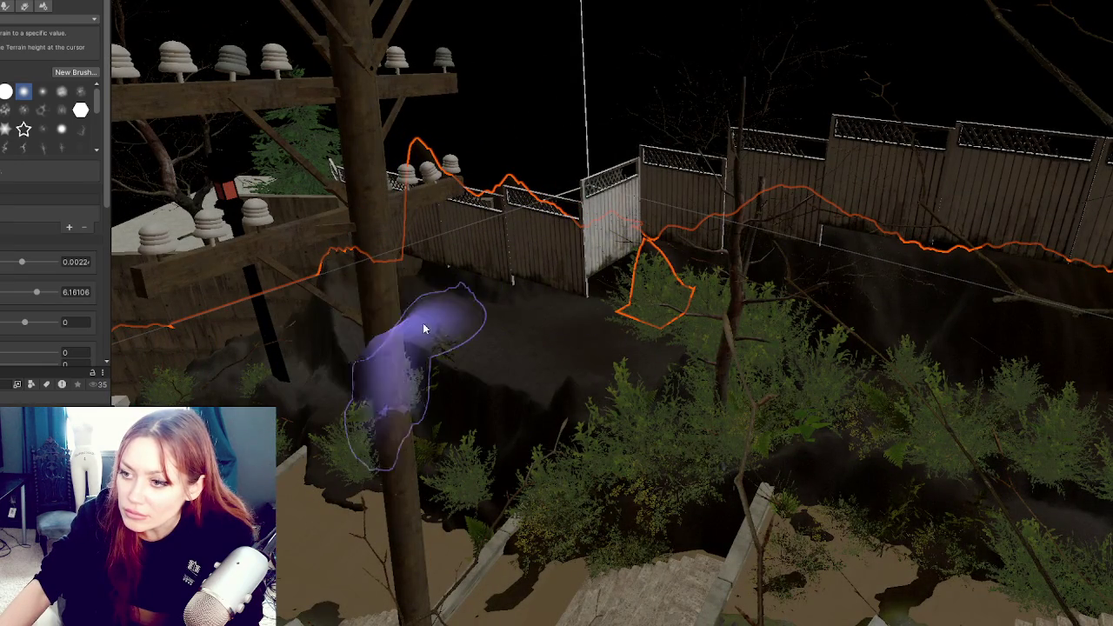
pyautogui.moveTo(500, 298)
pyautogui.mouseDown()
pyautogui.moveTo(525, 376)
pyautogui.moveTo(576, 373)
pyautogui.moveTo(496, 385)
pyautogui.moveTo(421, 360)
pyautogui.moveTo(367, 322)
pyautogui.moveTo(454, 310)
pyautogui.moveTo(625, 322)
pyautogui.moveTo(521, 350)
pyautogui.moveTo(621, 323)
pyautogui.moveTo(858, 322)
pyautogui.moveTo(1031, 360)
pyautogui.mouseUp()
pyautogui.scroll(3, 657, 275)
pyautogui.moveTo(656, 274)
pyautogui.mouseDown()
pyautogui.moveTo(609, 261)
pyautogui.moveTo(522, 296)
pyautogui.mouseUp()
pyautogui.rightClick(62, 180)
pyautogui.click(110, 280)
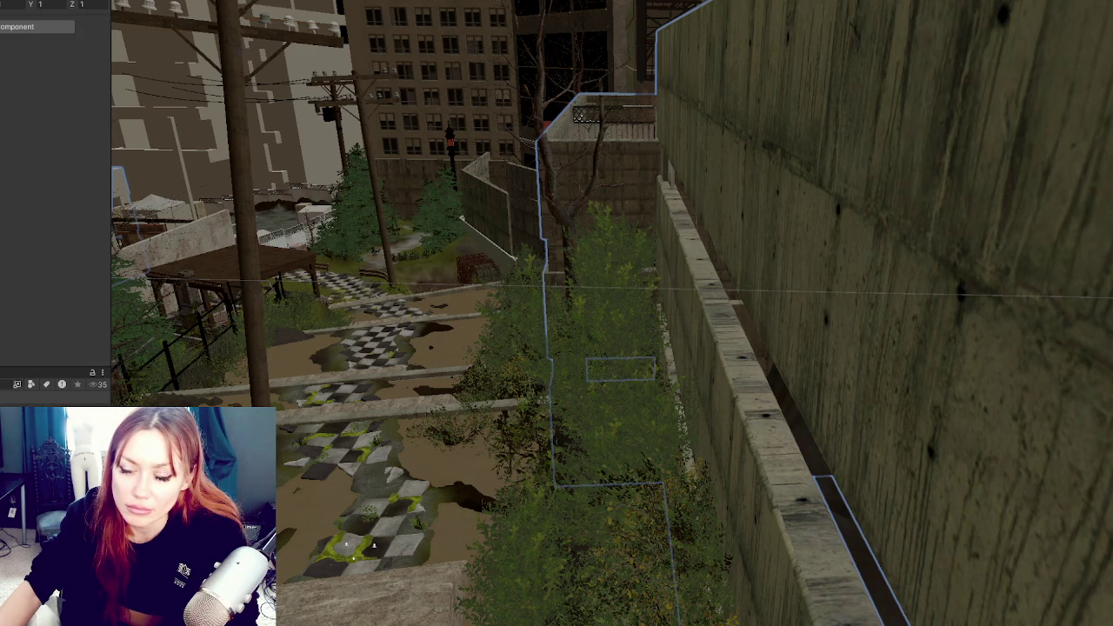
# Select and frame the row of fence segments along the building ledge
pyautogui.moveTo(609, 228)
pyautogui.mouseDown()
pyautogui.moveTo(597, 295)
pyautogui.moveTo(882, 318)
pyautogui.moveTo(827, 269)
pyautogui.moveTo(779, 263)
pyautogui.moveTo(994, 229)
pyautogui.moveTo(869, 287)
pyautogui.moveTo(824, 367)
pyautogui.moveTo(837, 218)
pyautogui.moveTo(725, 238)
pyautogui.moveTo(646, 273)
pyautogui.moveTo(774, 273)
pyautogui.moveTo(881, 186)
pyautogui.moveTo(722, 251)
pyautogui.moveTo(841, 258)
pyautogui.moveTo(870, 241)
pyautogui.moveTo(683, 241)
pyautogui.moveTo(608, 223)
pyautogui.moveTo(808, 248)
pyautogui.moveTo(790, 211)
pyautogui.moveTo(775, 216)
pyautogui.moveTo(802, 221)
pyautogui.moveTo(759, 189)
pyautogui.moveTo(721, 300)
pyautogui.moveTo(695, 268)
pyautogui.mouseUp()
pyautogui.click(696, 269)
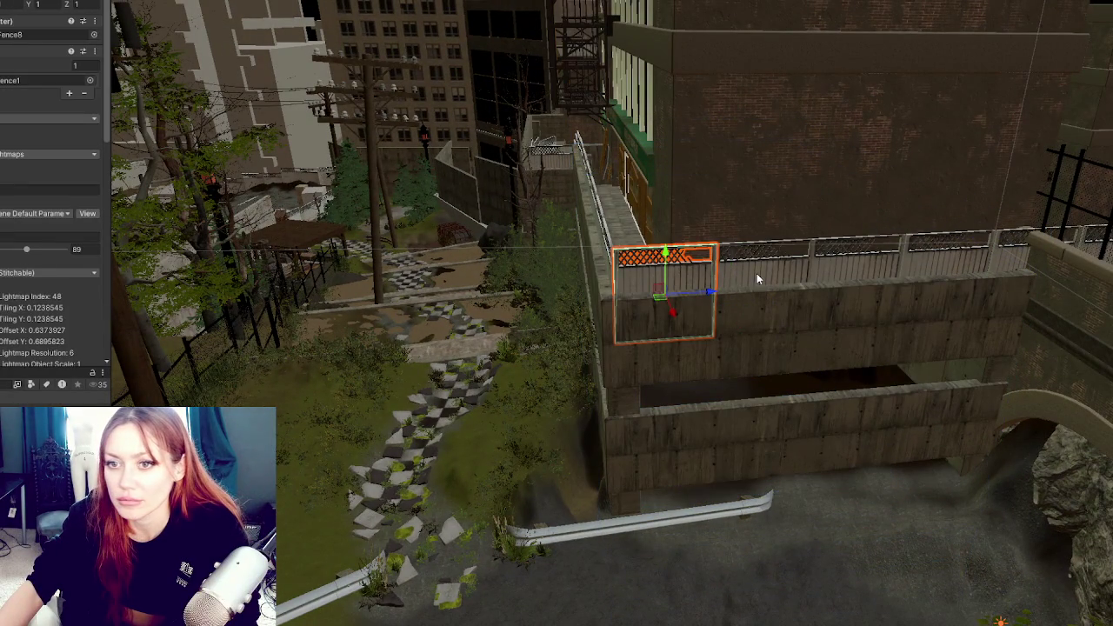
pyautogui.keyDown('shift'); pyautogui.click(761, 271); pyautogui.keyUp('shift')
pyautogui.keyDown('shift'); pyautogui.click(856, 265); pyautogui.keyUp('shift')
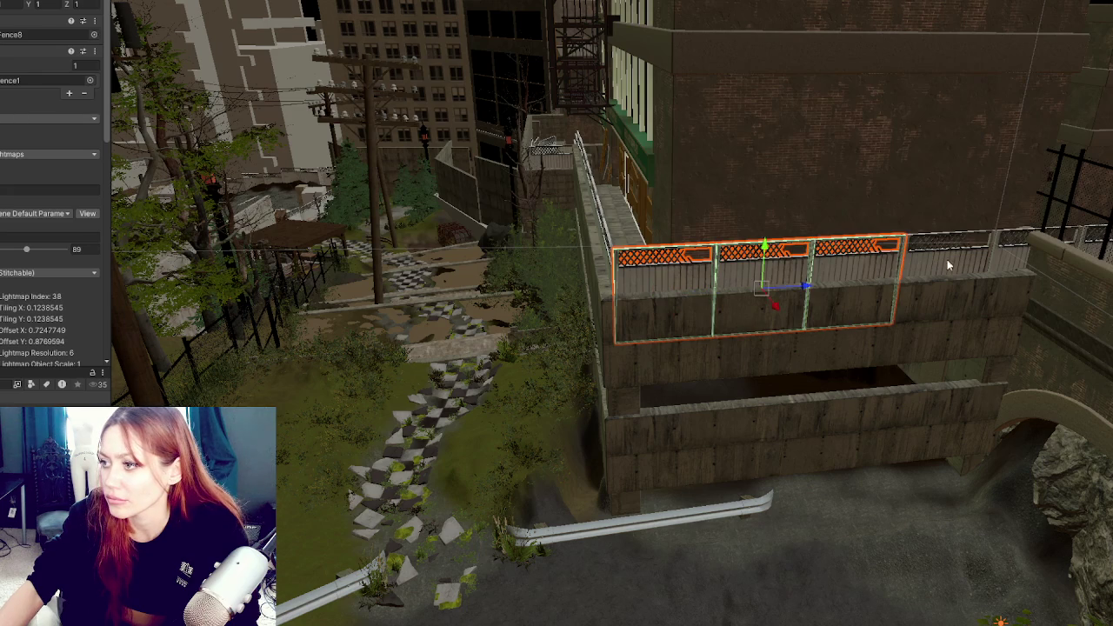
pyautogui.keyDown('shift'); pyautogui.click(944, 261); pyautogui.keyUp('shift')
pyautogui.keyDown('shift'); pyautogui.click(1035, 257); pyautogui.keyUp('shift')
pyautogui.press('f')
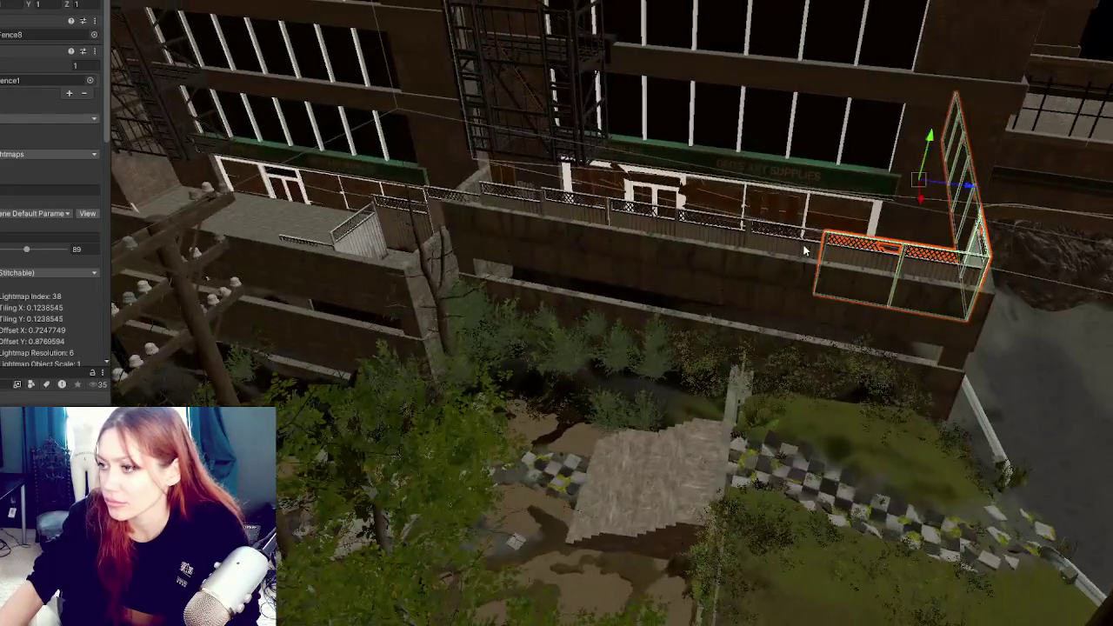
pyautogui.keyDown('shift'); pyautogui.click(805, 251); pyautogui.keyUp('shift')
pyautogui.keyDown('shift'); pyautogui.click(711, 237); pyautogui.keyUp('shift')
pyautogui.keyDown('shift'); pyautogui.click(642, 228); pyautogui.keyUp('shift')
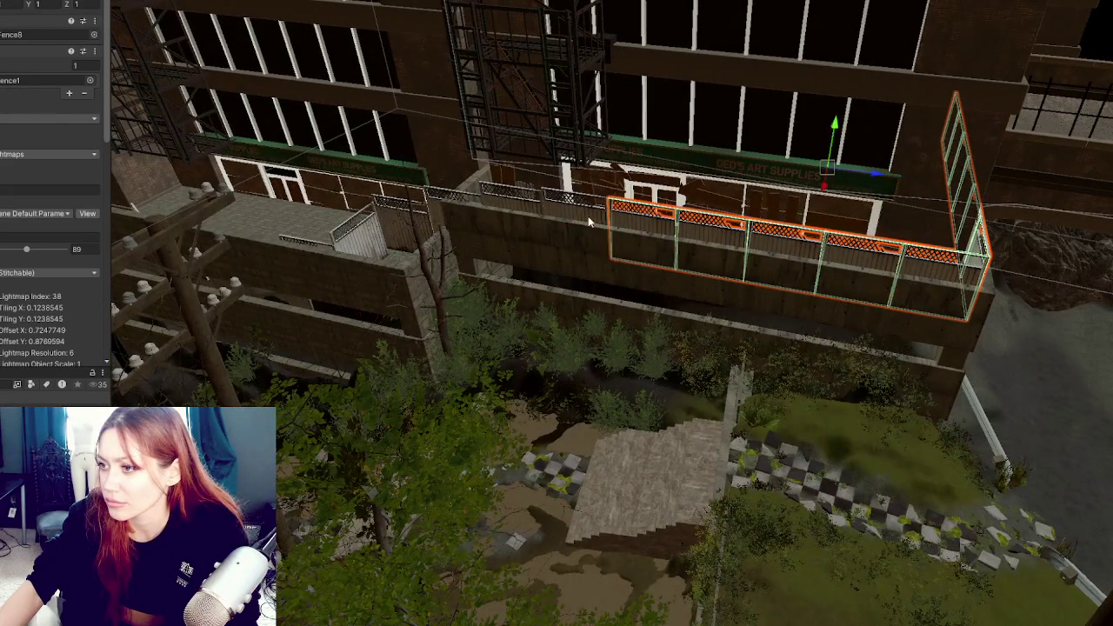
pyautogui.keyDown('shift'); pyautogui.click(432, 205); pyautogui.keyUp('shift')
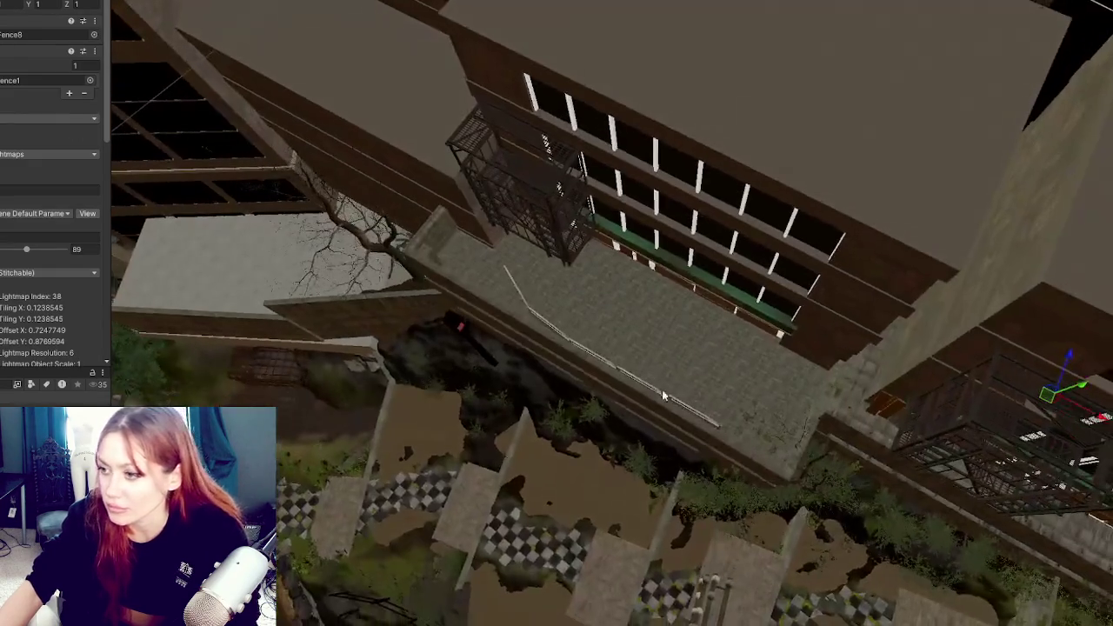
# Select and frame the small fence pieces on the ledge below the building
pyautogui.click(663, 397)
pyautogui.click(659, 393)
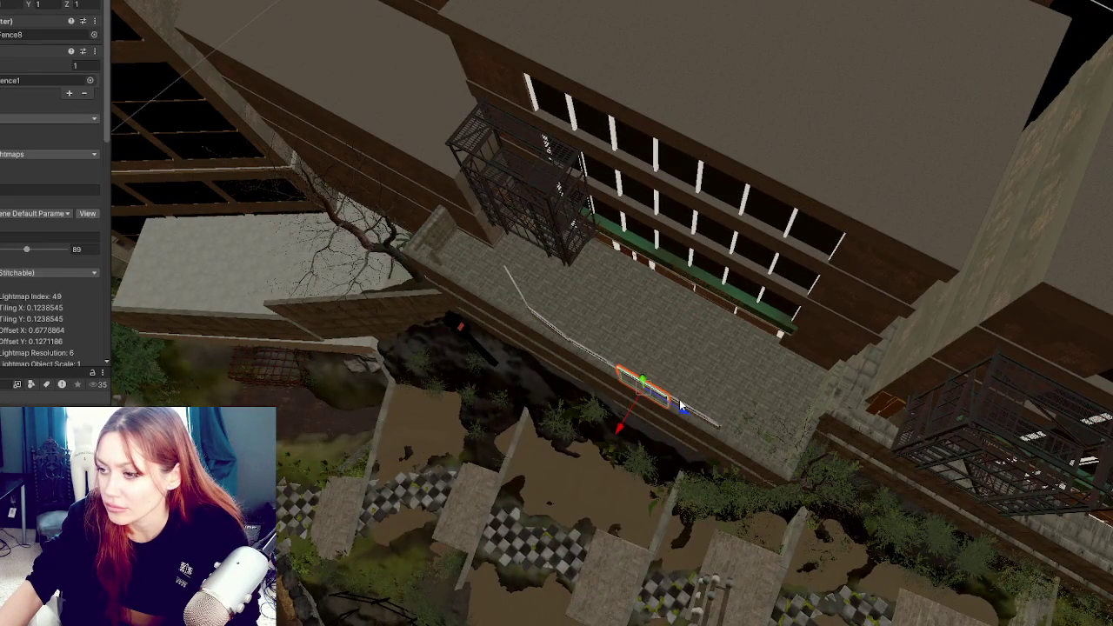
pyautogui.press('f')
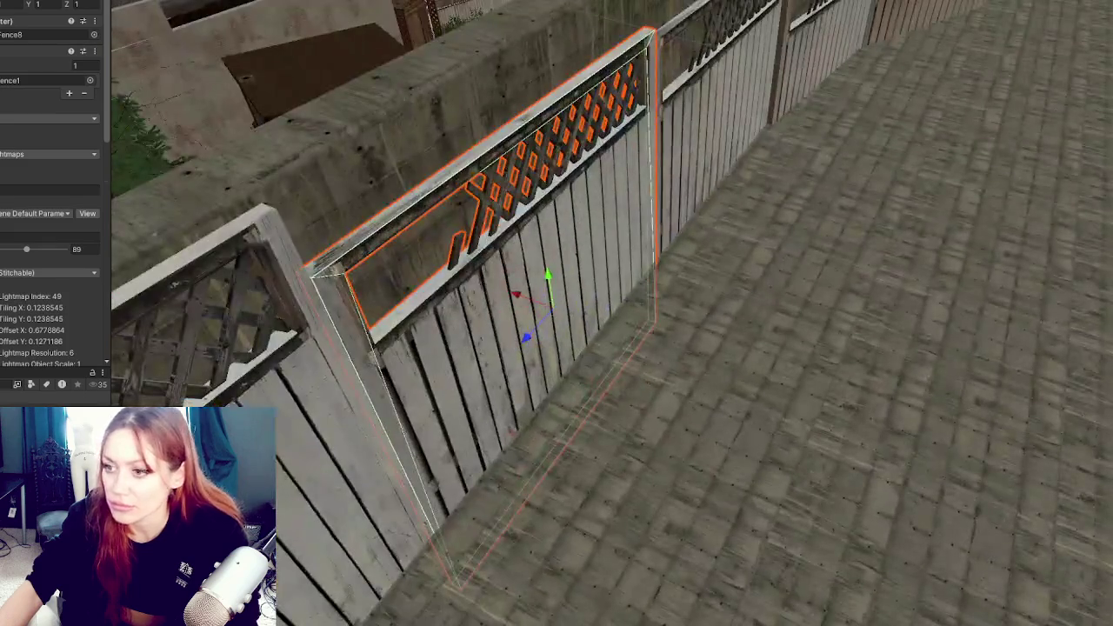
pyautogui.click(740, 103)
pyautogui.press('f')
pyautogui.moveTo(881, 247)
pyautogui.mouseDown()
pyautogui.moveTo(703, 101)
pyautogui.moveTo(652, 130)
pyautogui.moveTo(793, 102)
pyautogui.mouseUp()
# Fly across to the stairs and concrete wall and select the terrain beside it
pyautogui.press('w')
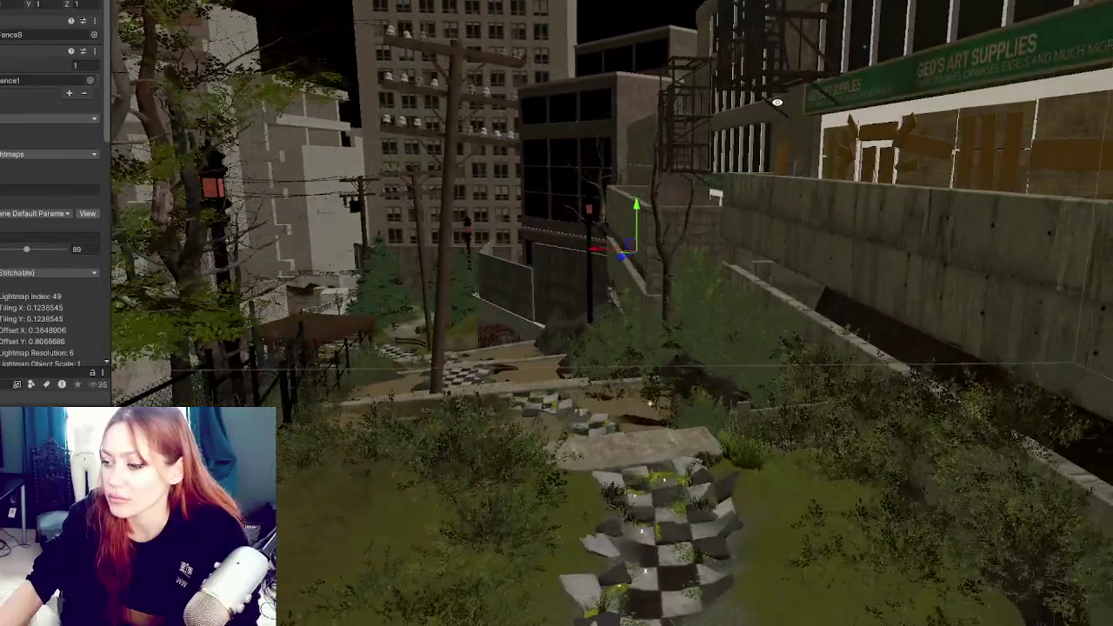
pyautogui.press('w')
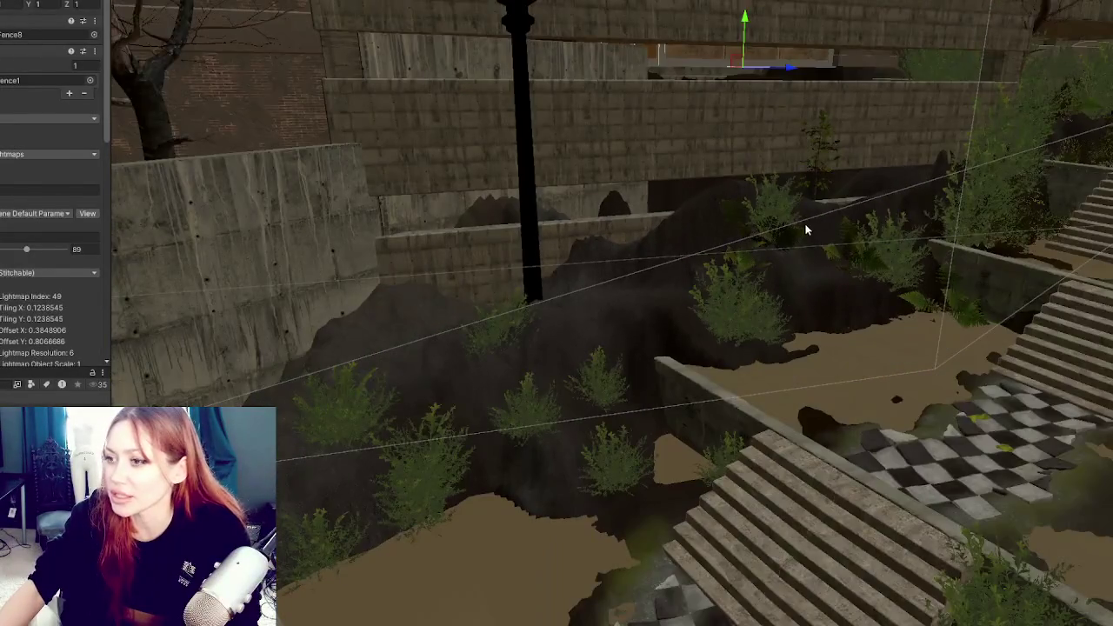
pyautogui.press('w')
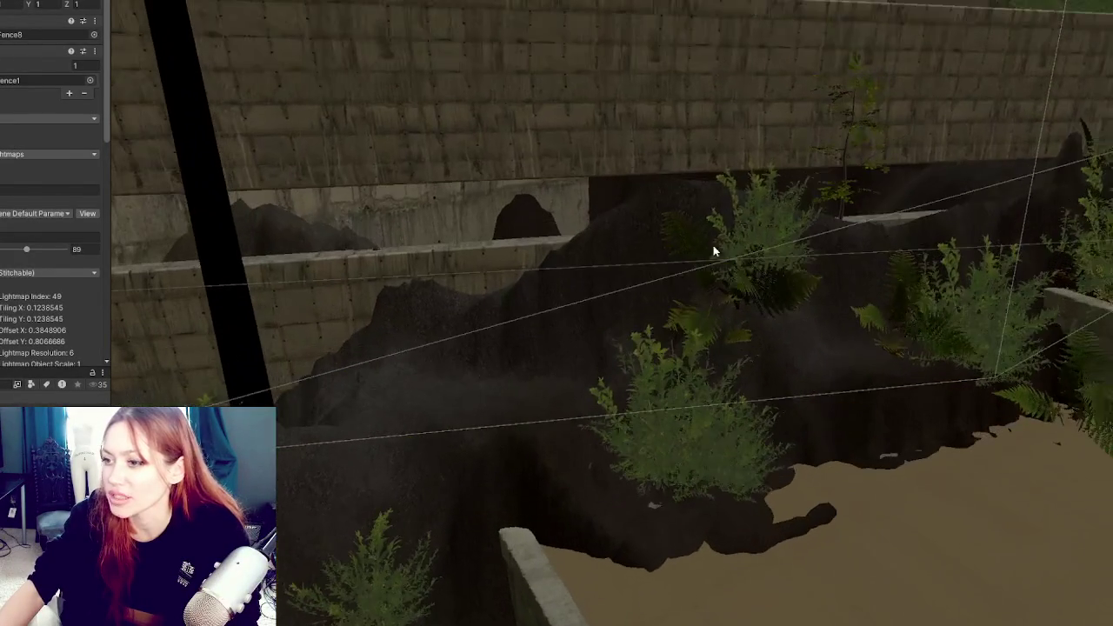
pyautogui.click(561, 240)
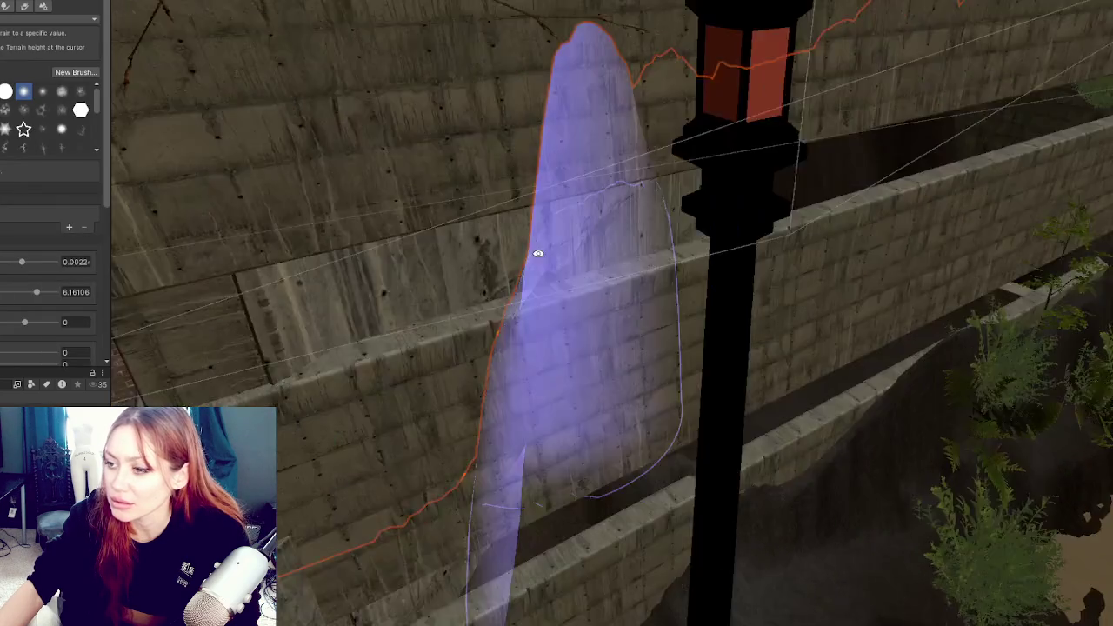
# Select the stone wall section by the lamp post and nudge it along Z
pyautogui.moveTo(537, 253); pyautogui.dragTo(631, 297)
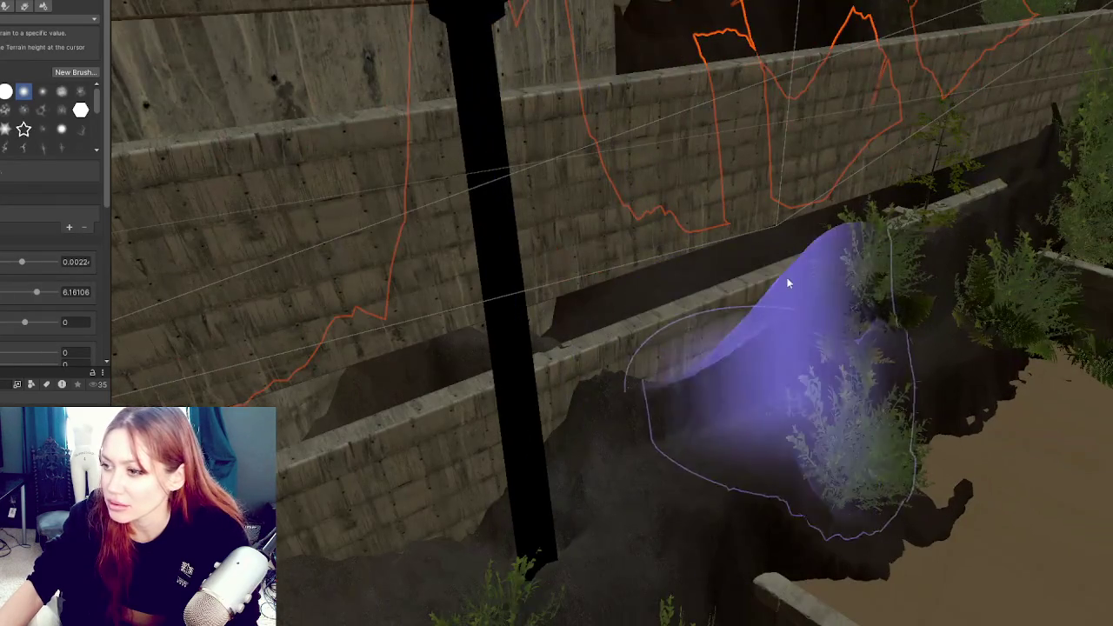
pyautogui.moveTo(907, 241)
pyautogui.mouseDown()
pyautogui.moveTo(855, 231)
pyautogui.moveTo(291, 318)
pyautogui.mouseUp()
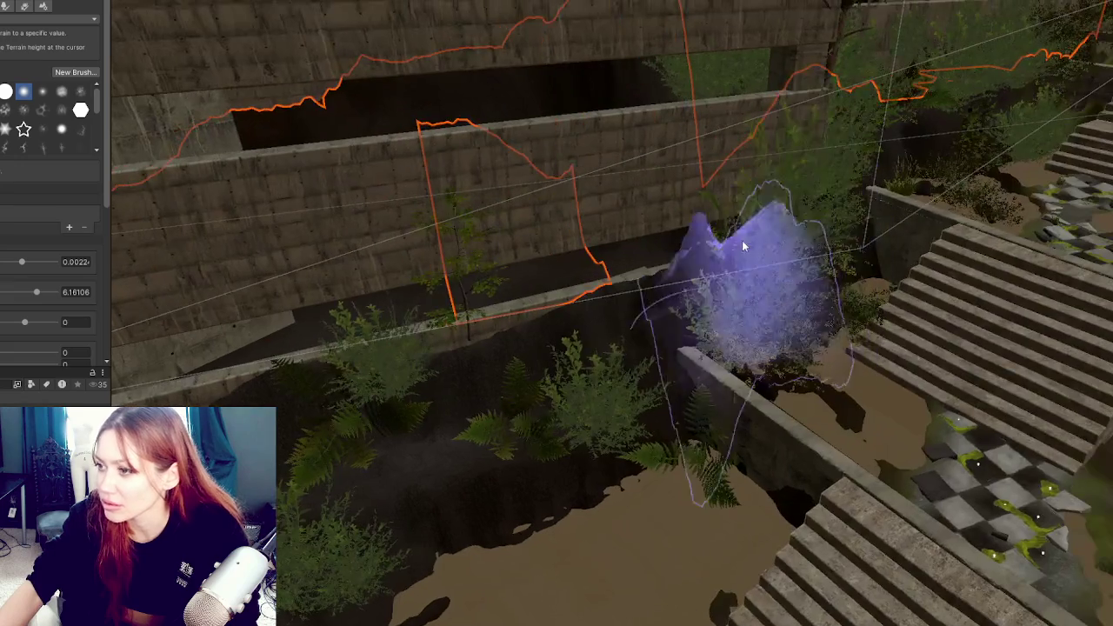
pyautogui.moveTo(790, 186); pyautogui.dragTo(676, 250)
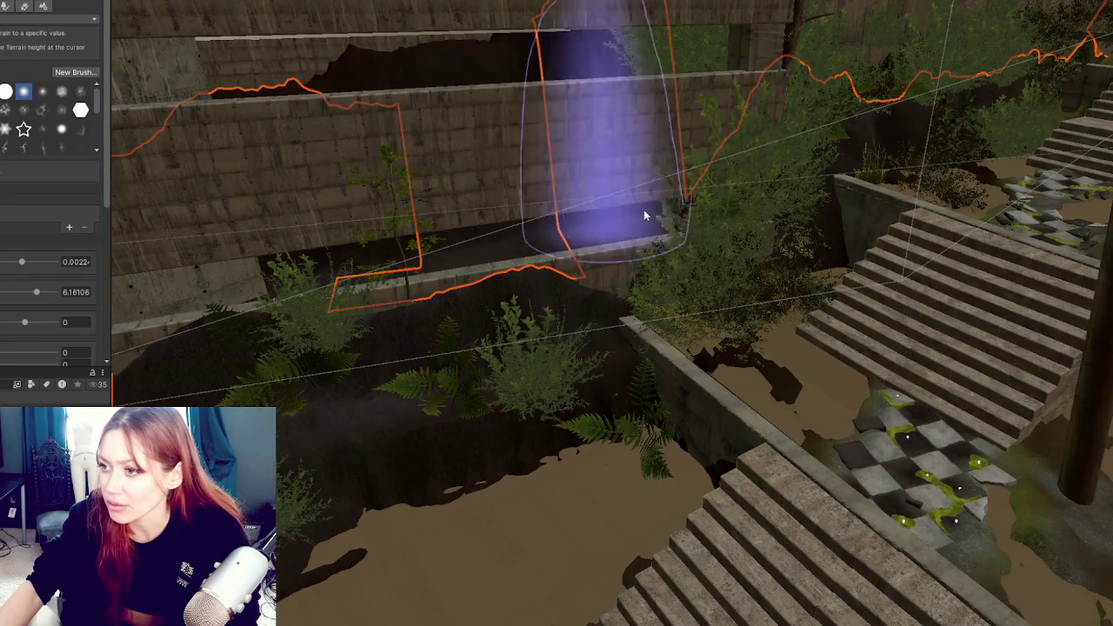
pyautogui.moveTo(320, 253)
pyautogui.mouseDown()
pyautogui.moveTo(318, 323)
pyautogui.moveTo(482, 341)
pyautogui.moveTo(465, 365)
pyautogui.moveTo(426, 300)
pyautogui.mouseUp()
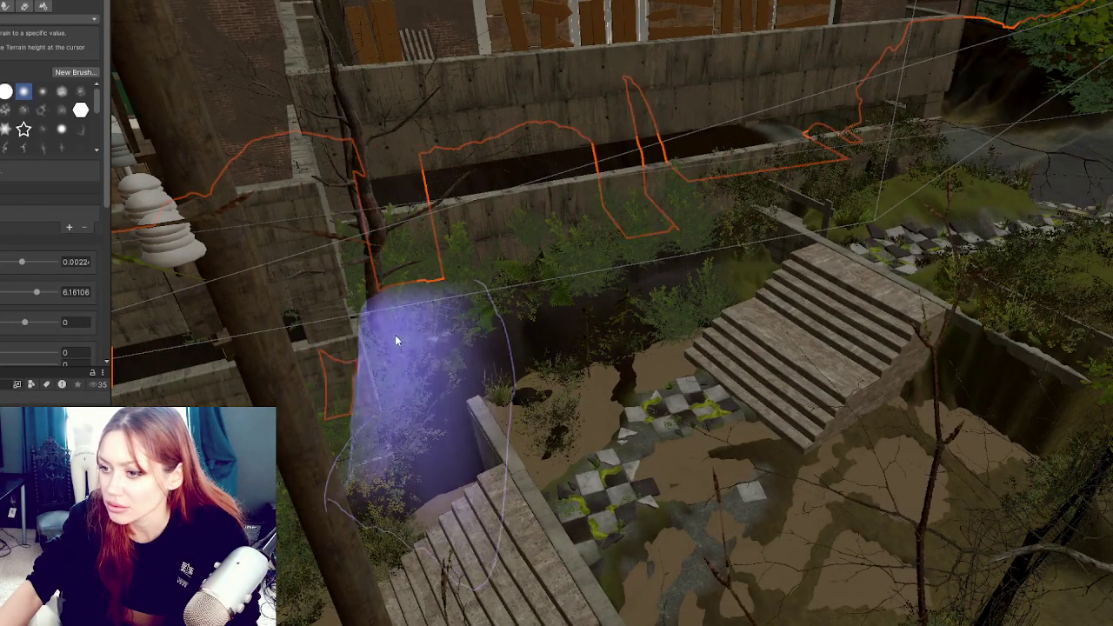
pyautogui.moveTo(374, 311); pyautogui.dragTo(464, 368)
pyautogui.moveTo(504, 310)
pyautogui.mouseDown()
pyautogui.moveTo(562, 304)
pyautogui.moveTo(514, 247)
pyautogui.moveTo(447, 286)
pyautogui.mouseUp()
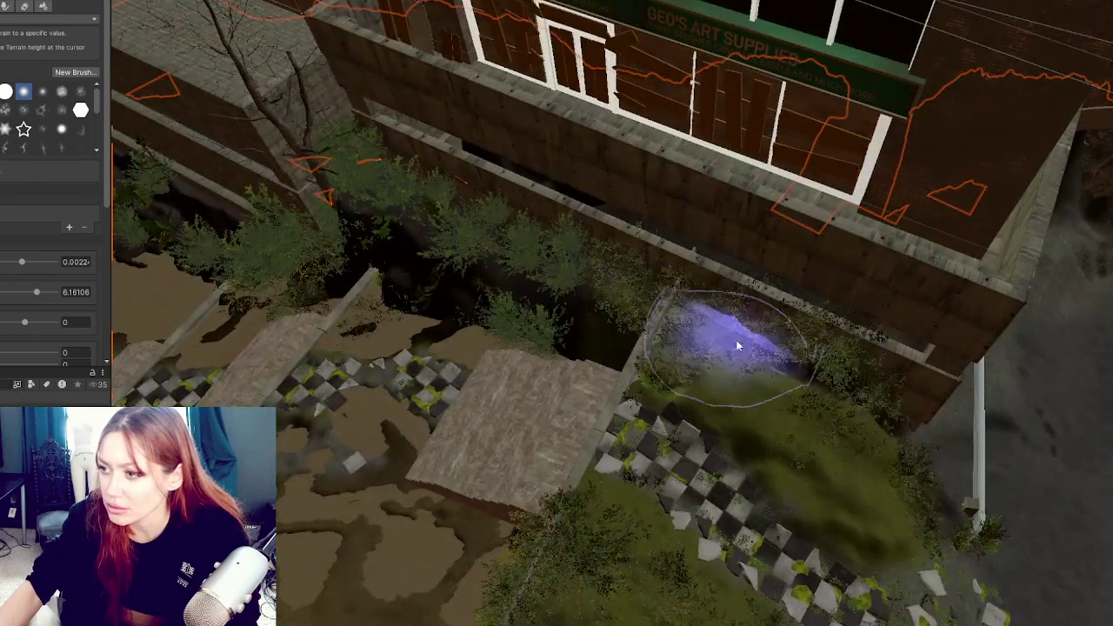
pyautogui.moveTo(865, 413)
pyautogui.mouseDown()
pyautogui.moveTo(864, 367)
pyautogui.moveTo(756, 443)
pyautogui.moveTo(863, 340)
pyautogui.mouseUp()
pyautogui.moveTo(793, 162); pyautogui.dragTo(767, 165)
pyautogui.moveTo(767, 165)
pyautogui.mouseDown()
pyautogui.moveTo(956, 233)
pyautogui.moveTo(777, 267)
pyautogui.moveTo(844, 194)
pyautogui.moveTo(507, 351)
pyautogui.mouseUp()
pyautogui.scroll(-3, 537, 339)
pyautogui.moveTo(505, 217)
pyautogui.mouseDown()
pyautogui.moveTo(493, 214)
pyautogui.moveTo(707, 236)
pyautogui.moveTo(539, 222)
pyautogui.mouseUp()
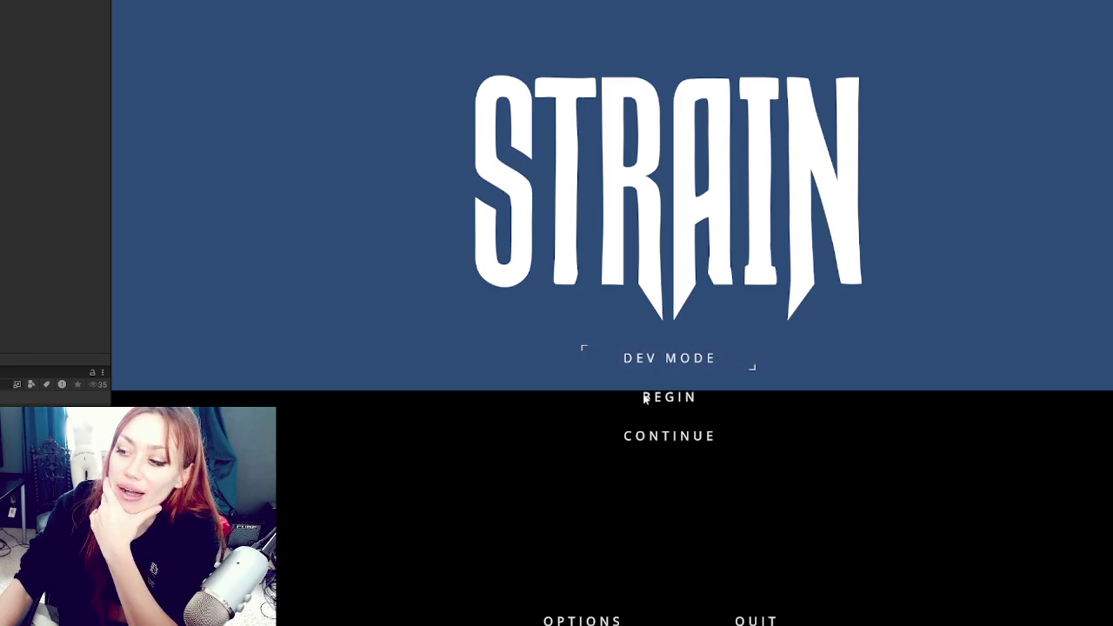
# Begin a new playthrough from the STRAIN title menu
pyautogui.click(678, 383)
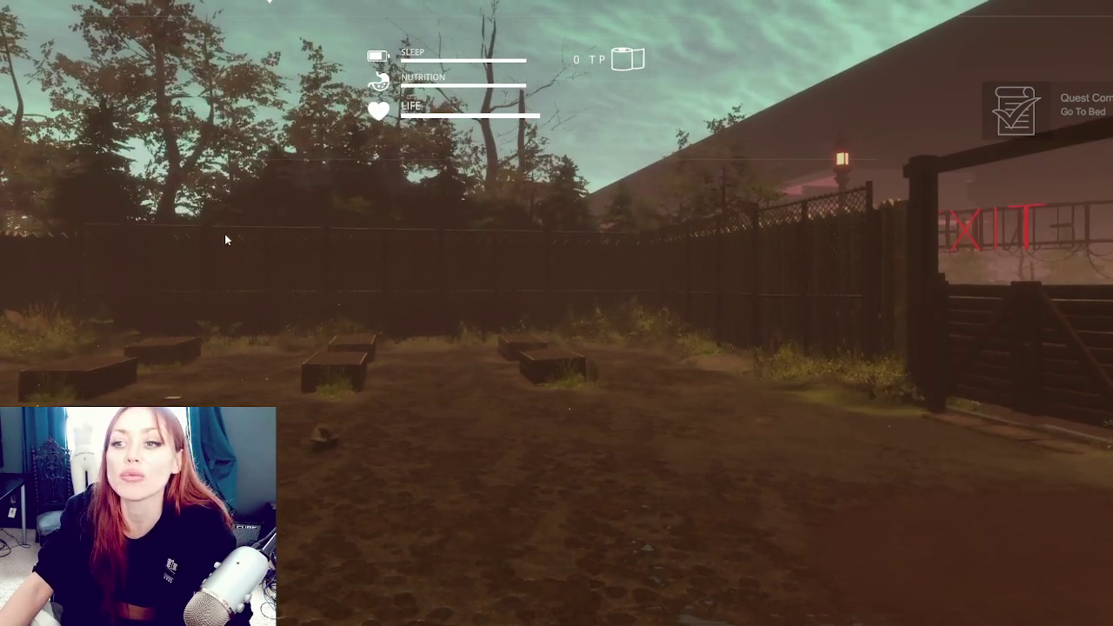
# Walk through the wooden gate, then follow the path and open the red EXIT gate
pyautogui.press('w')
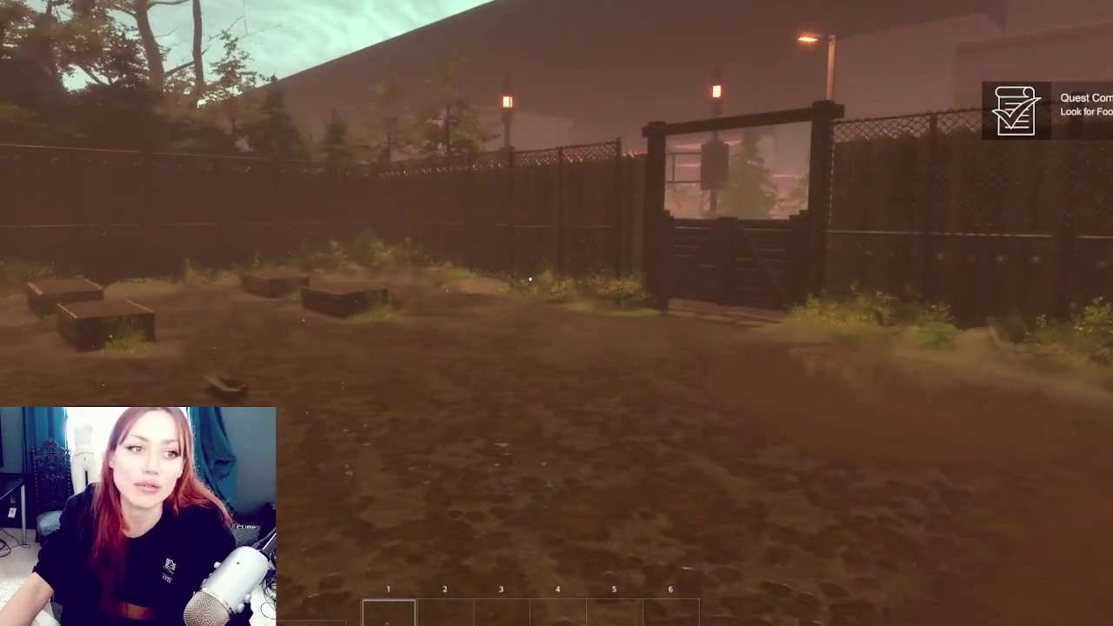
pyautogui.press('w')
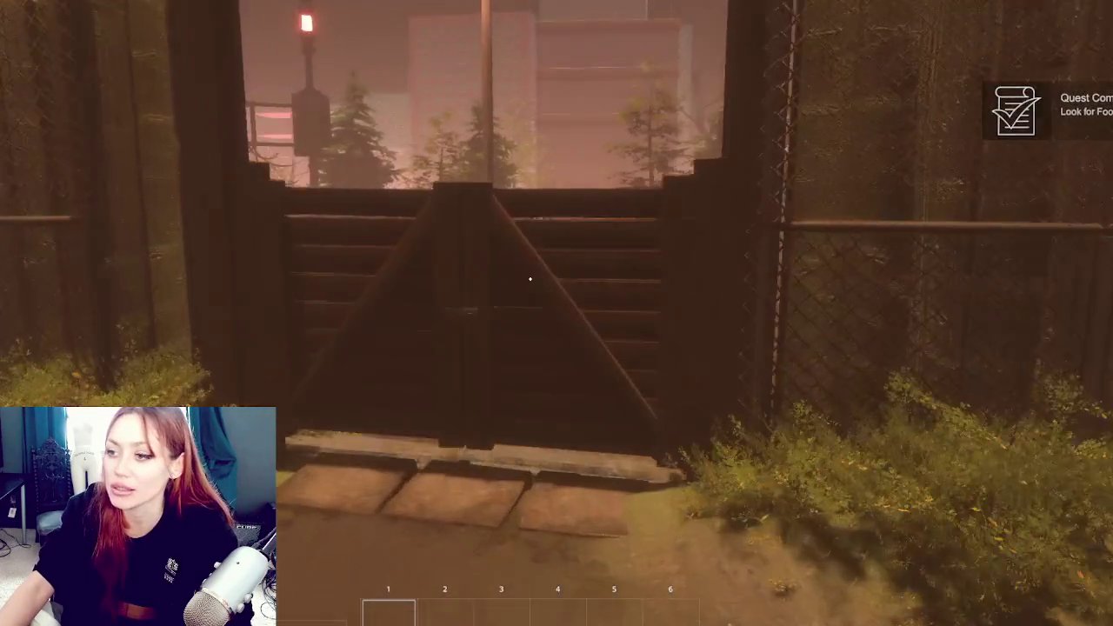
pyautogui.press('e')
pyautogui.press('w')
pyautogui.press('w')
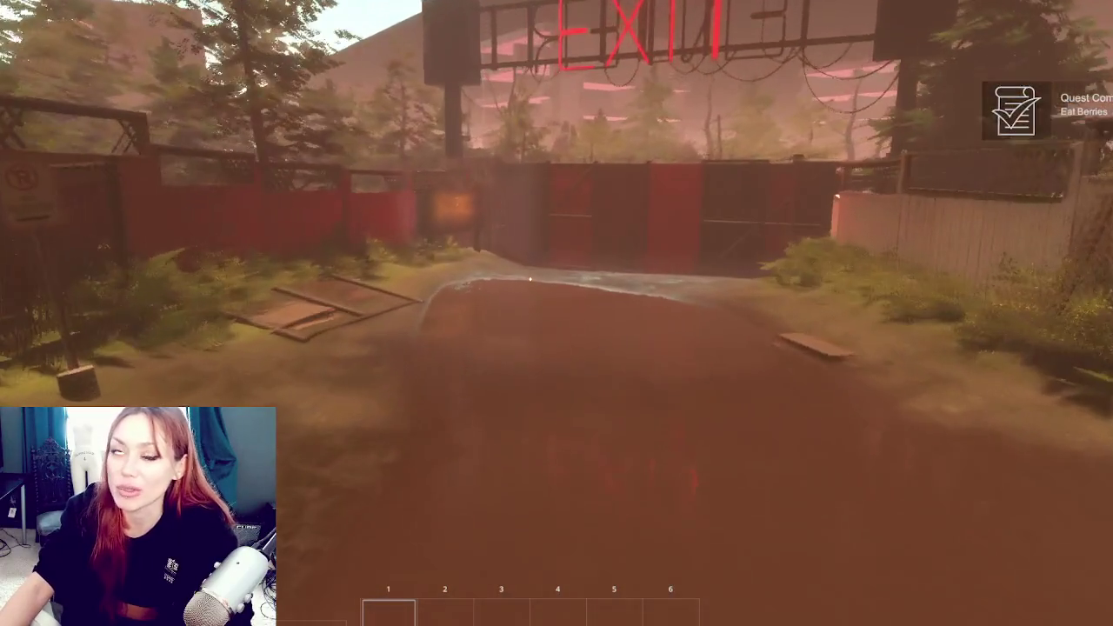
pyautogui.press('w')
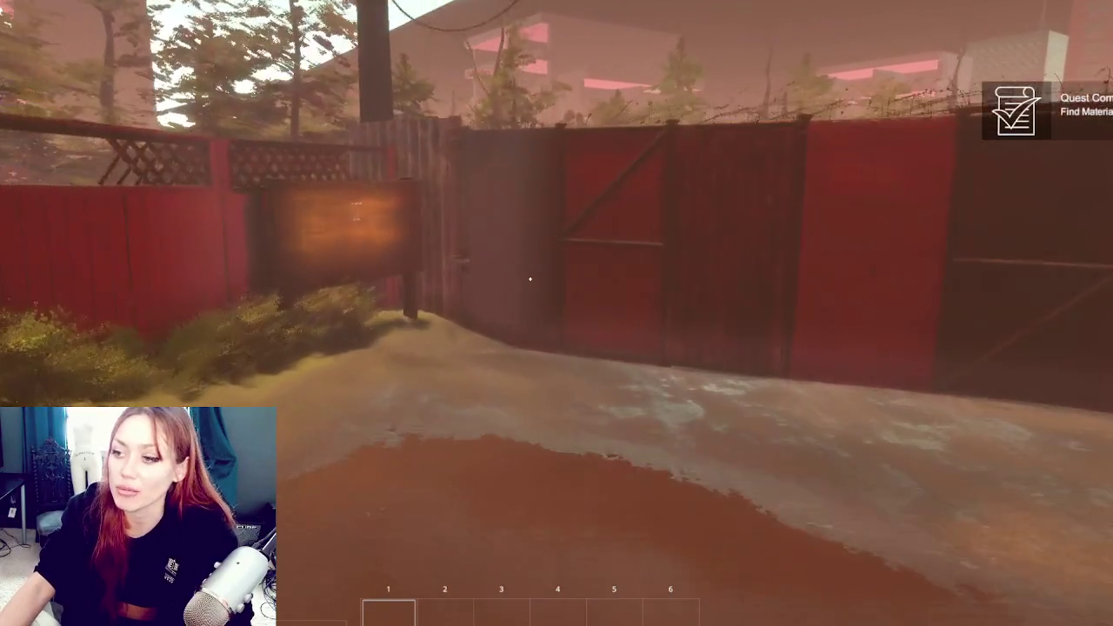
pyautogui.press('e')
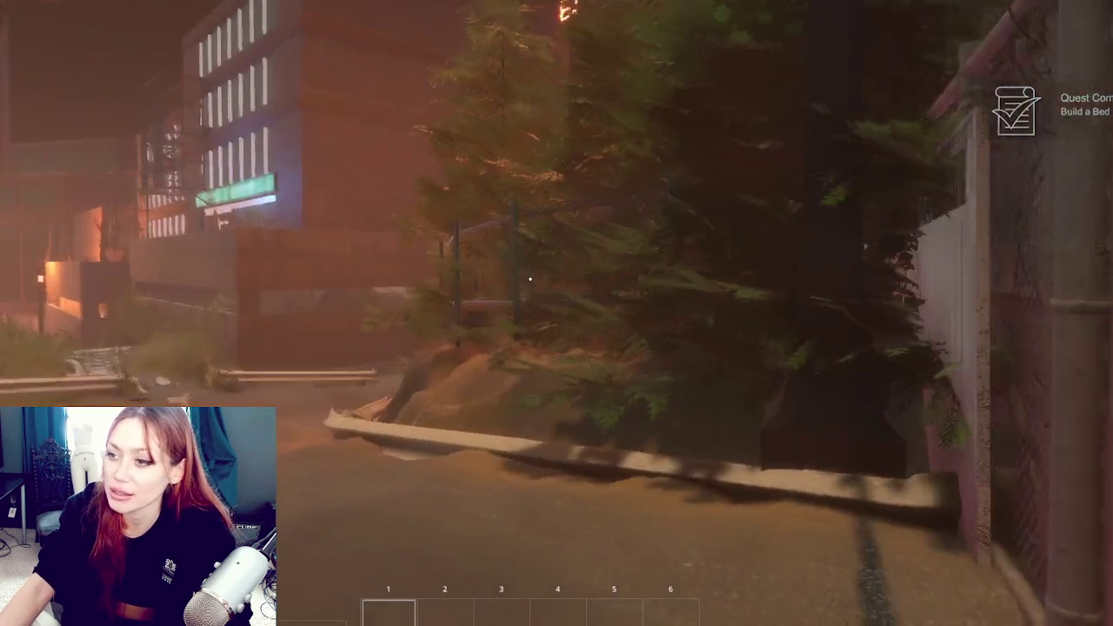
# Explore the sandy lot by the brick building and bridge arch, then show the survival stats
pyautogui.press('w')
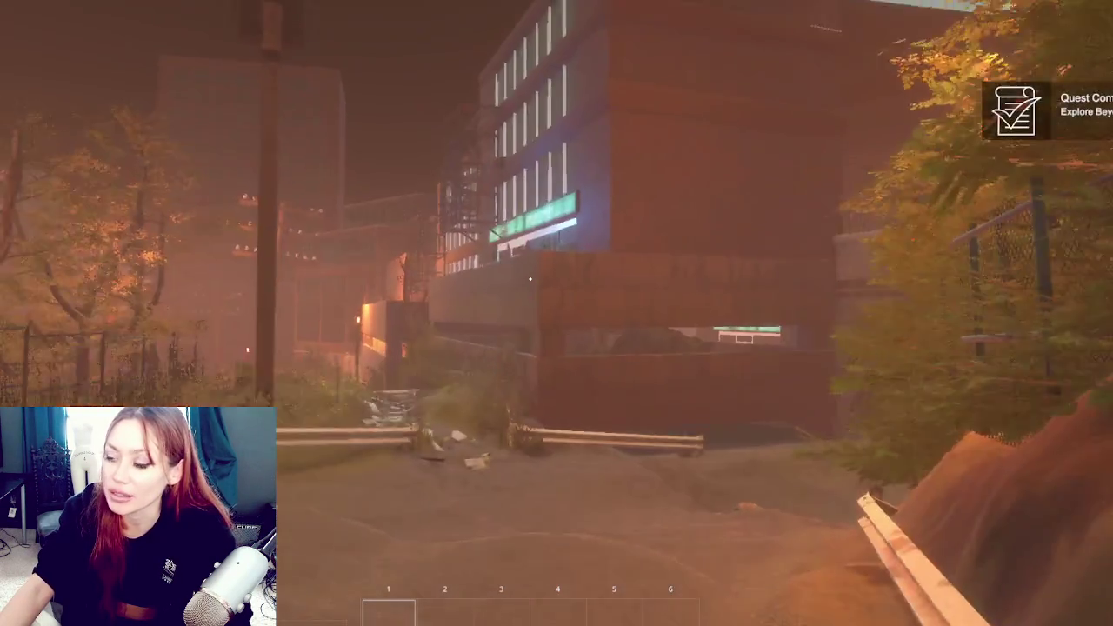
pyautogui.press('w')
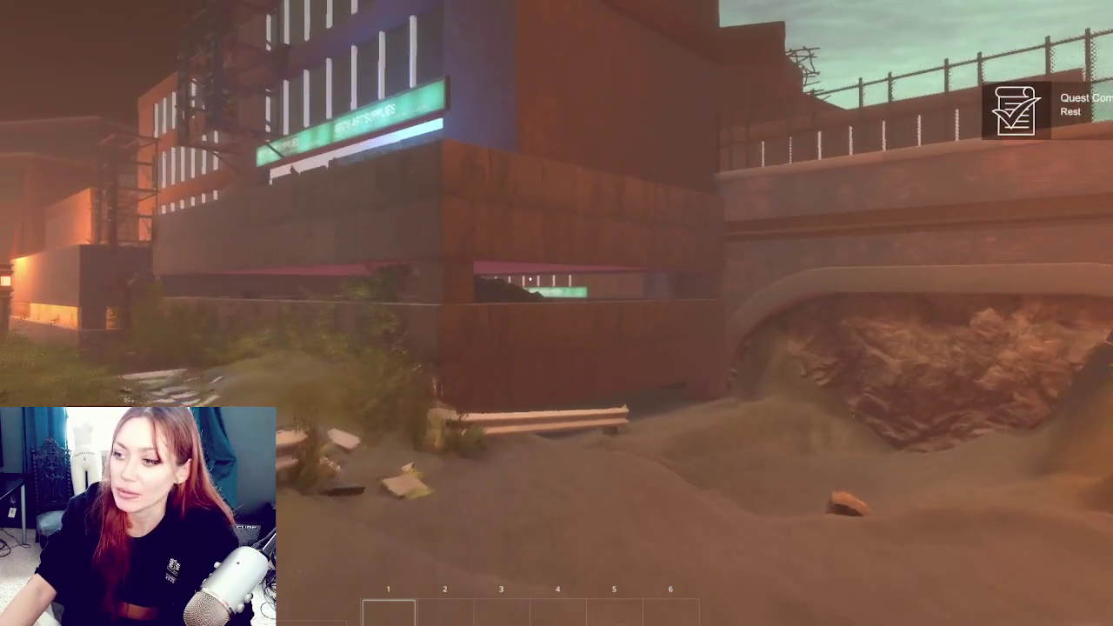
pyautogui.press('w')
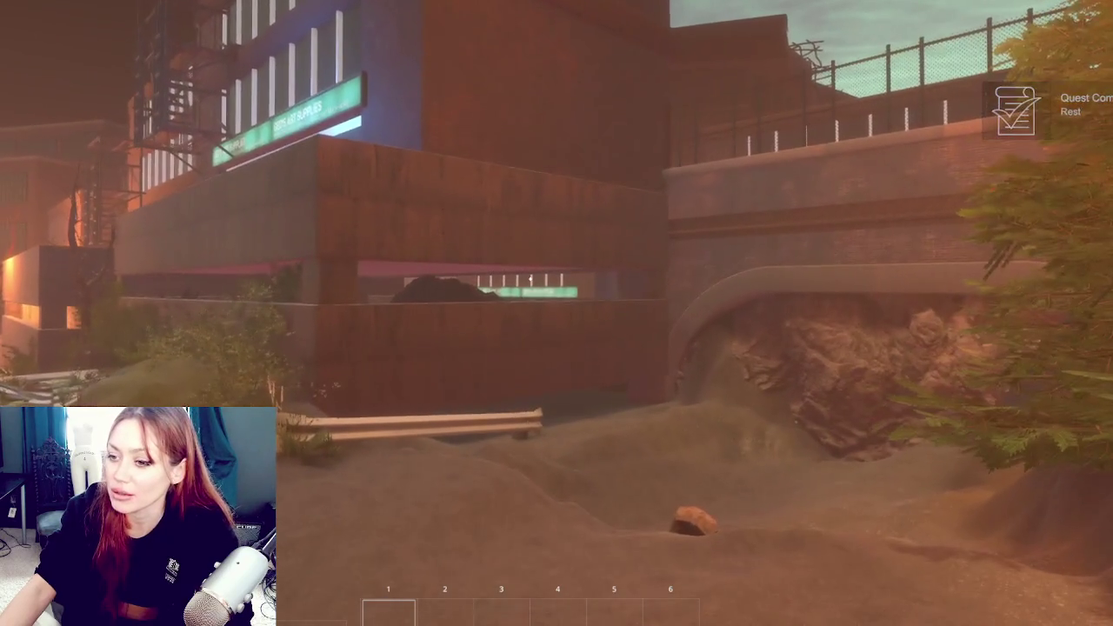
pyautogui.press('w')
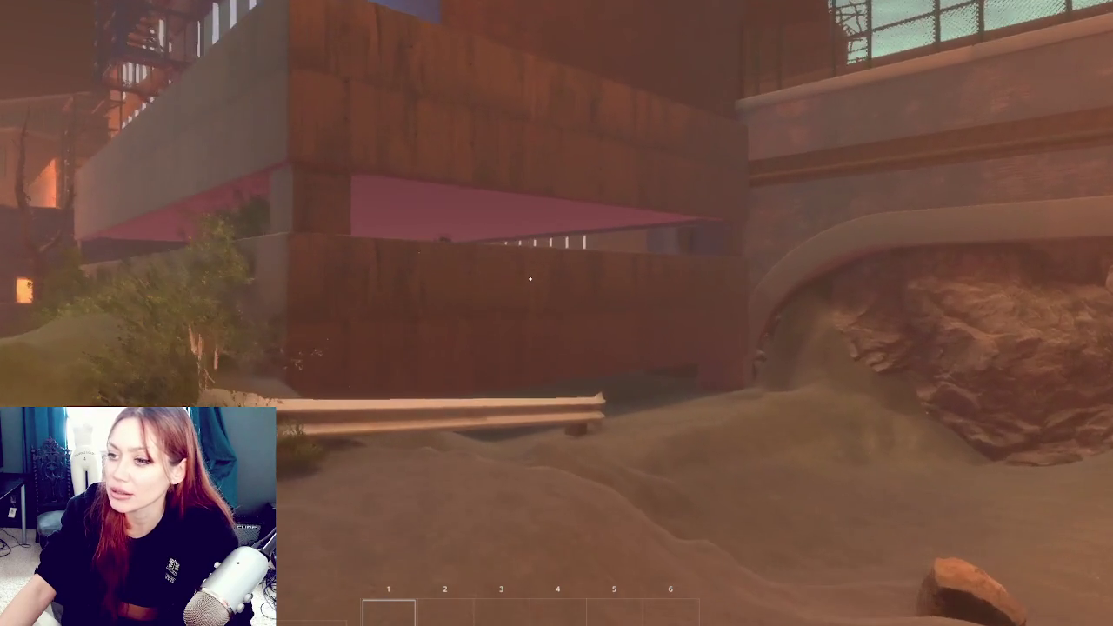
pyautogui.press('s')
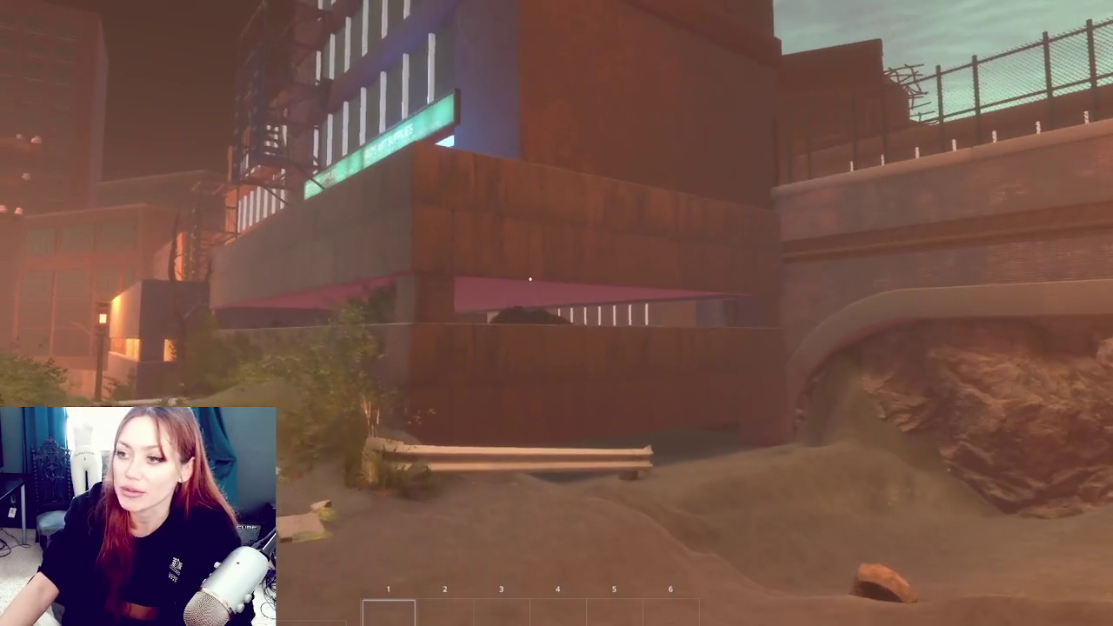
pyautogui.press('w')
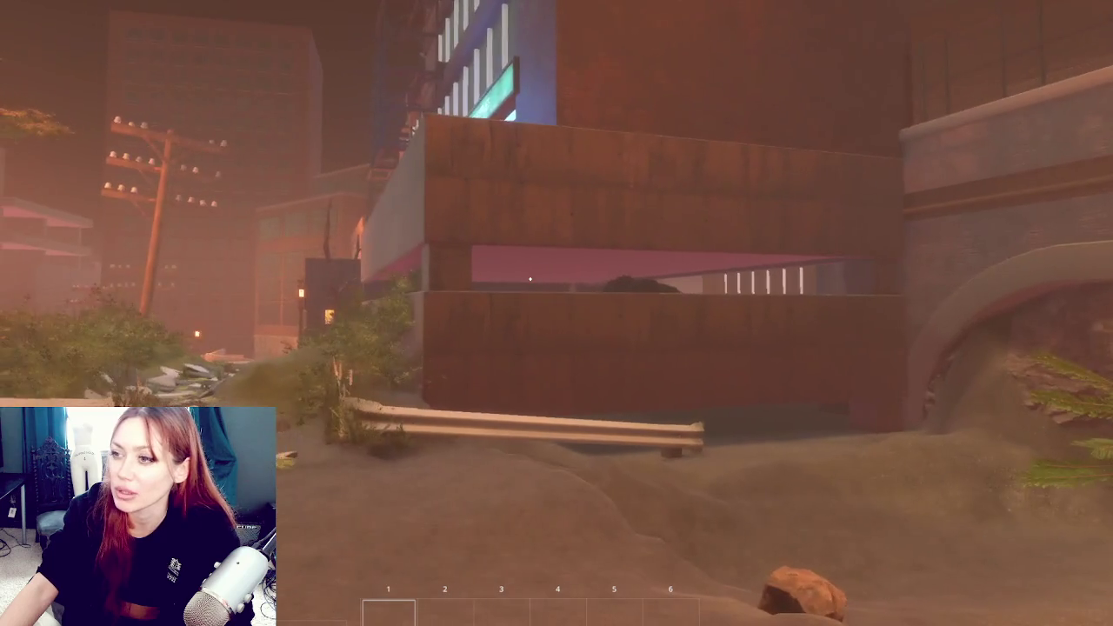
pyautogui.press('w')
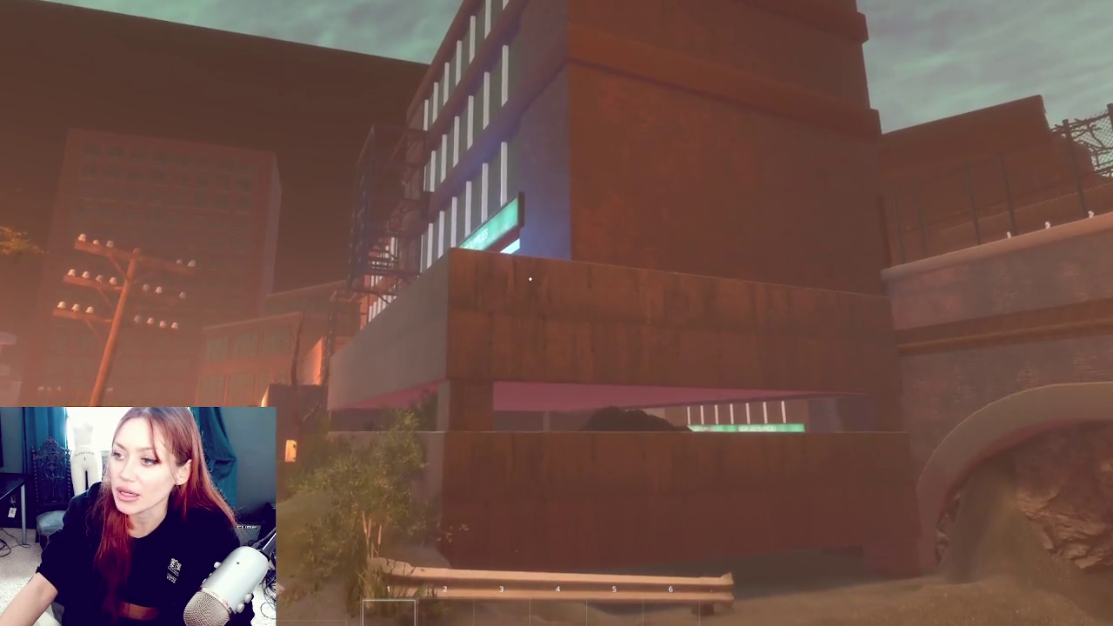
pyautogui.press('s')
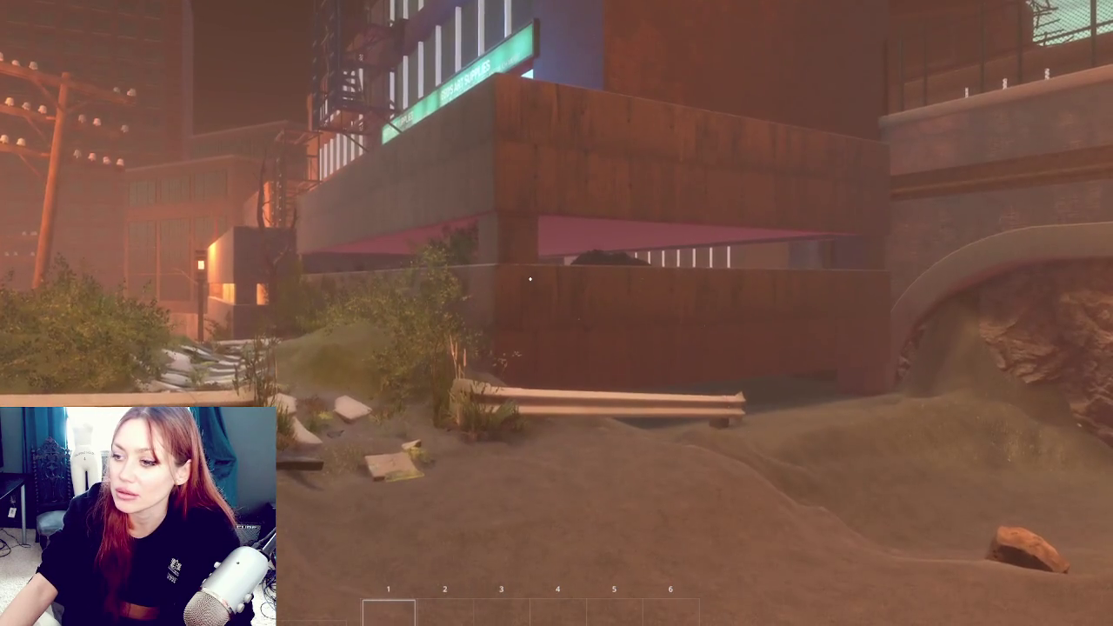
pyautogui.press('s')
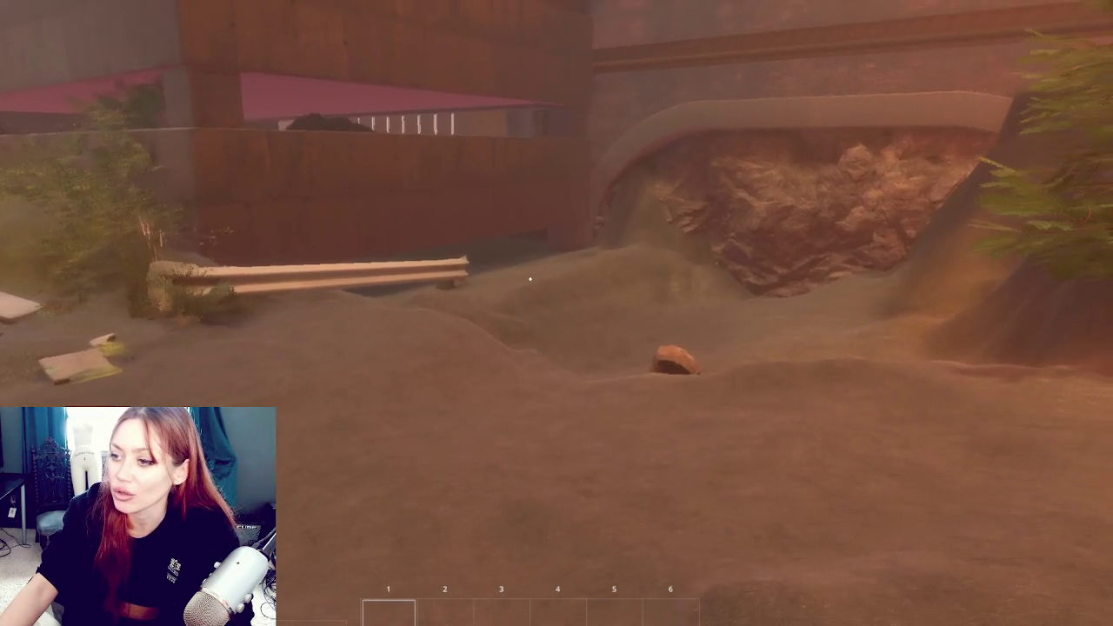
pyautogui.moveTo(529, 279)
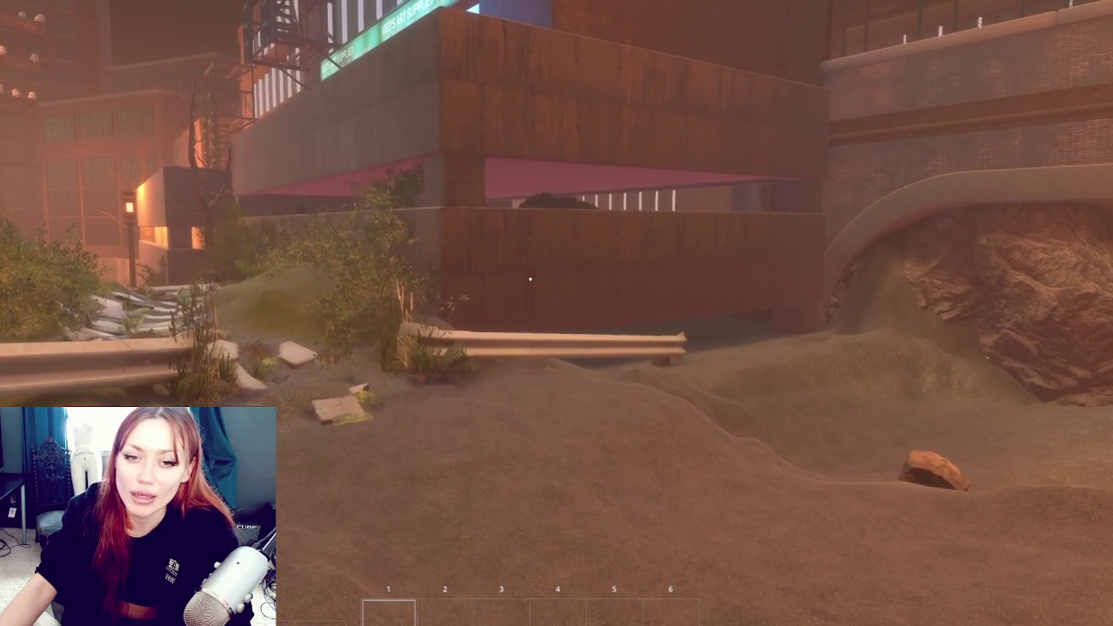
pyautogui.press('Tab')
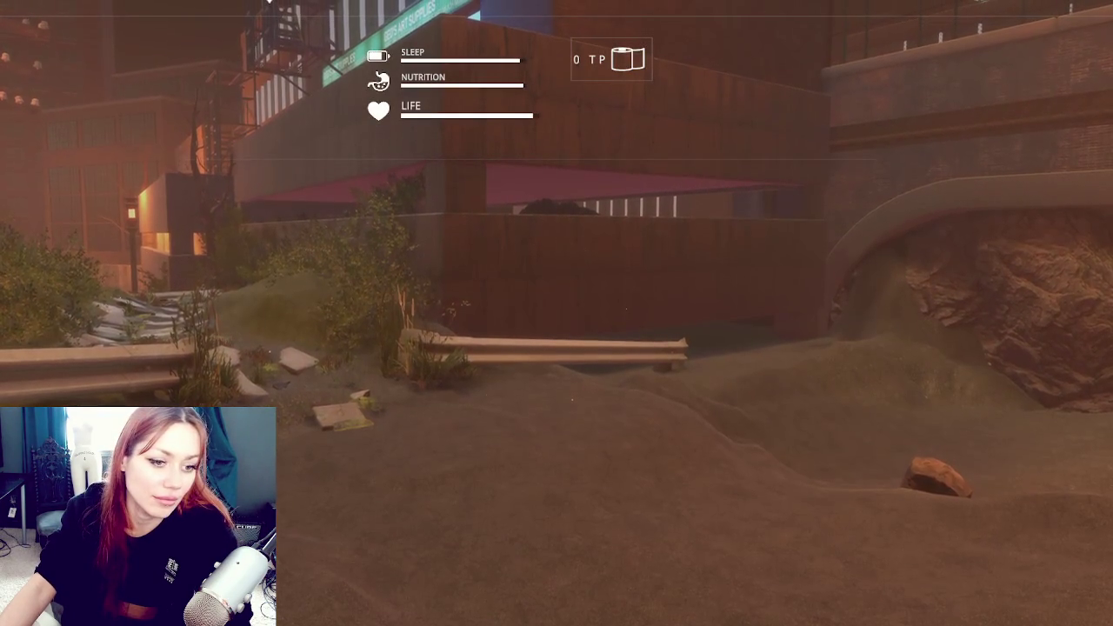